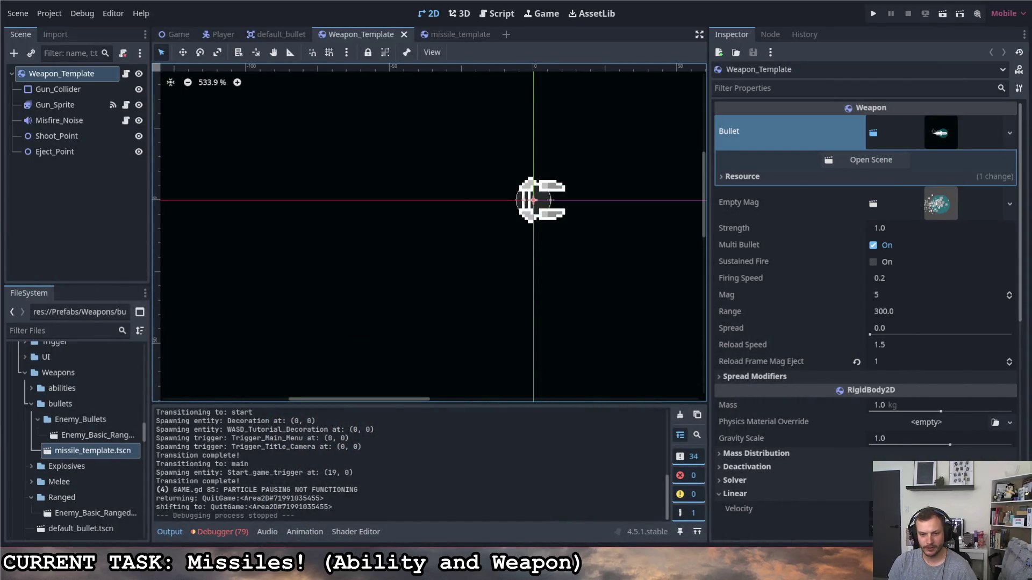
Duplicate Weapon_Template.tscn as Targetting_Weapon_Template.tscn and open the new scene
mouse_move(257, 533)
click(248, 500)
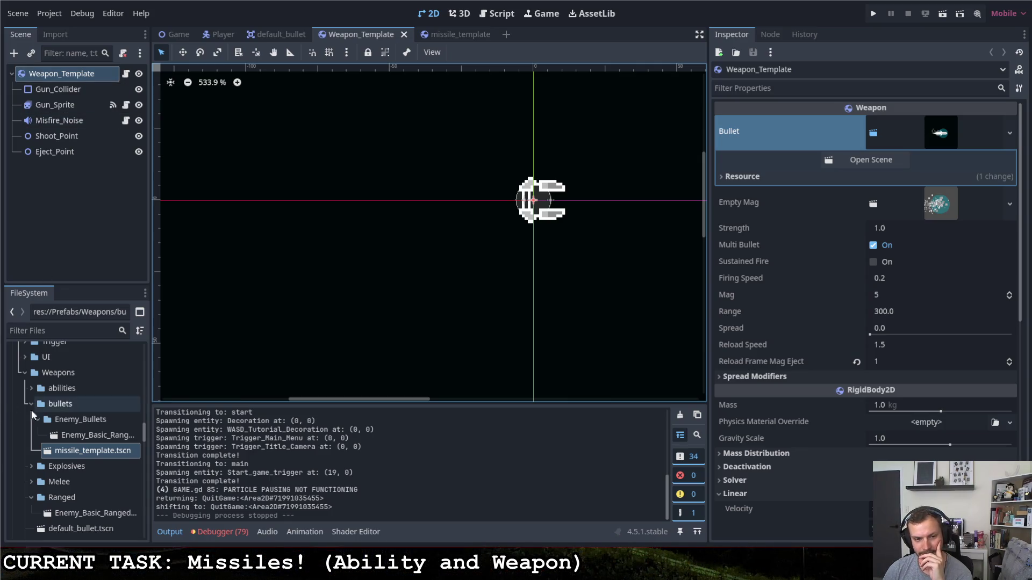
scroll(106, 451, down, 3)
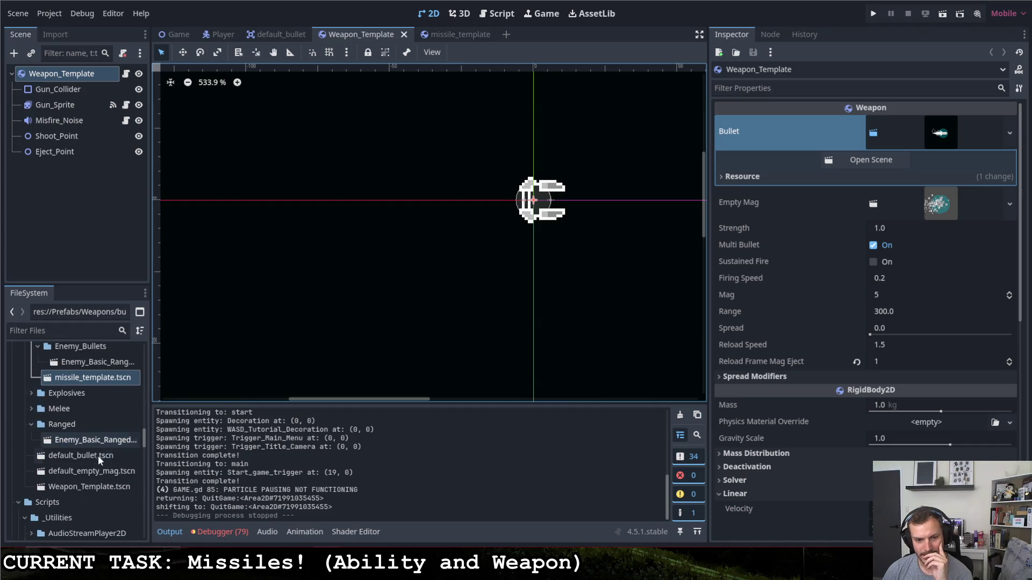
click(96, 483)
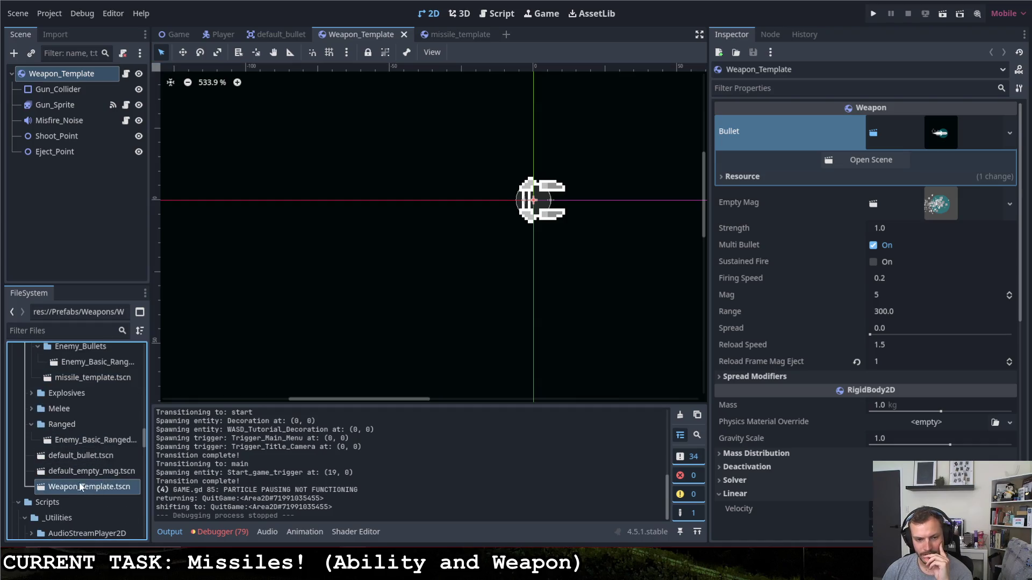
right_click(81, 487)
click(119, 432)
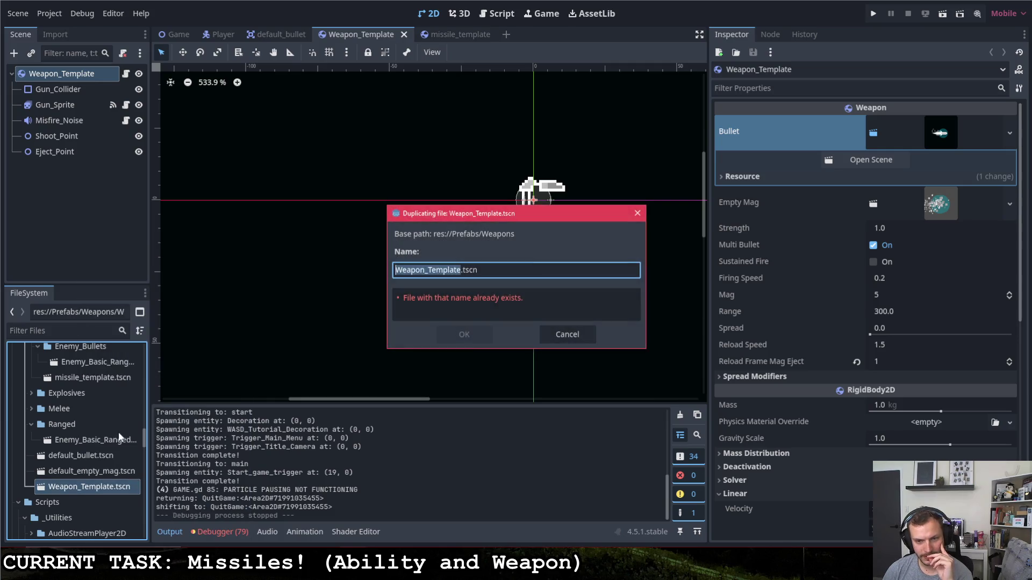
click(455, 269)
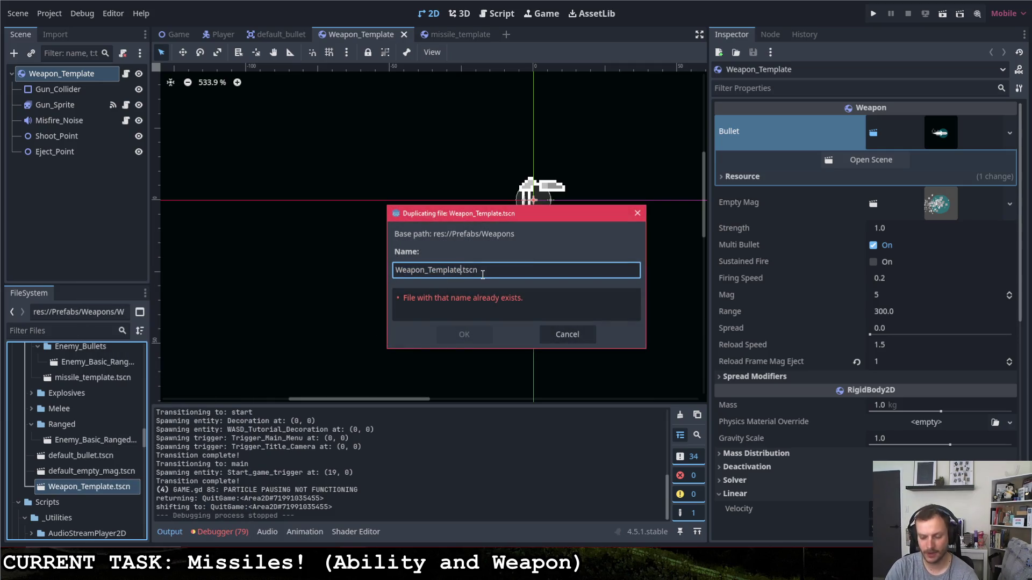
text(Targetting_)
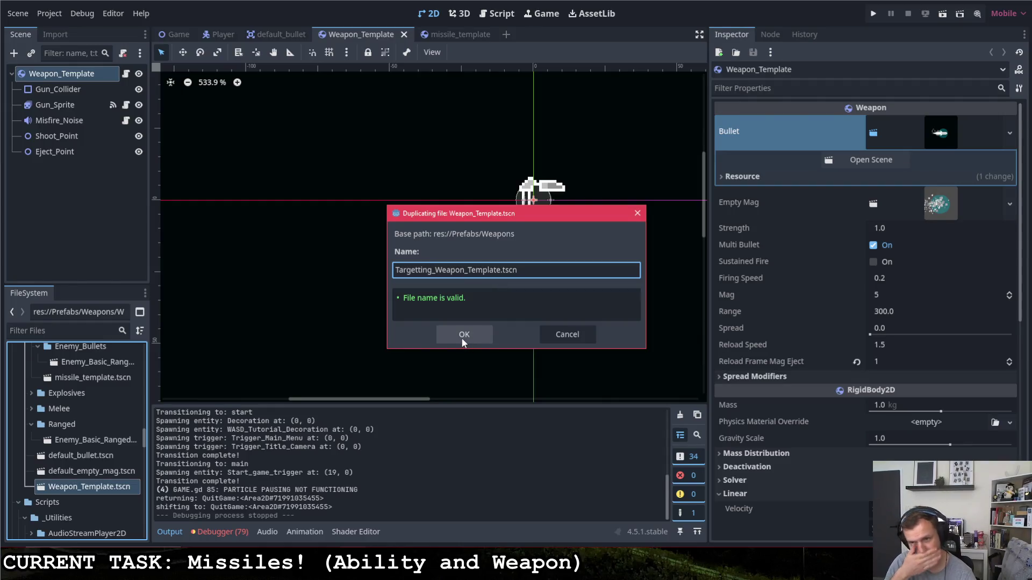
click(460, 336)
double_click(102, 487)
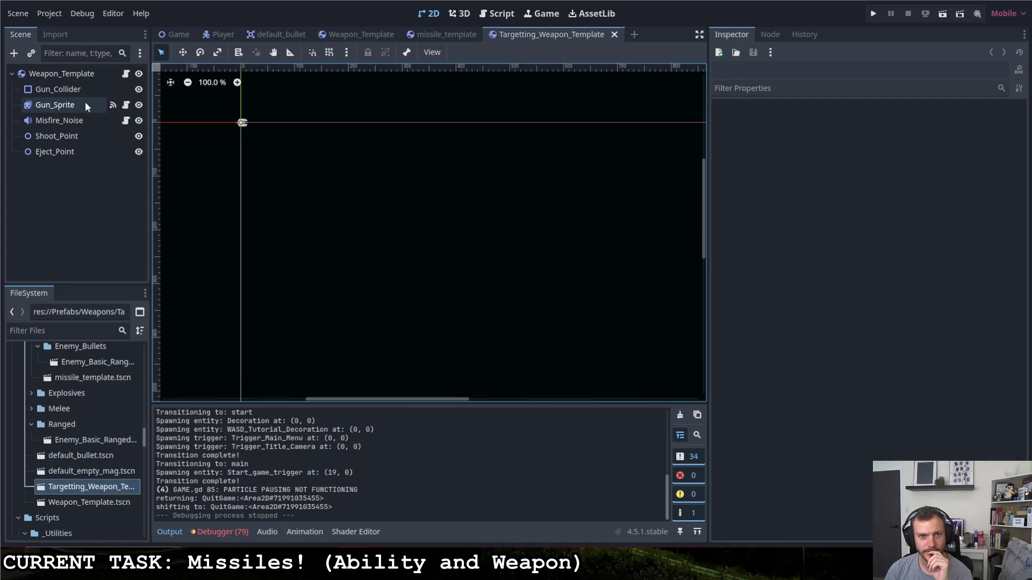
Look over the existing gun.gd script, then begin attaching a new script to the root Weapon_Template node
click(124, 77)
scroll(380, 211, up, 20)
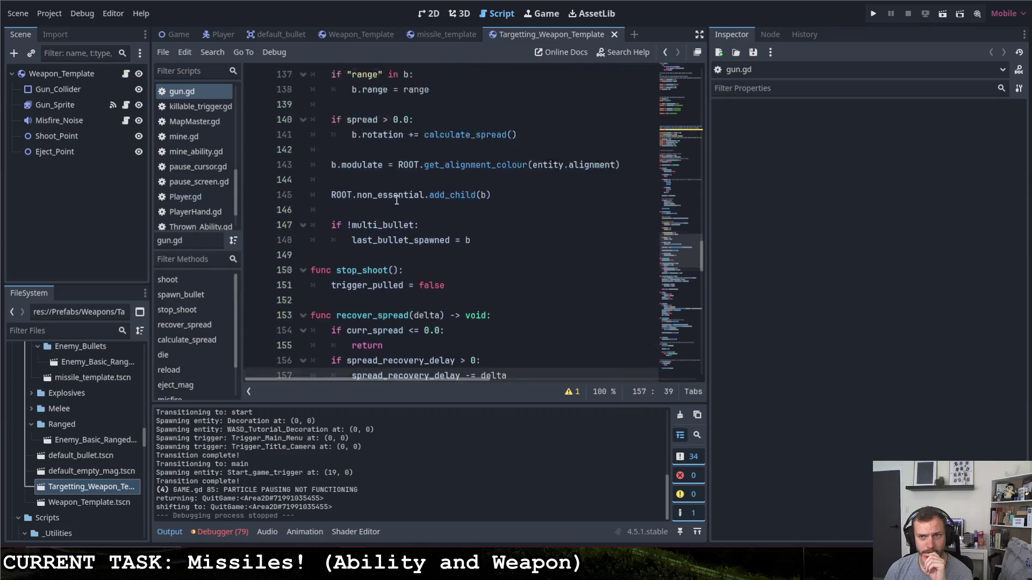
scroll(380, 211, up, 20)
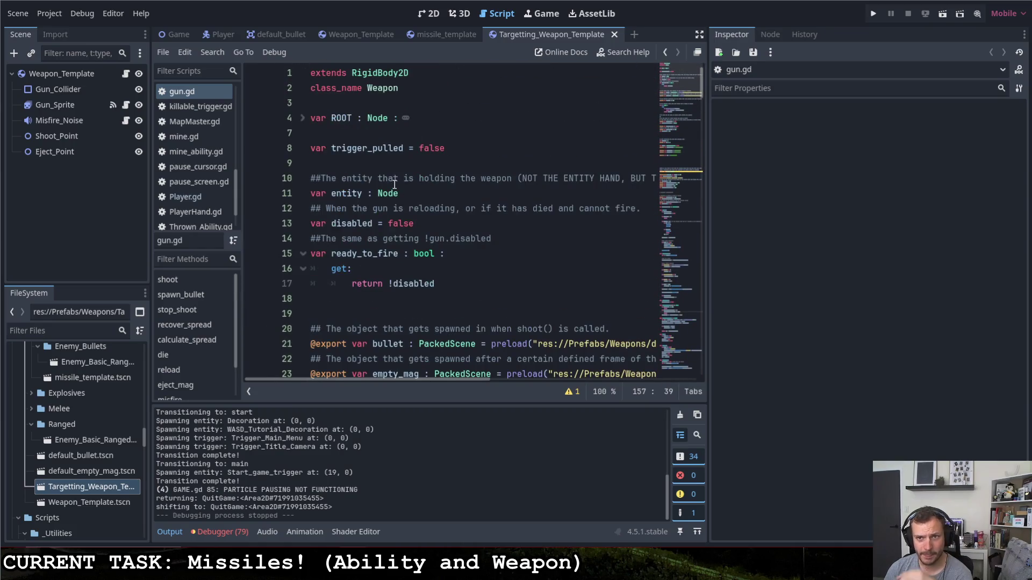
right_click(73, 74)
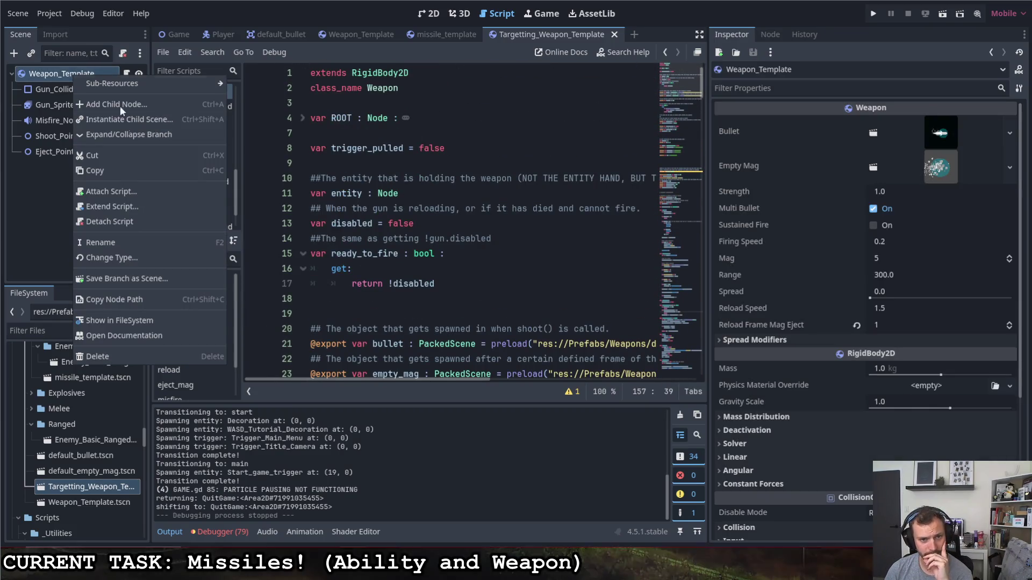
click(119, 207)
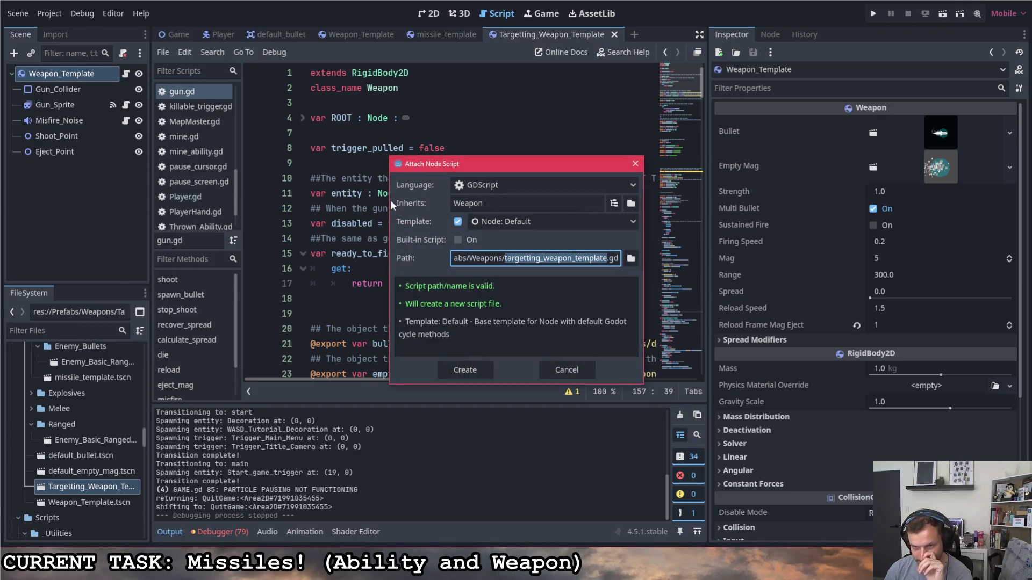
Save the new script as res://Scripts/Weapons/gun_targetting.gd and create it
click(631, 259)
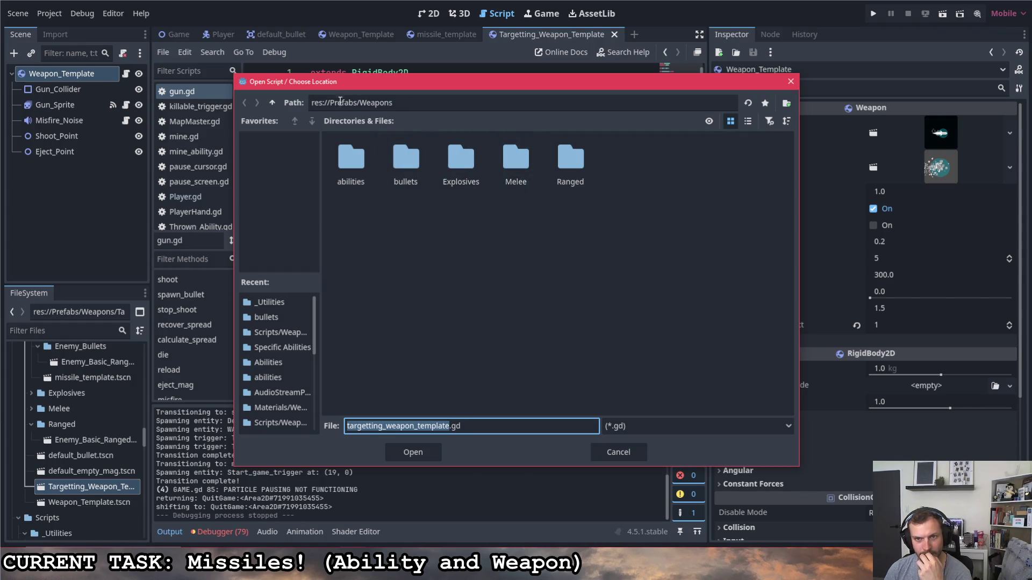
click(272, 102)
click(272, 102)
double_click(461, 158)
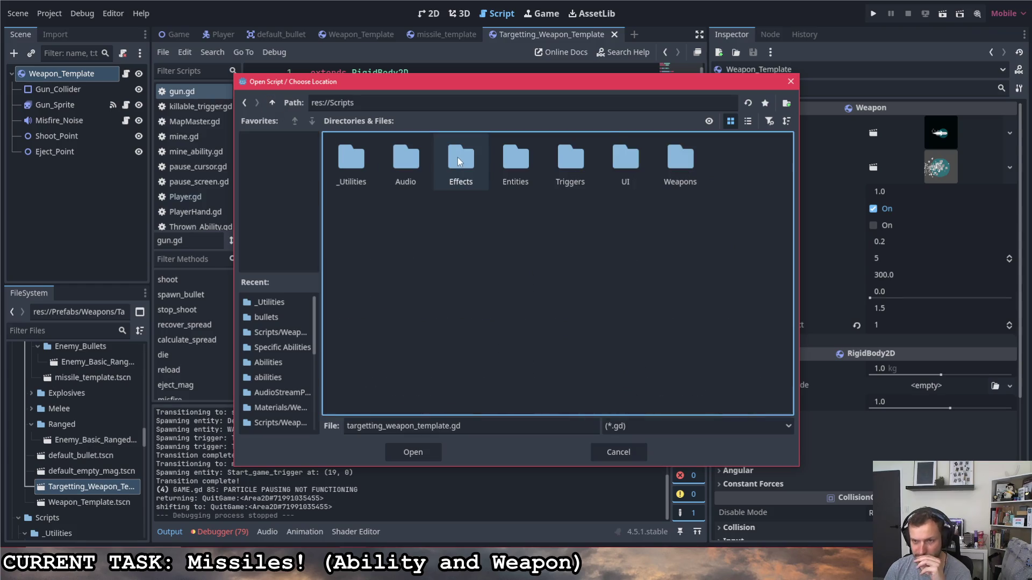
double_click(680, 160)
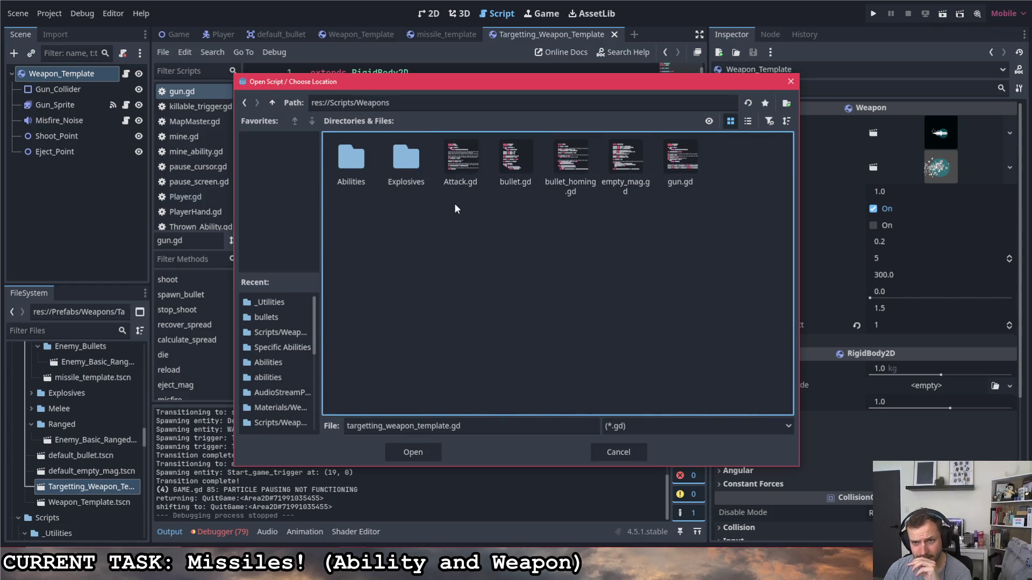
click(413, 427)
drag(449, 427, 340, 424)
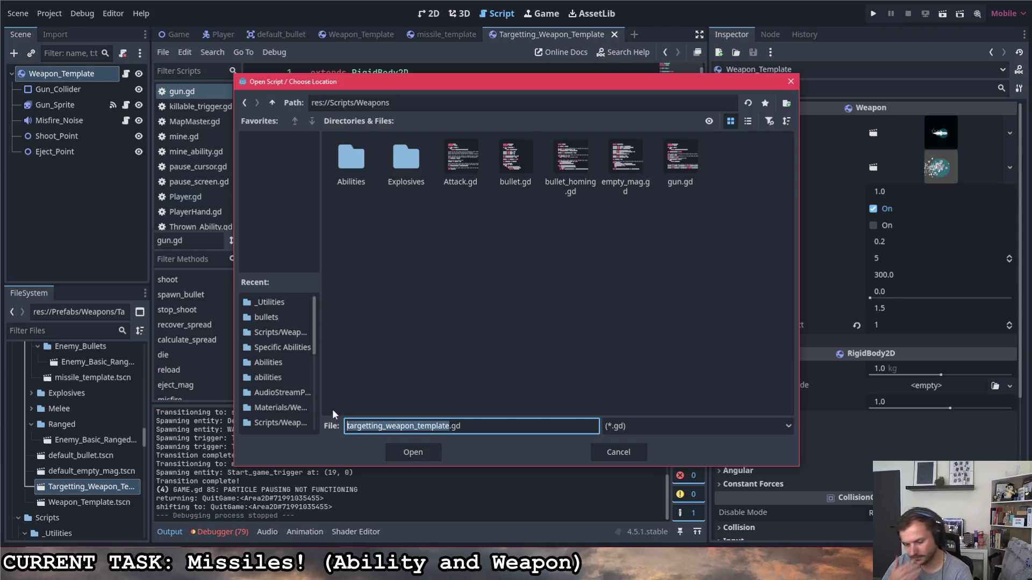
text(gun_targetting)
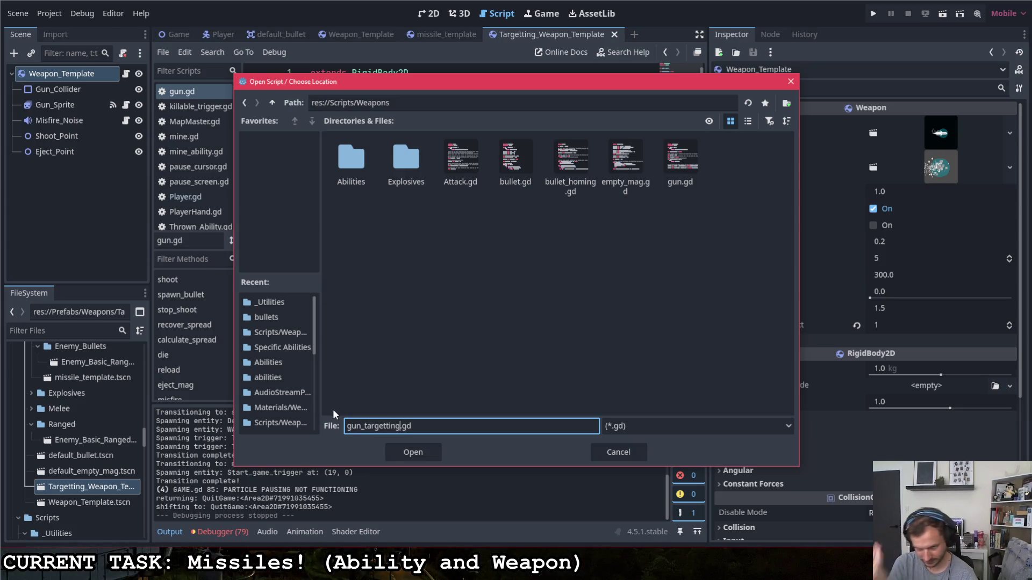
click(416, 456)
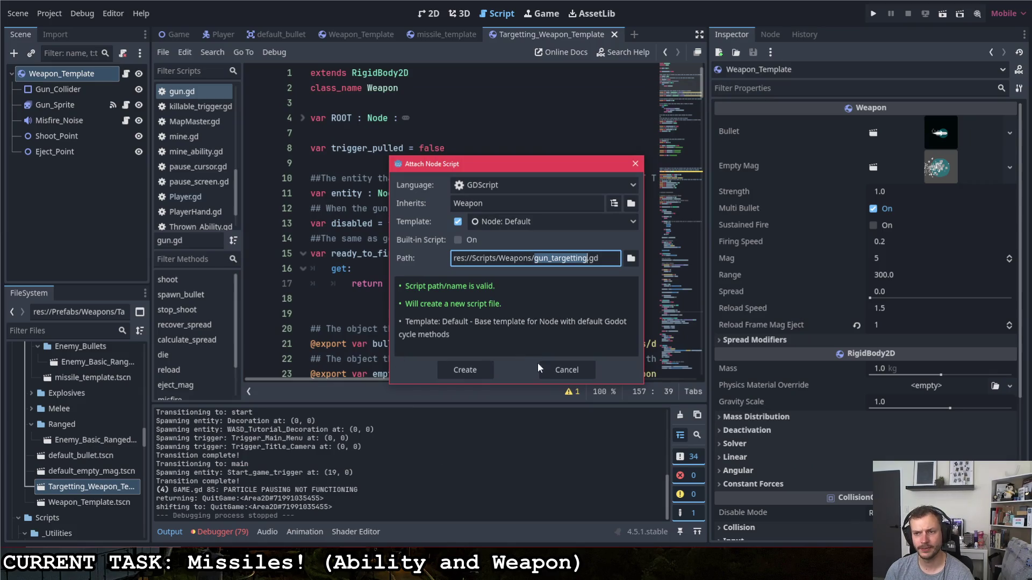
click(460, 369)
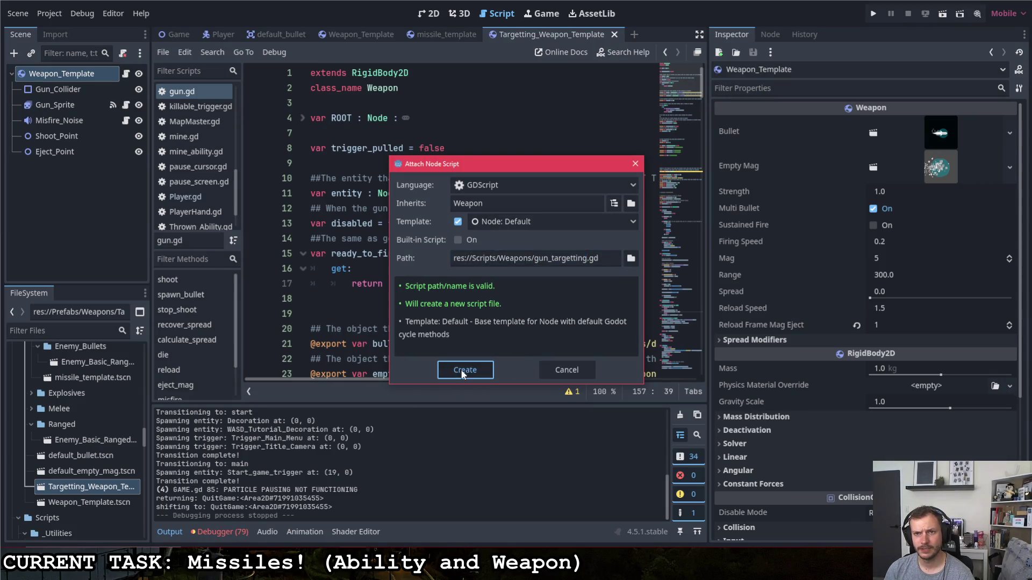
click(410, 84)
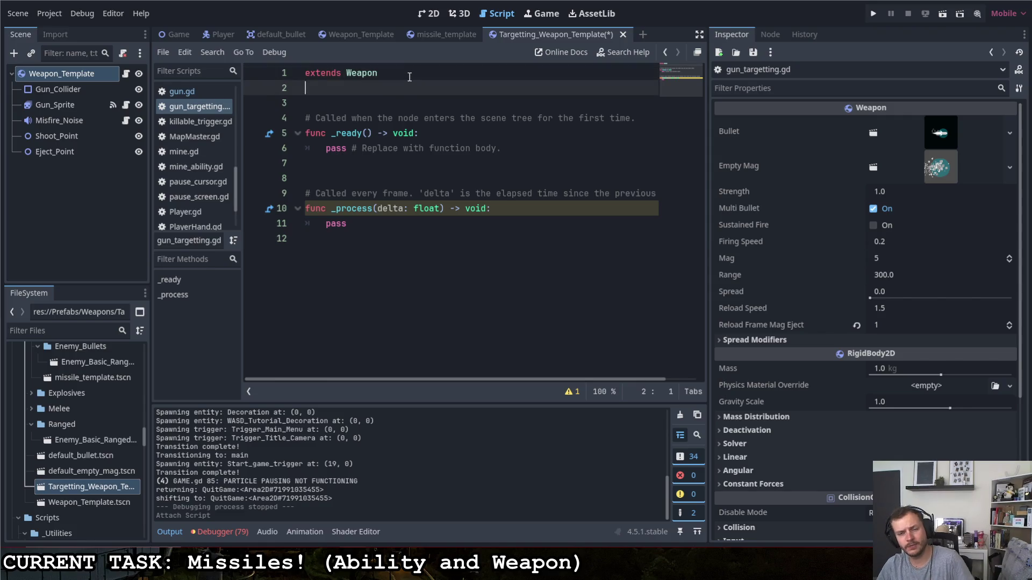
Add class_name WeaponTargetting on line 2 and delete the template _process and _ready functions
text(class_name)
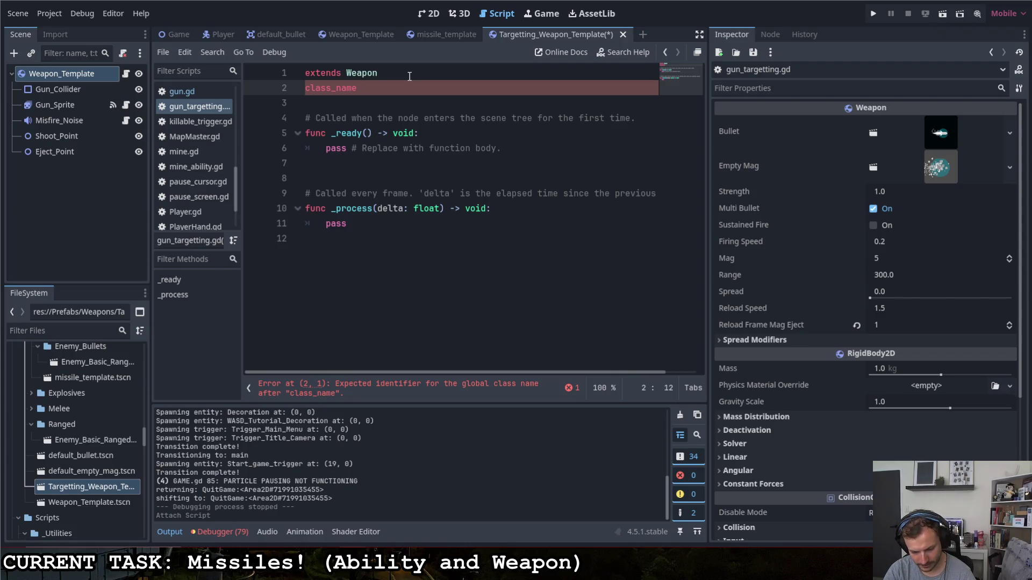
text(WeaponT)
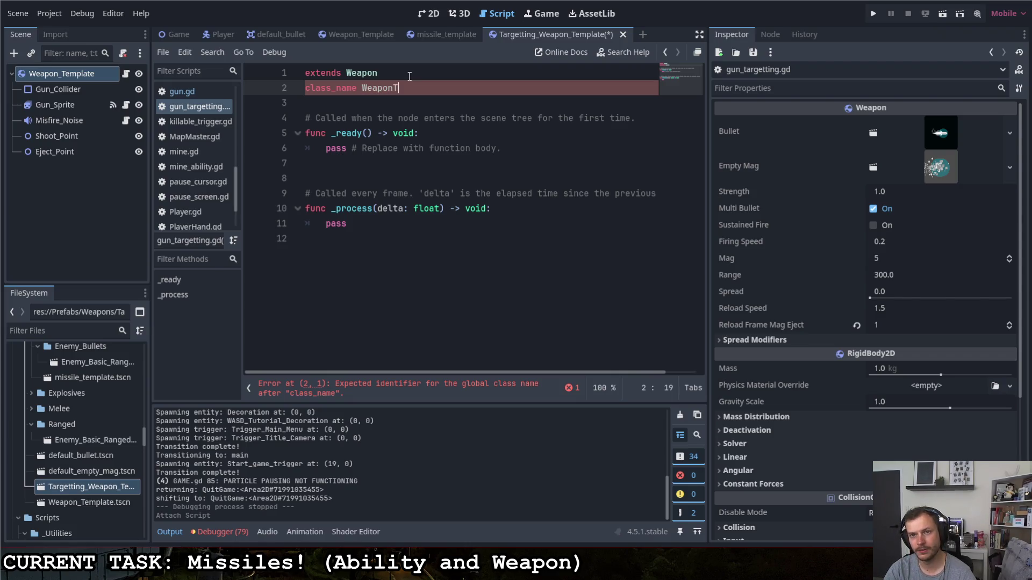
text(argetting)
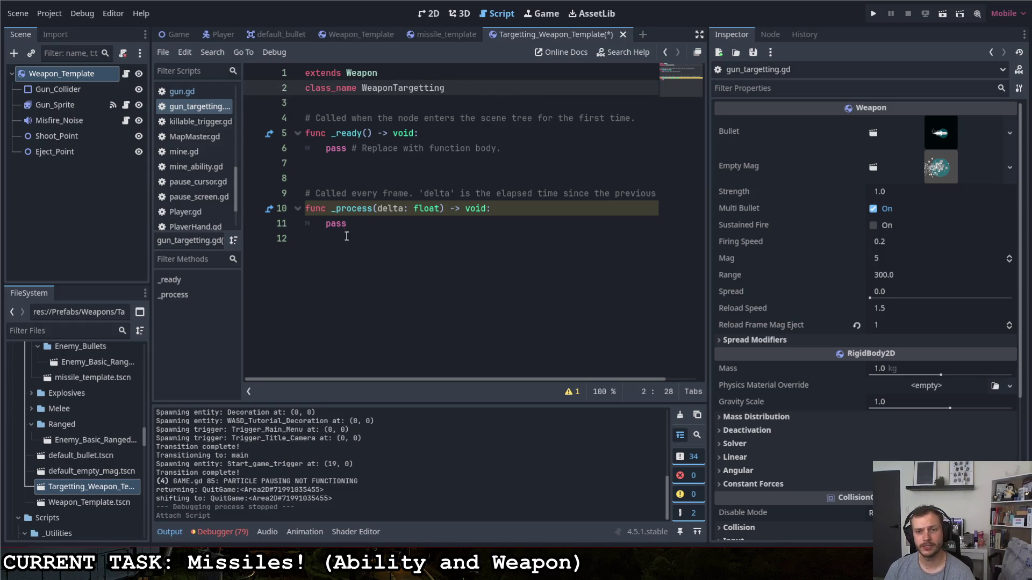
drag(348, 225, 252, 193)
key(BackSpace)
key(BackSpace)
key(BackSpace)
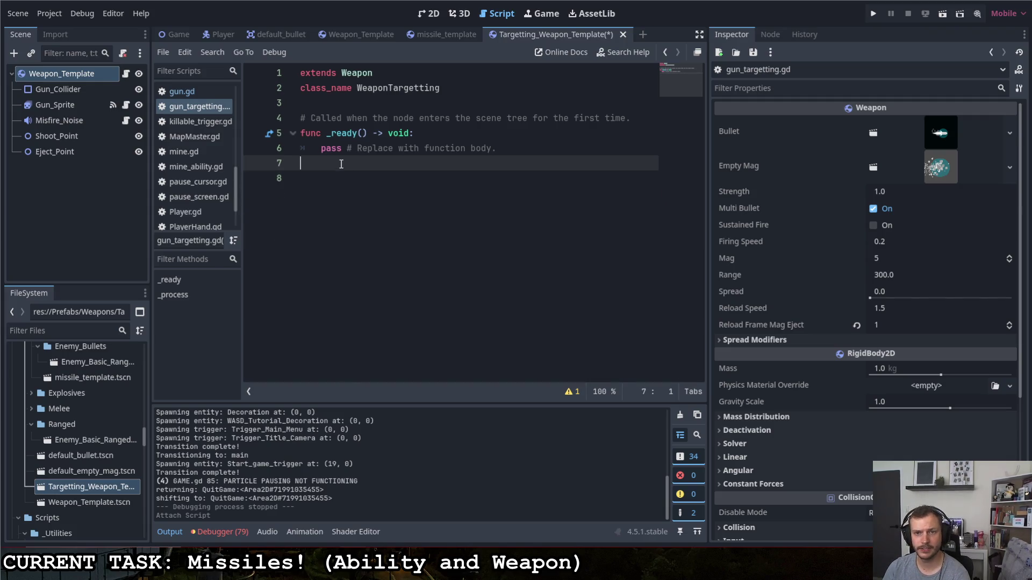
key(shift+Up)
key(shift+Up)
key(shift+Up)
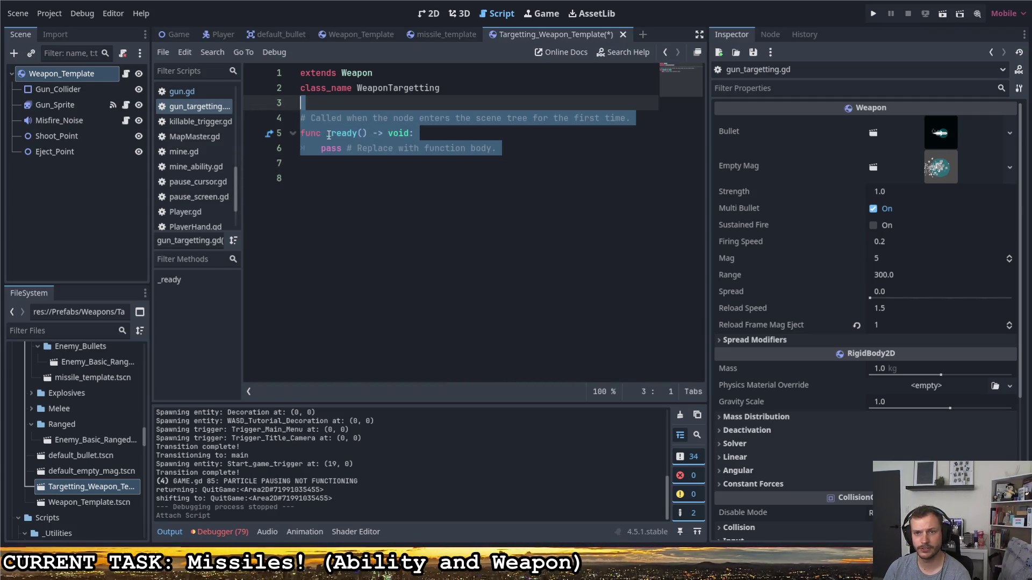
mouse_move(325, 134)
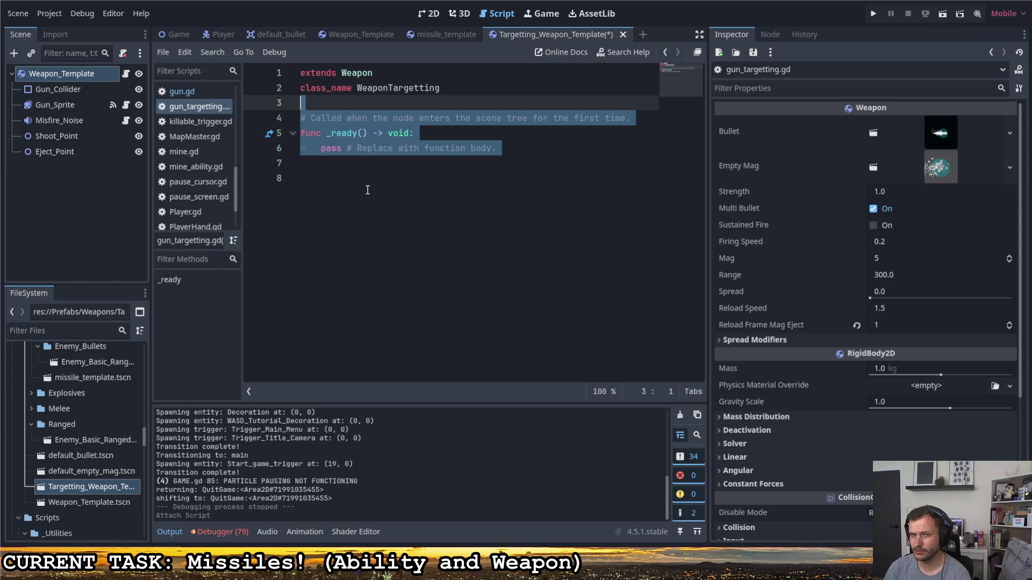
key(BackSpace)
key(Return)
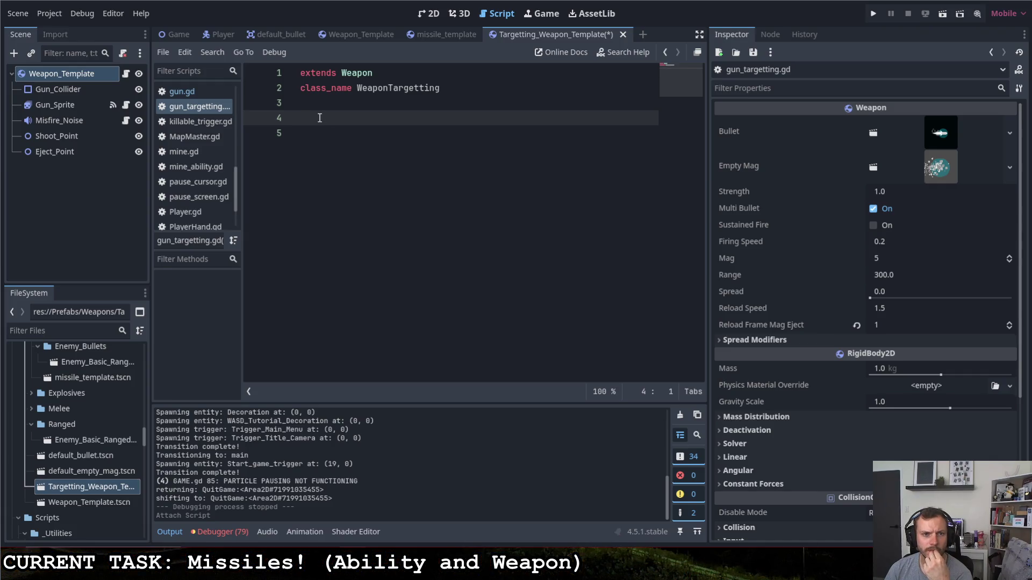
double_click(70, 75)
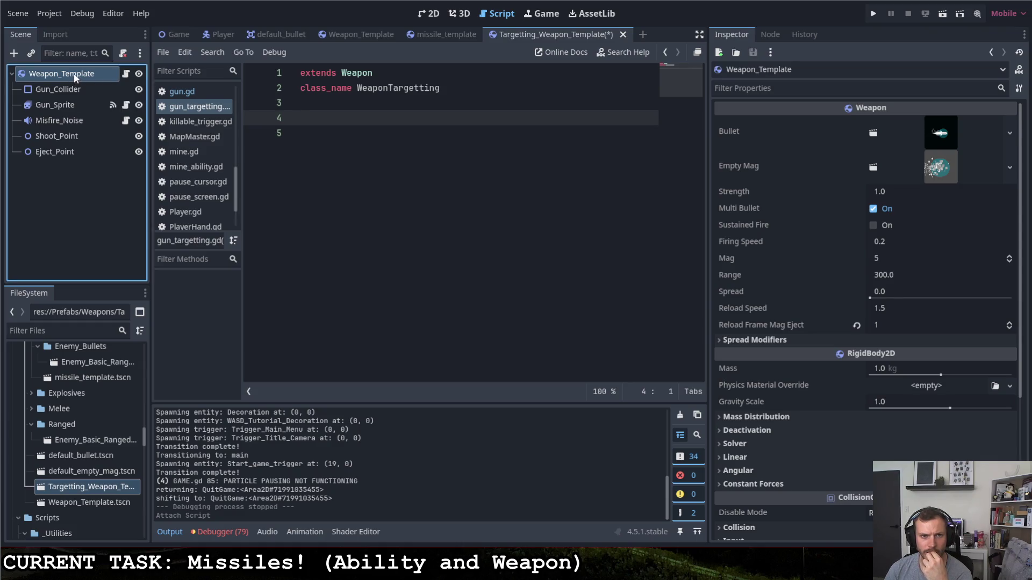
Rename the root node to Targetting_Weapon_Template
click(31, 74)
text(Targetting_)
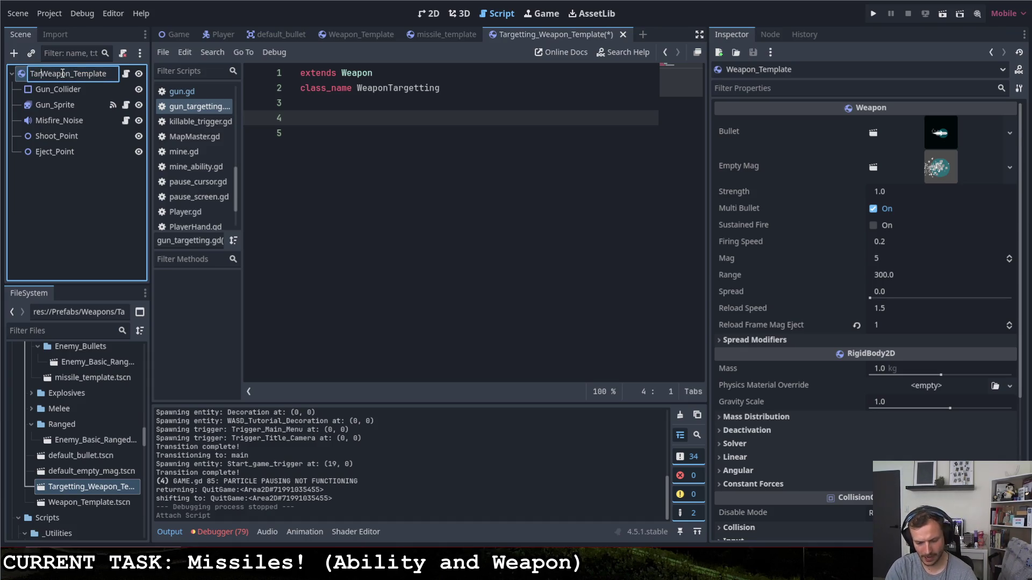
key(Return)
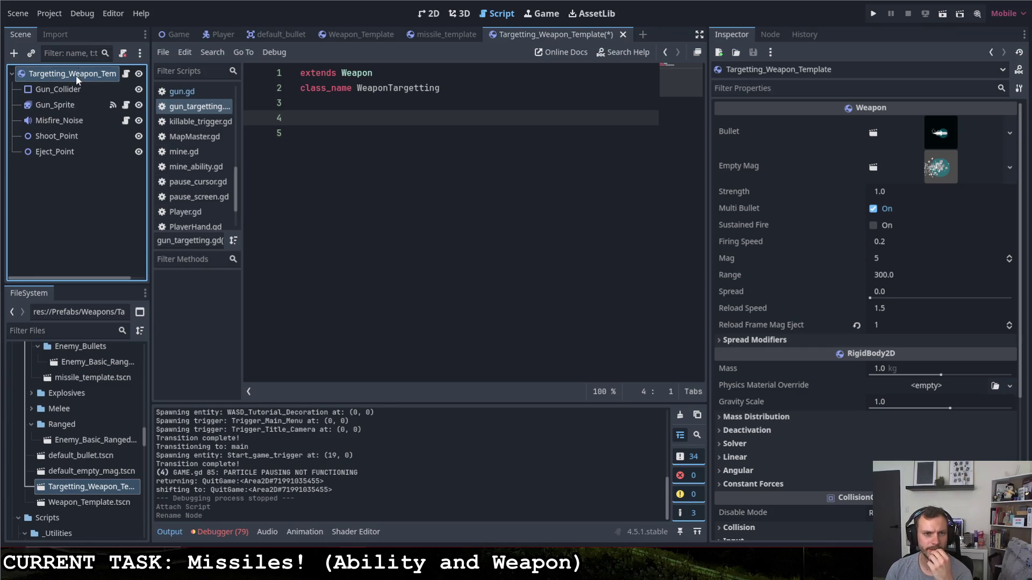
Add a Node2D child under the root and name it Mouse_Follower
right_click(65, 74)
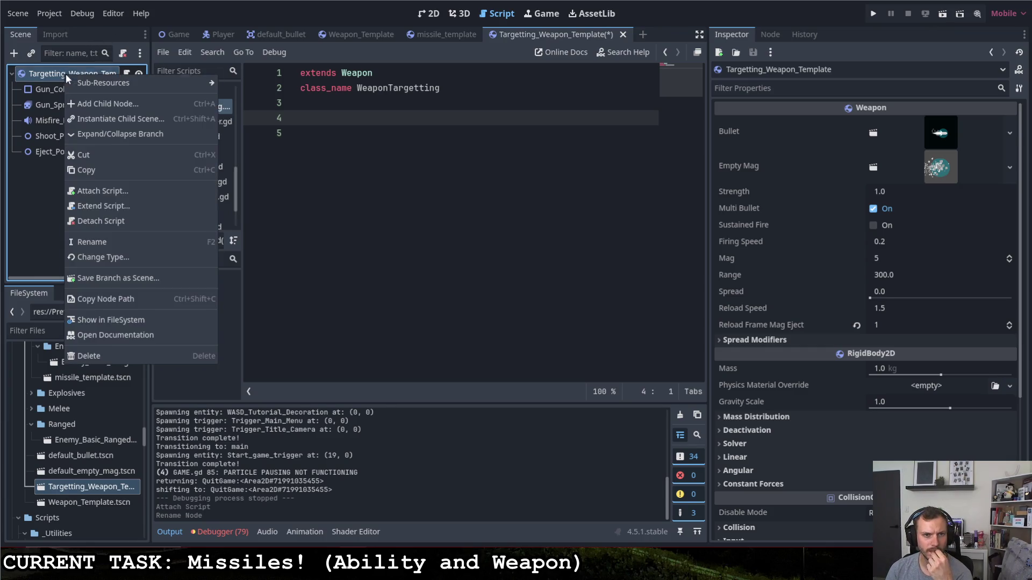
click(176, 104)
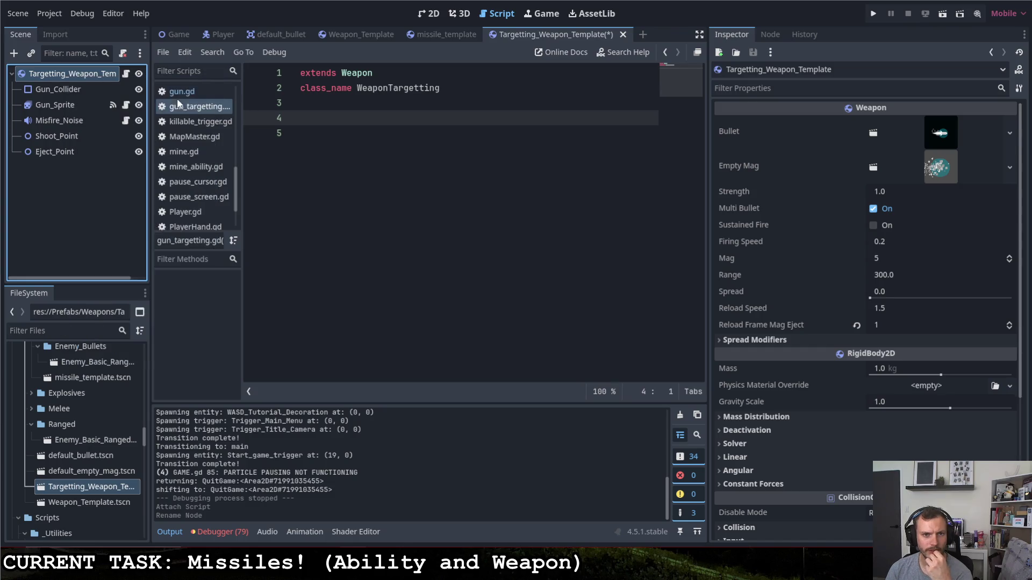
click(397, 142)
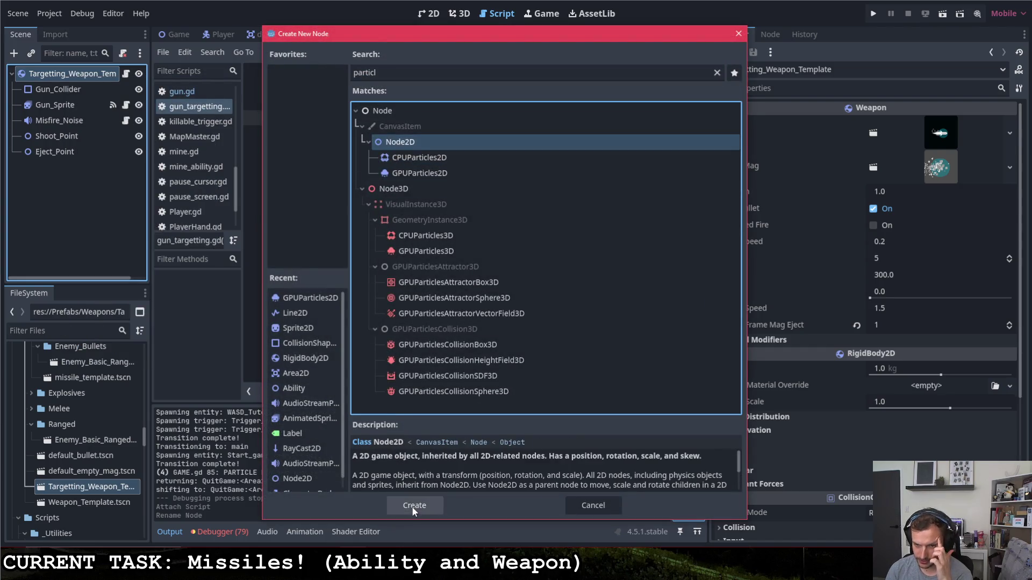
click(412, 507)
double_click(84, 171)
text(Mouse)
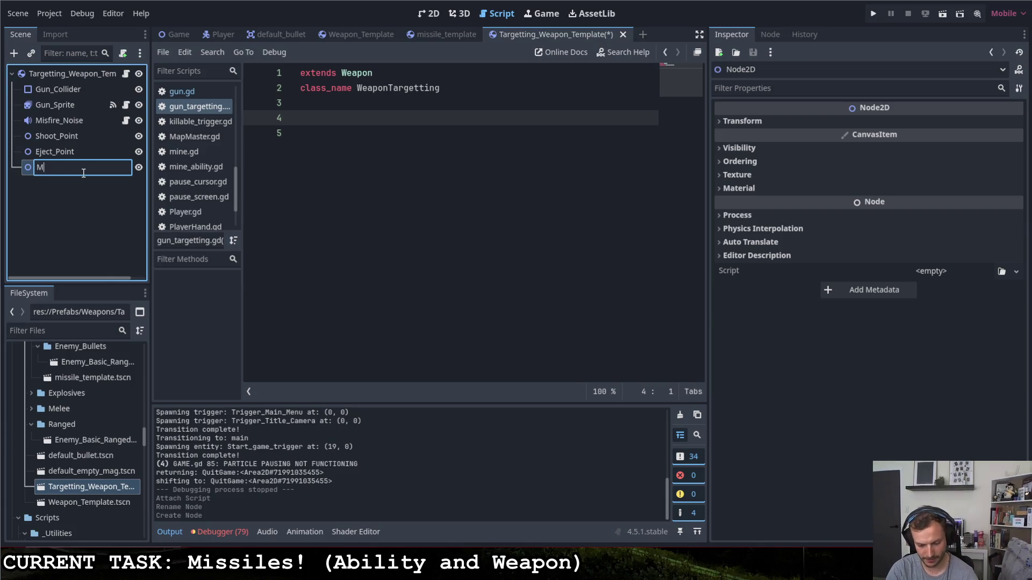
text(_Follo)
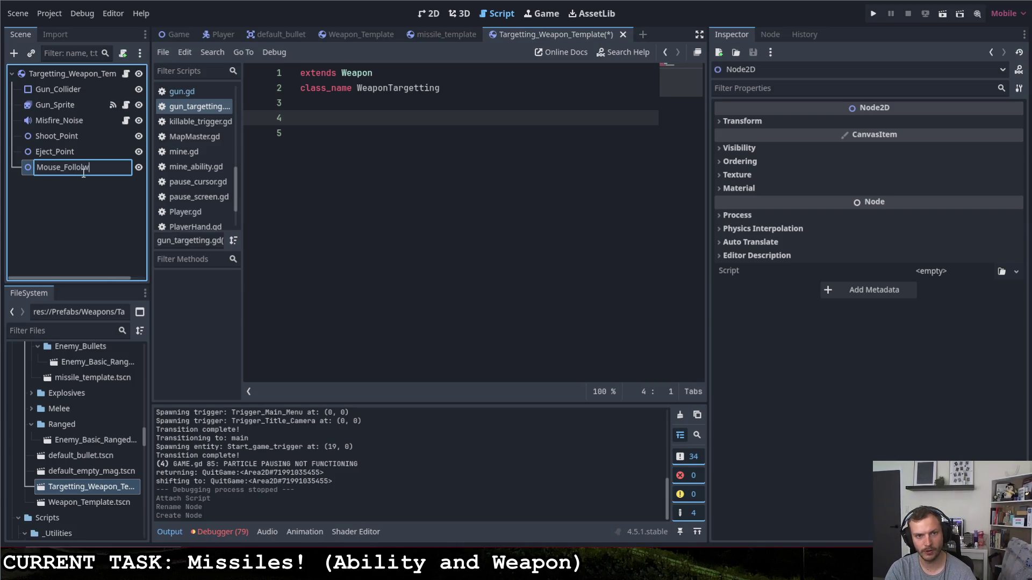
text(wer)
key(Return)
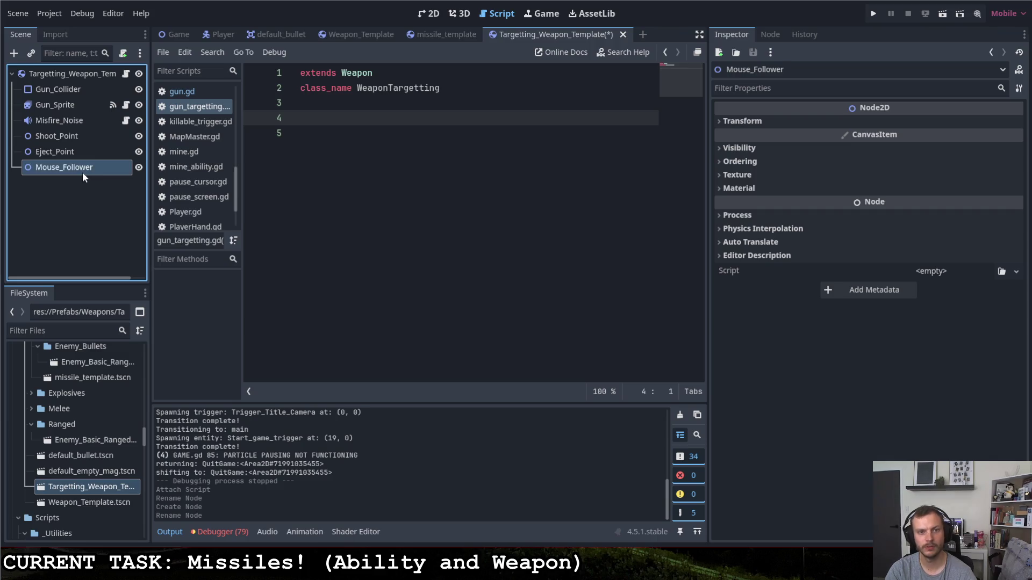
right_click(62, 169)
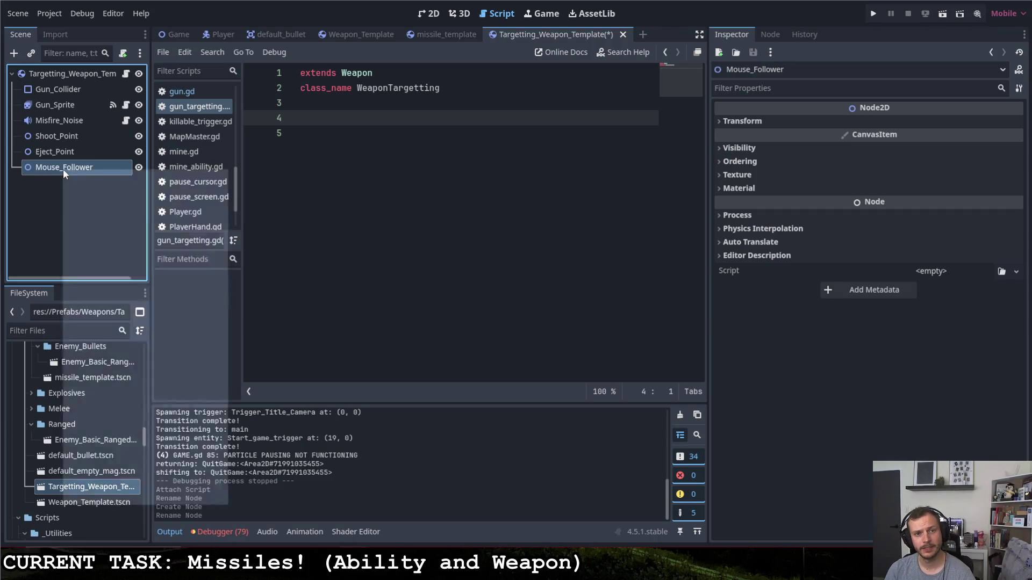
Attach a new mouse_follower.gd script to Mouse_Follower, saved in res://Scripts/_Utilities
click(121, 259)
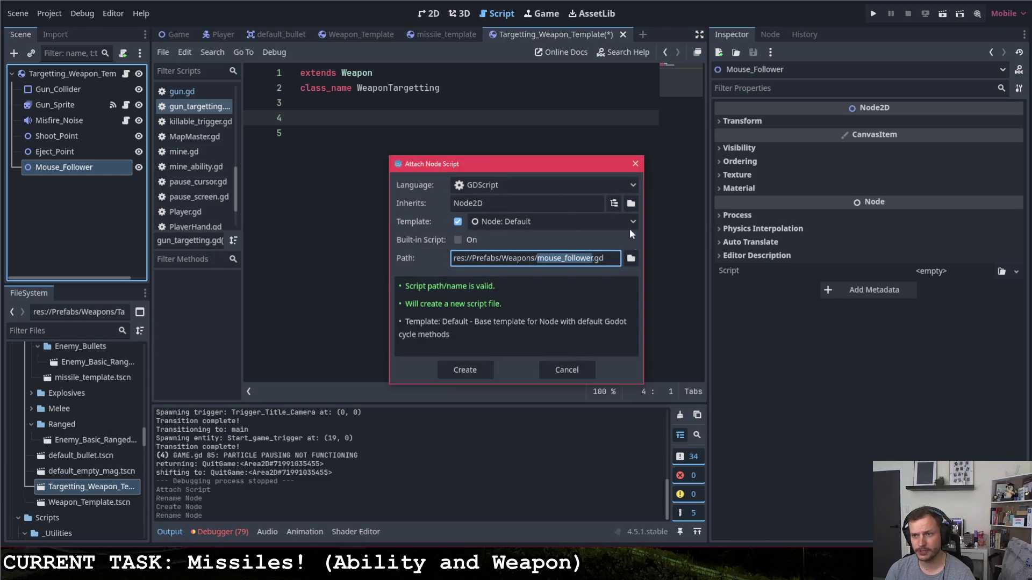
click(631, 258)
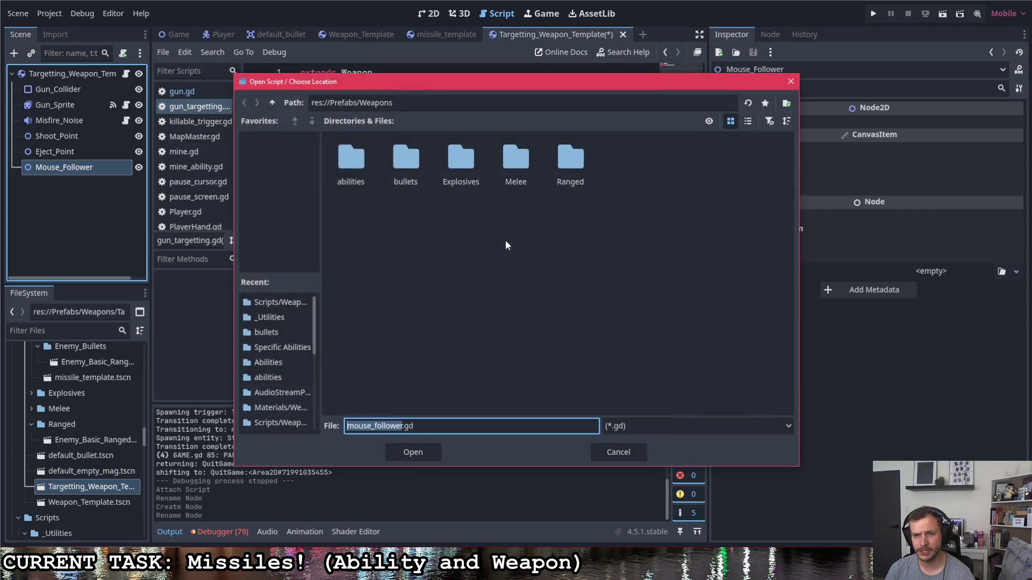
click(271, 103)
click(272, 103)
double_click(464, 162)
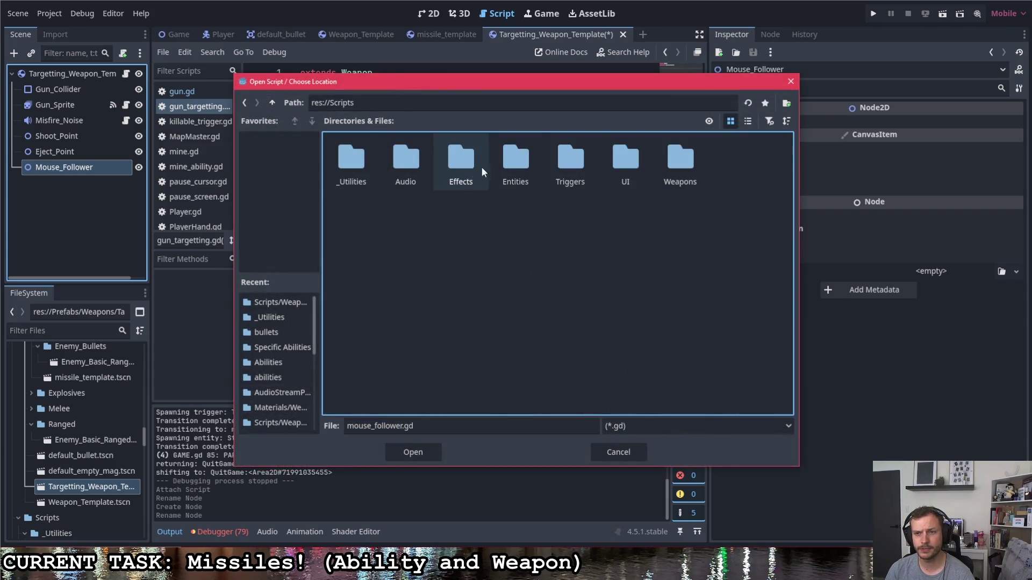
double_click(354, 156)
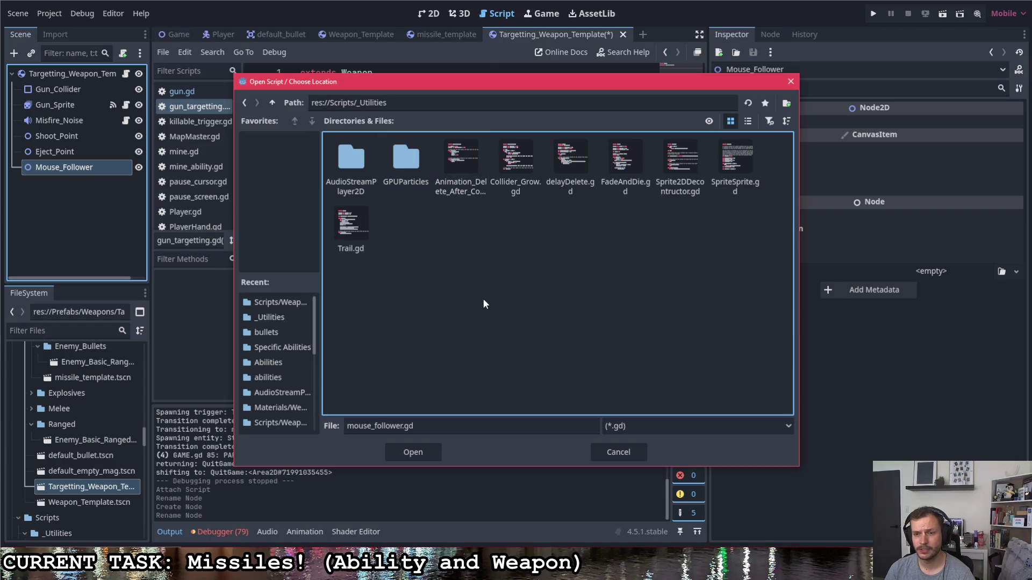
click(405, 453)
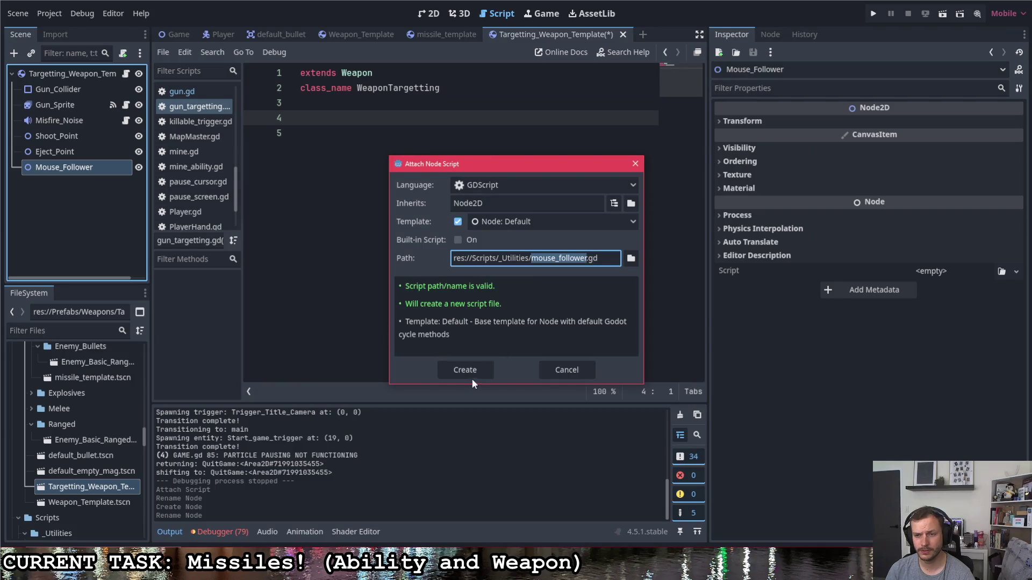
click(472, 378)
click(400, 86)
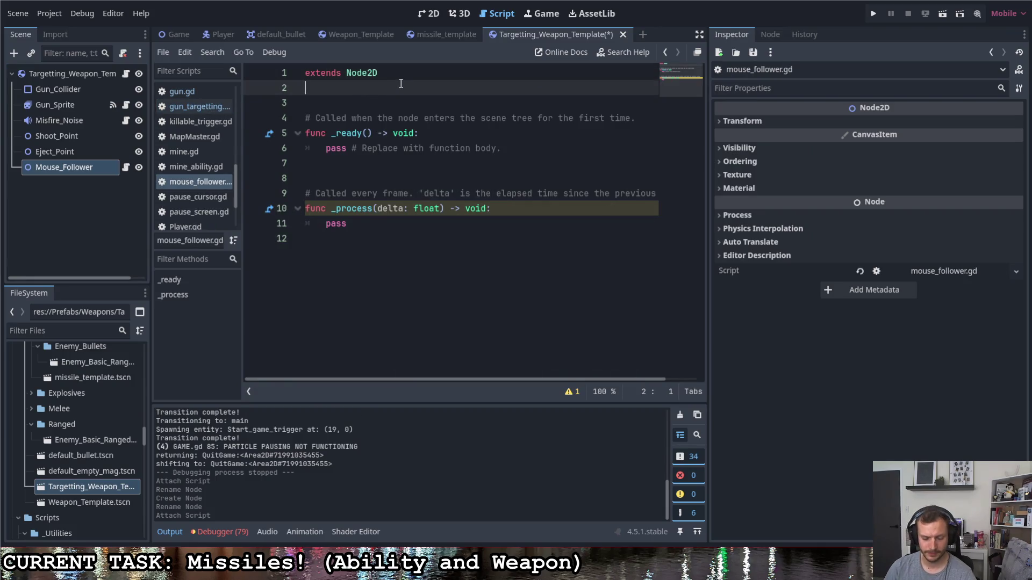
Declare class_name MouseFollower and delete the unused _ready function
text(class_name)
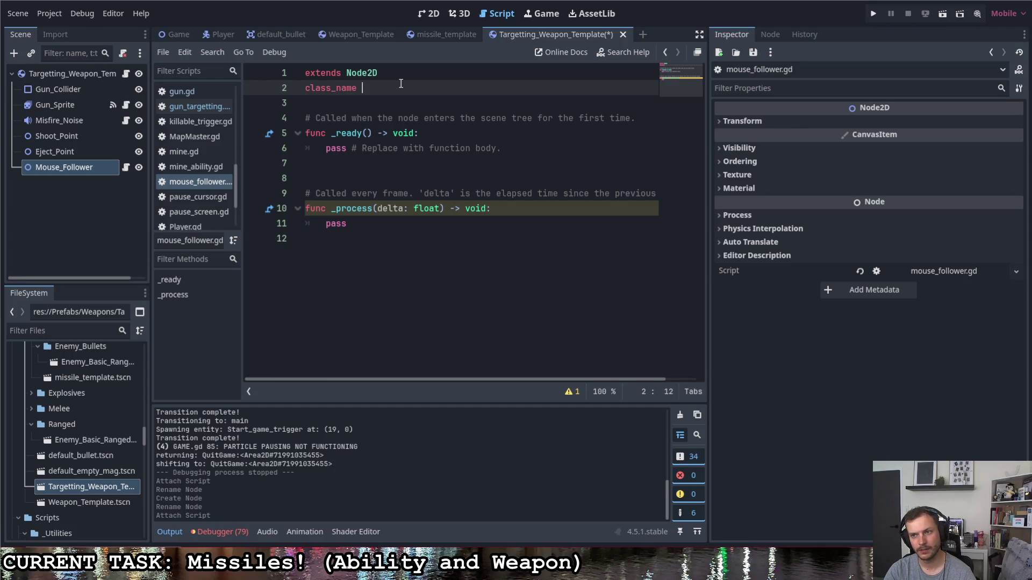
text( MouseF)
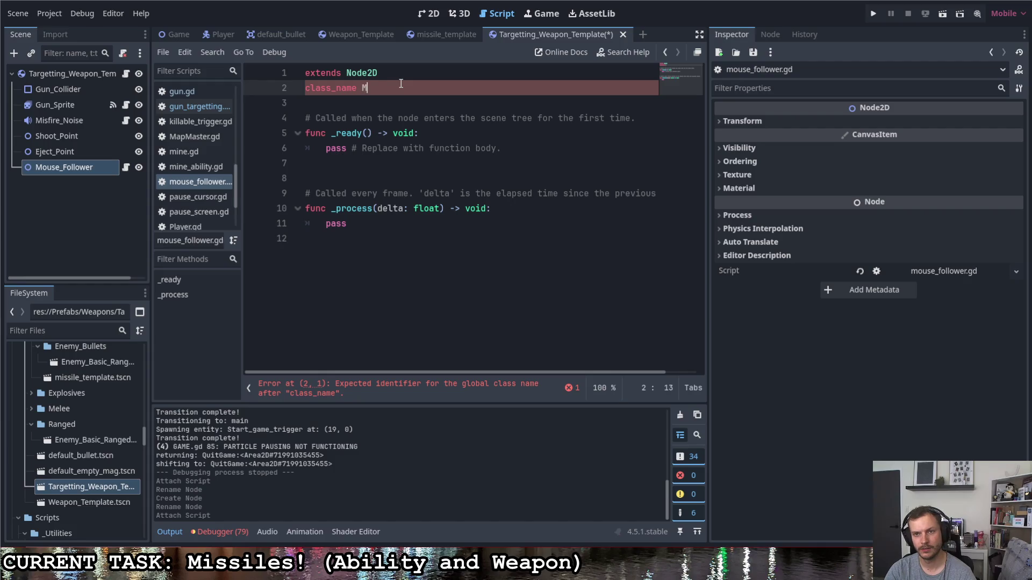
text(ollower)
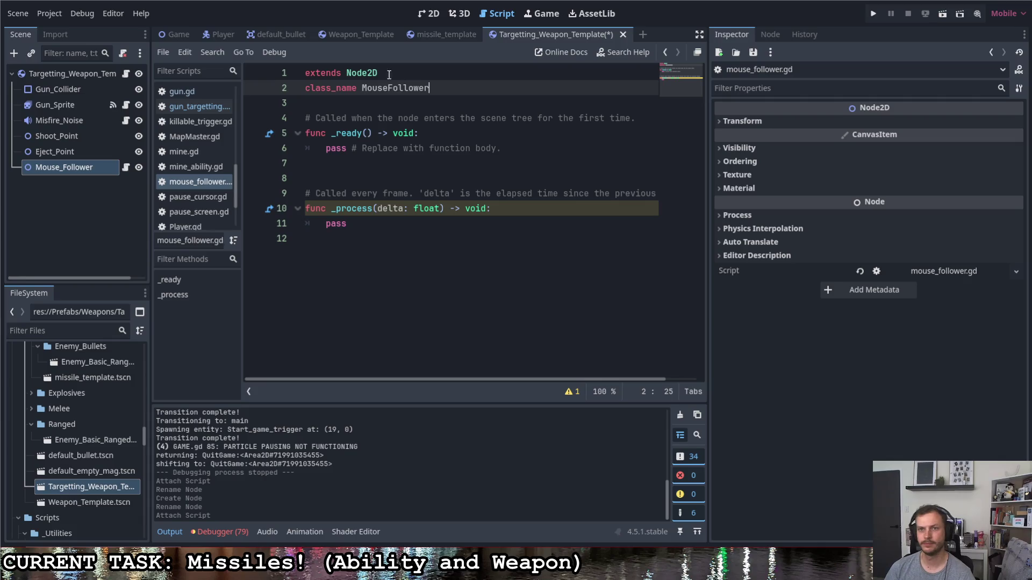
click(443, 105)
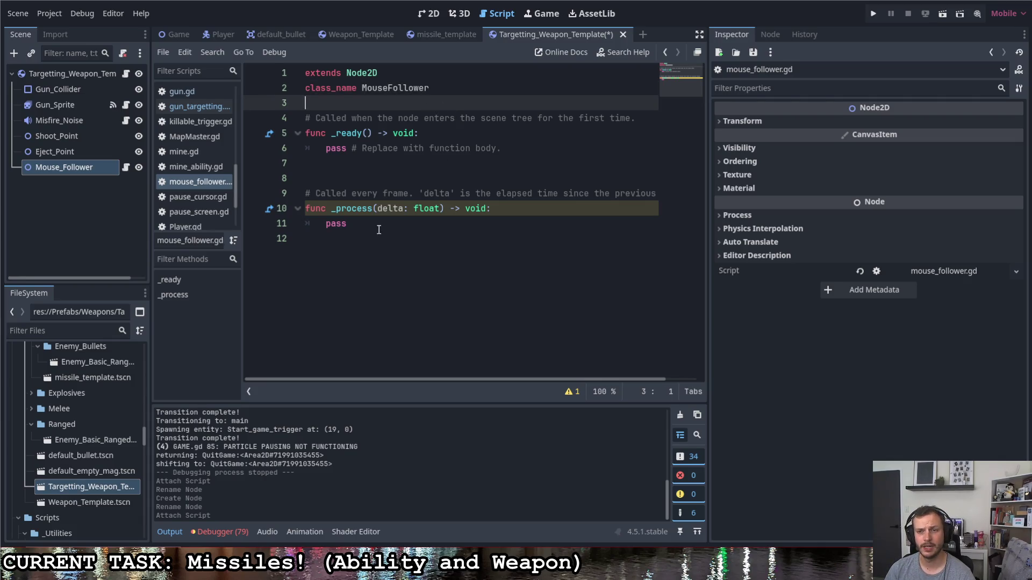
mouse_move(550, 145)
mouse_down()
mouse_move(298, 119)
mouse_move(292, 104)
mouse_up()
key(BackSpace)
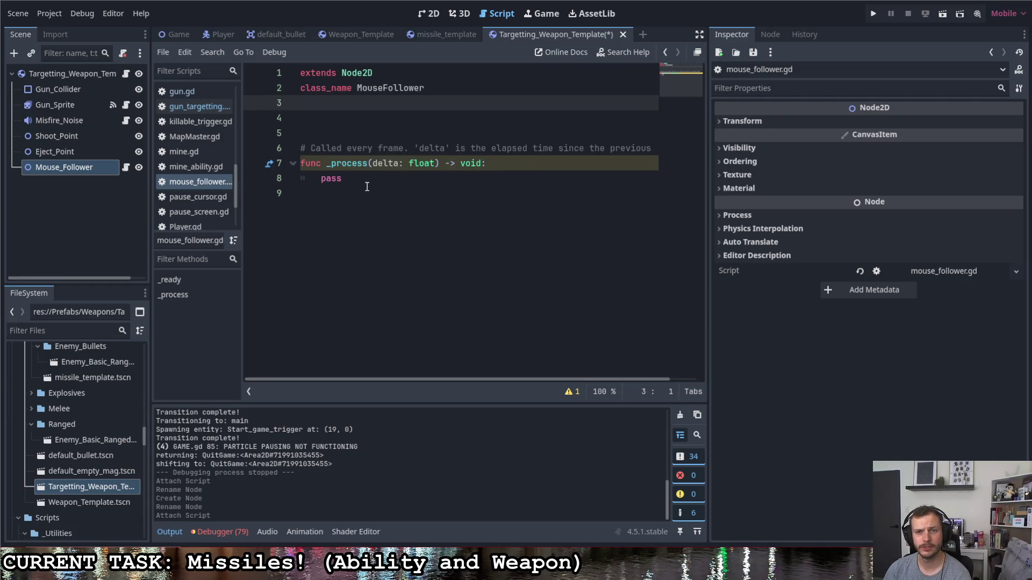
Replace pass in _process with a global_position assignment, trying Input, Window and Mouse references
double_click(336, 178)
text(glo)
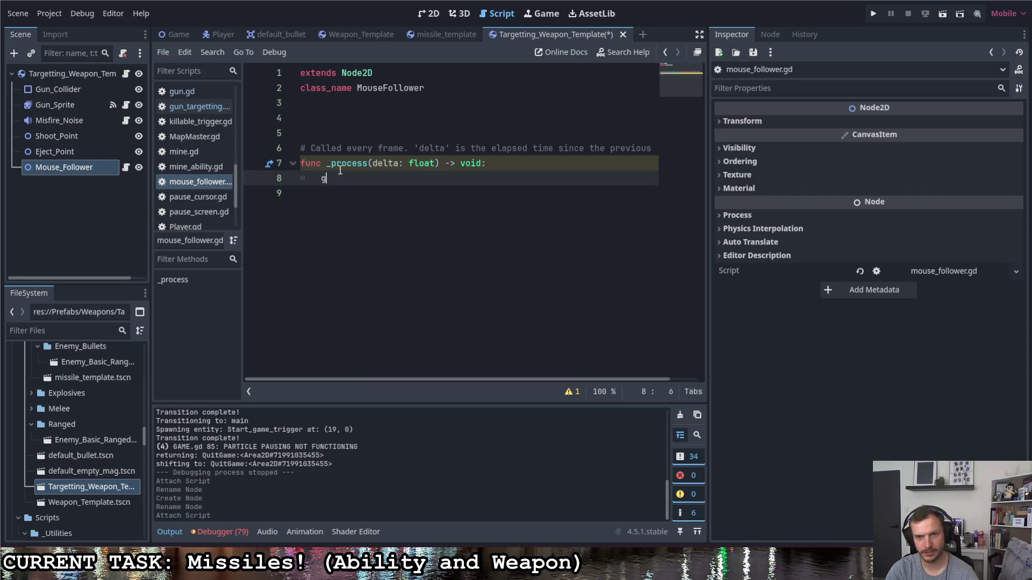
key(Return)
text(= )
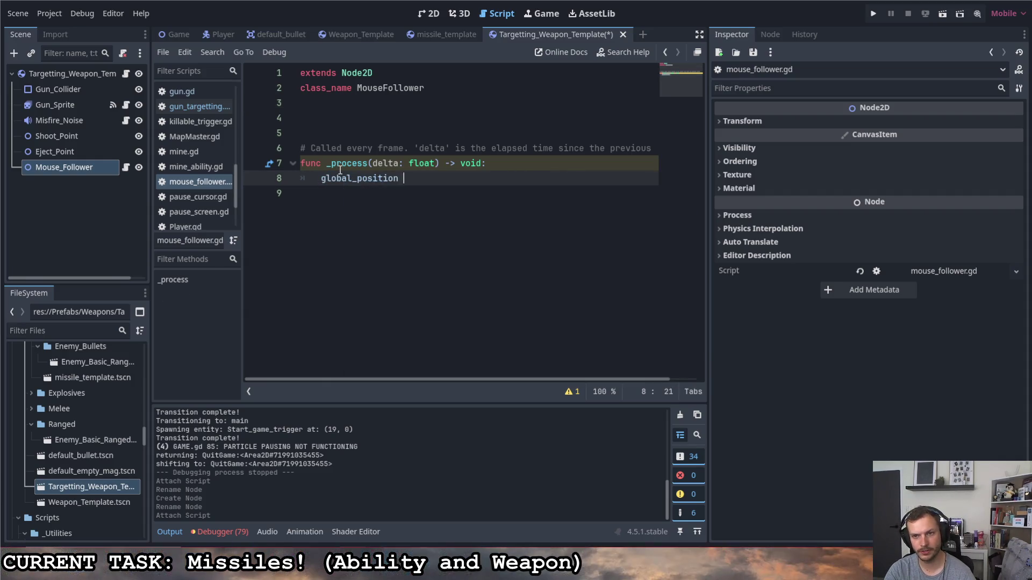
text(mouse)
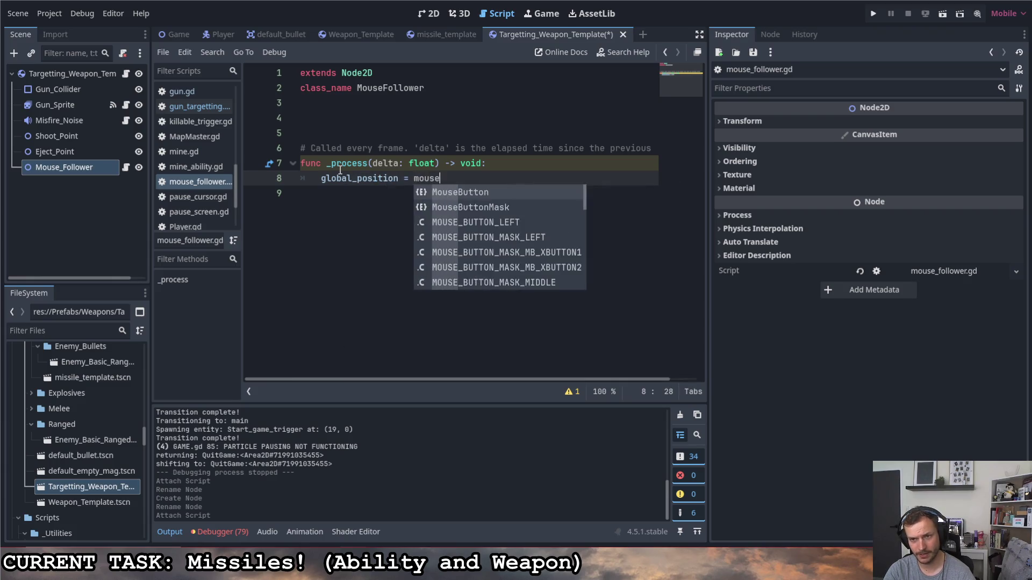
key(BackSpace)
key(BackSpace)
key(BackSpace)
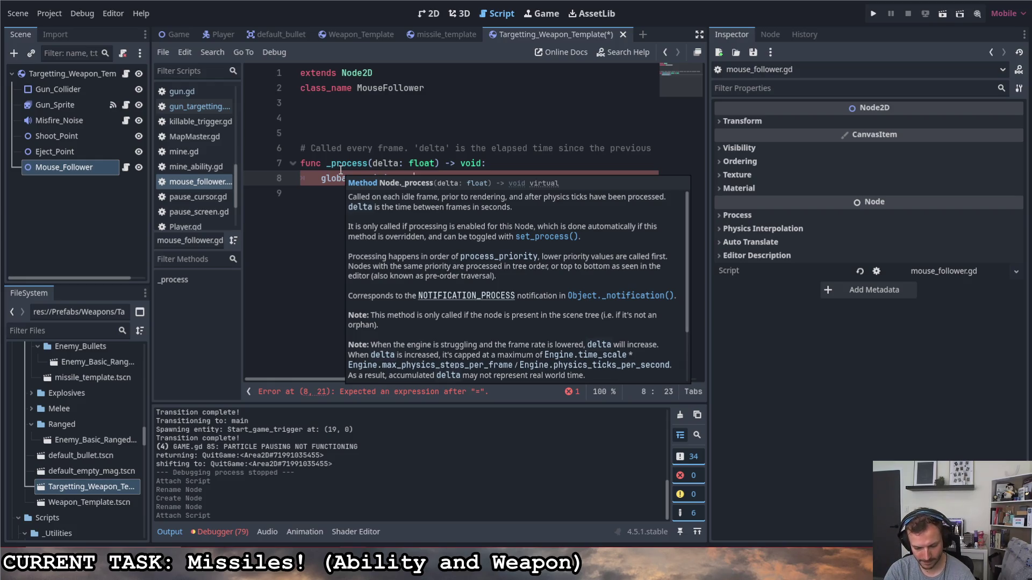
text(Input.)
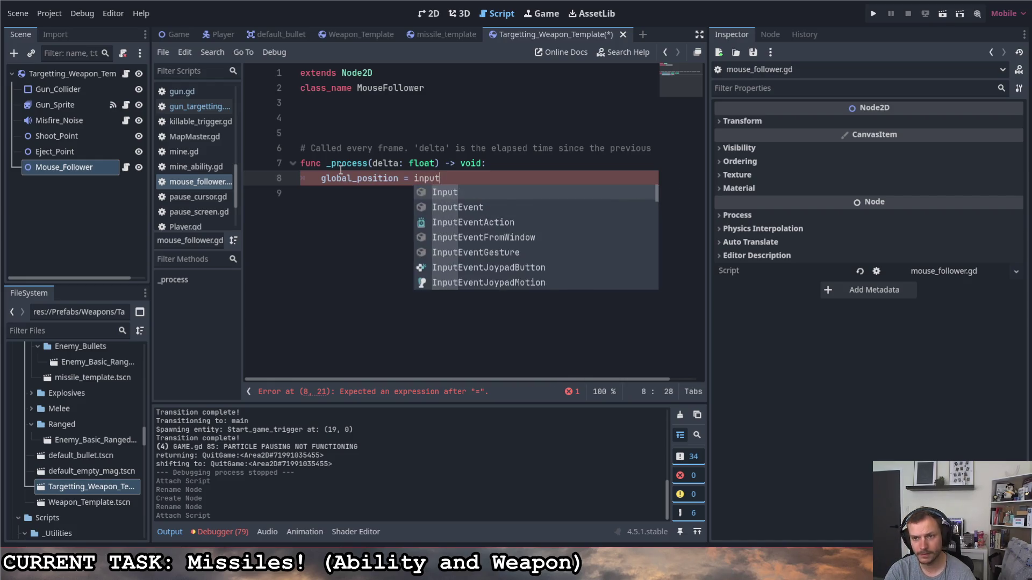
key(BackSpace)
key(BackSpace)
key(BackSpace)
text(Ib)
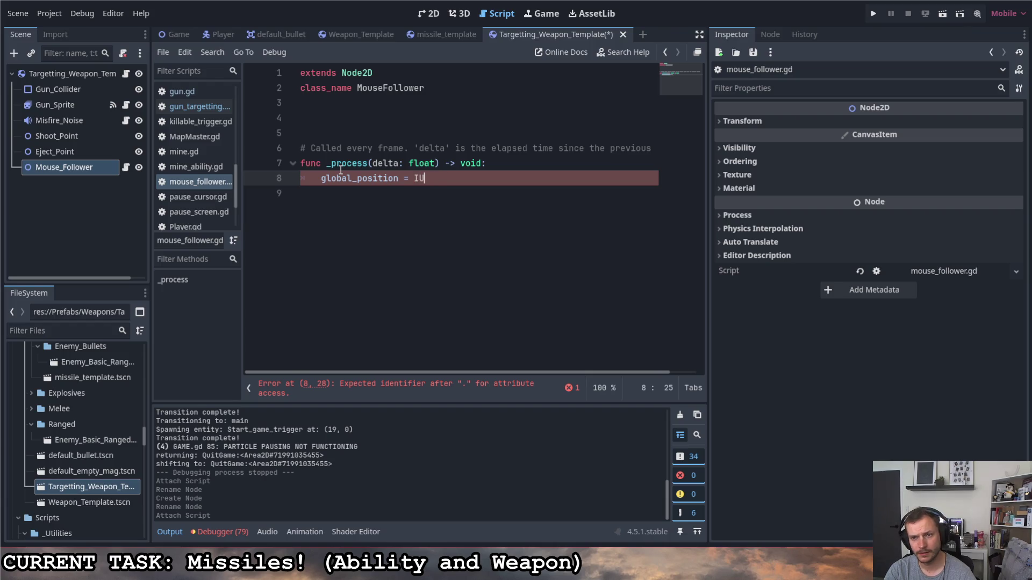
key(BackSpace)
text(nput.mouse)
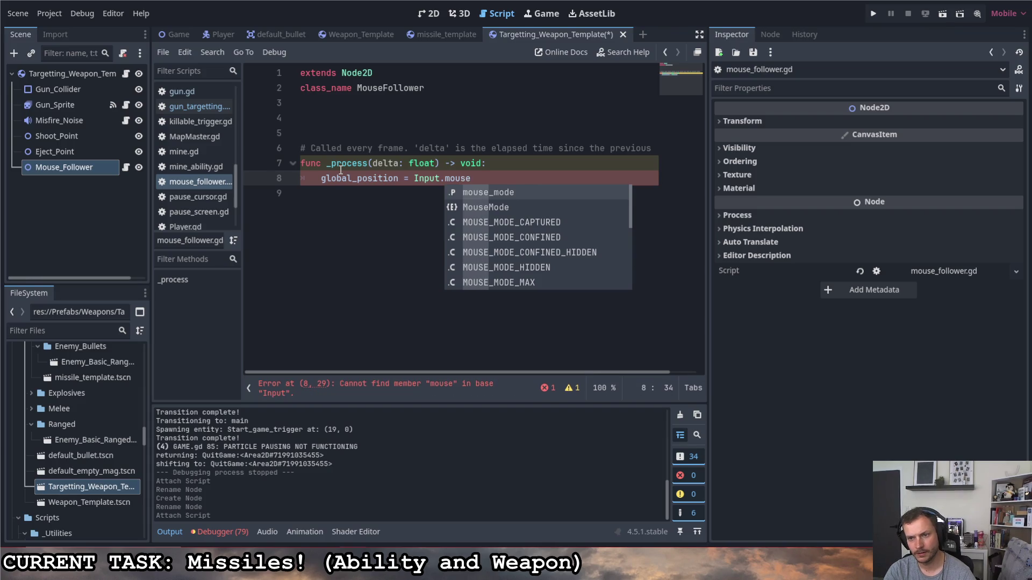
key(Escape)
key(BackSpace)
key(BackSpace)
key(BackSpace)
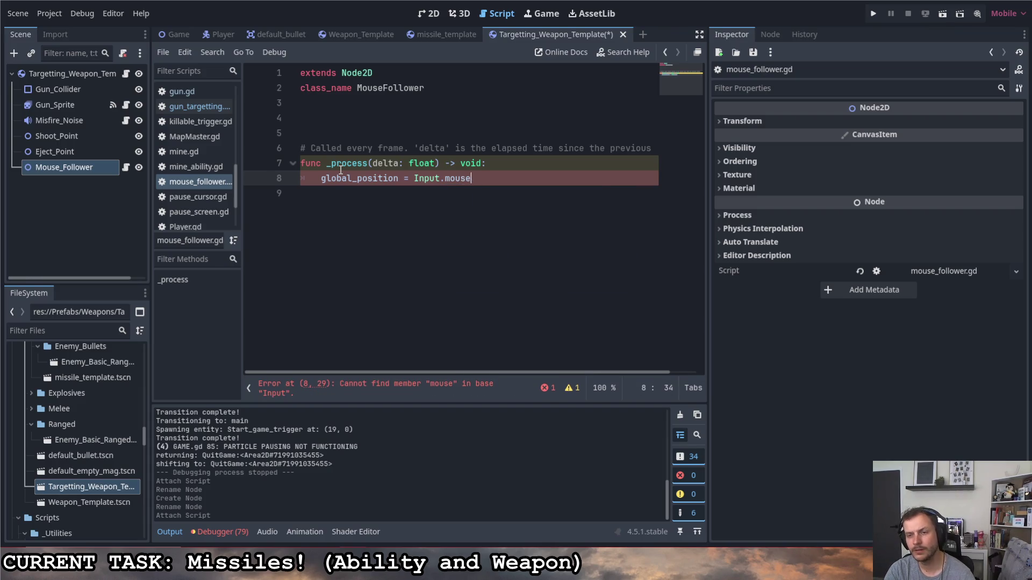
key(BackSpace)
key(BackSpace)
key(BackSpace)
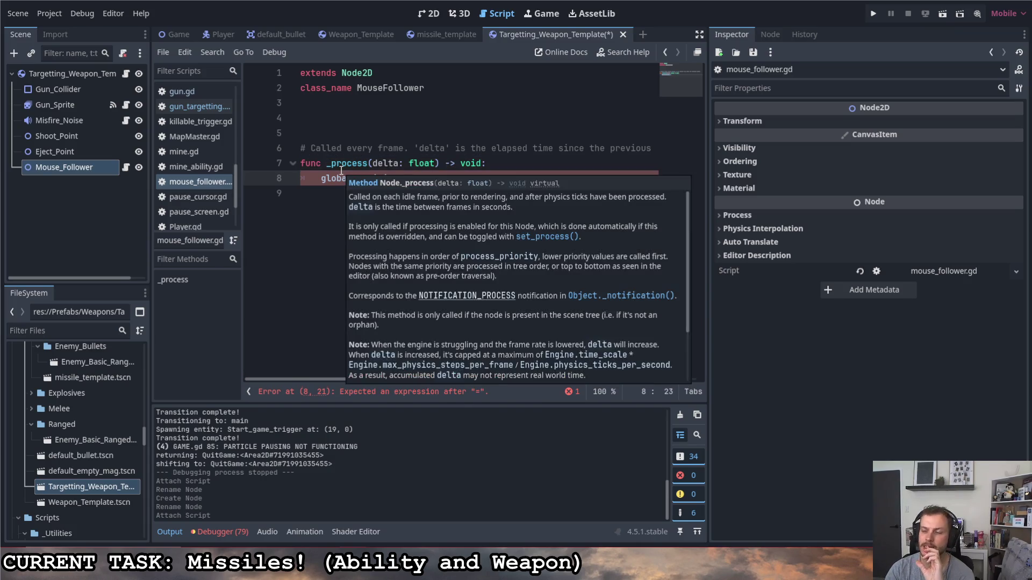
text(Window.m)
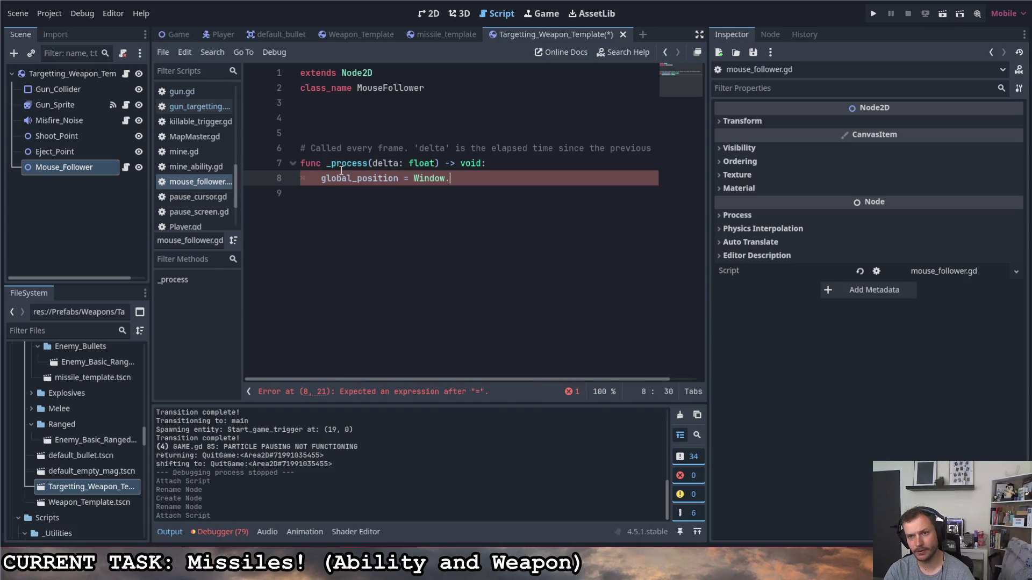
text(oust)
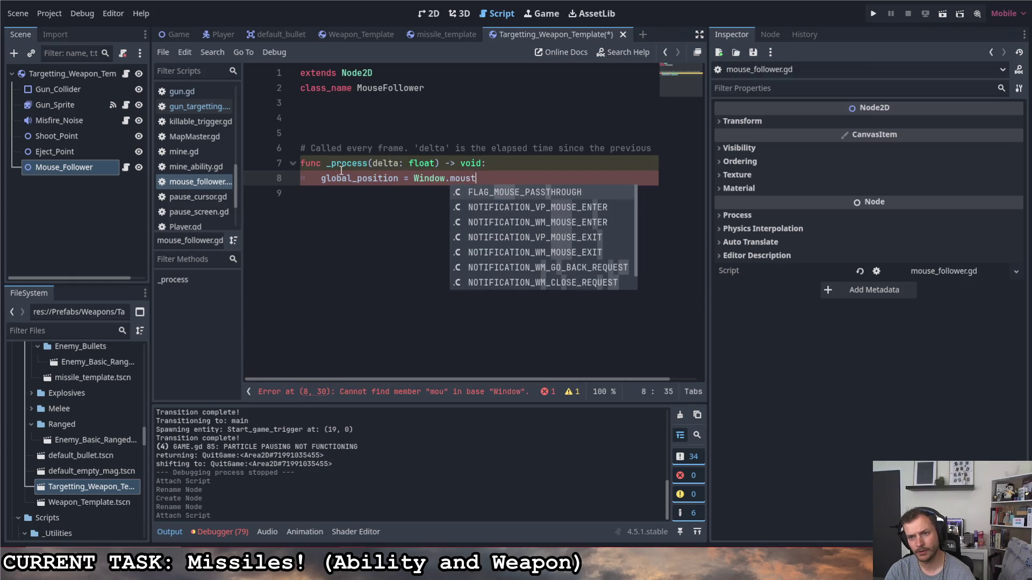
key(BackSpace)
key(BackSpace)
key(BackSpace)
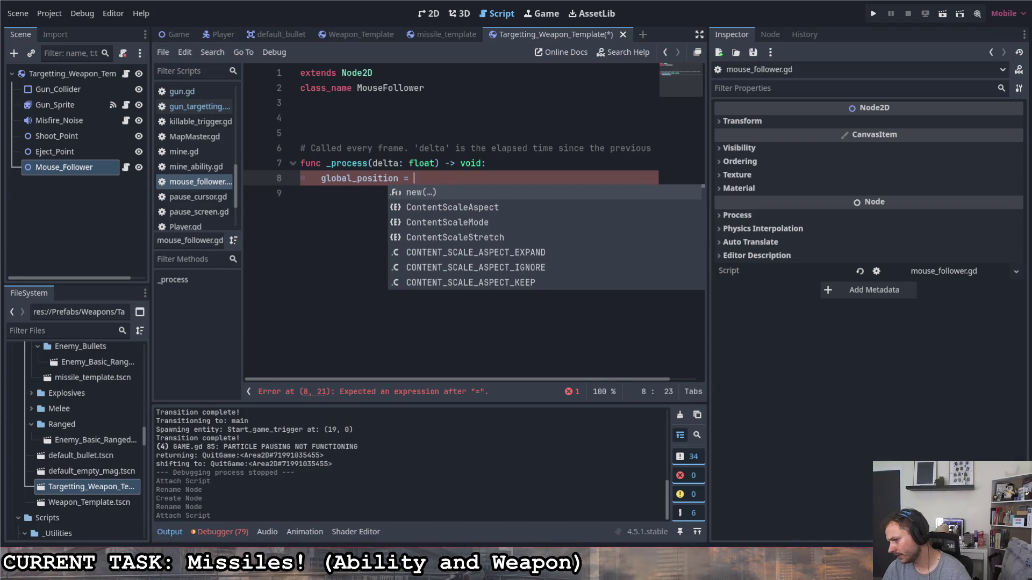
key(Escape)
text(Mouse)
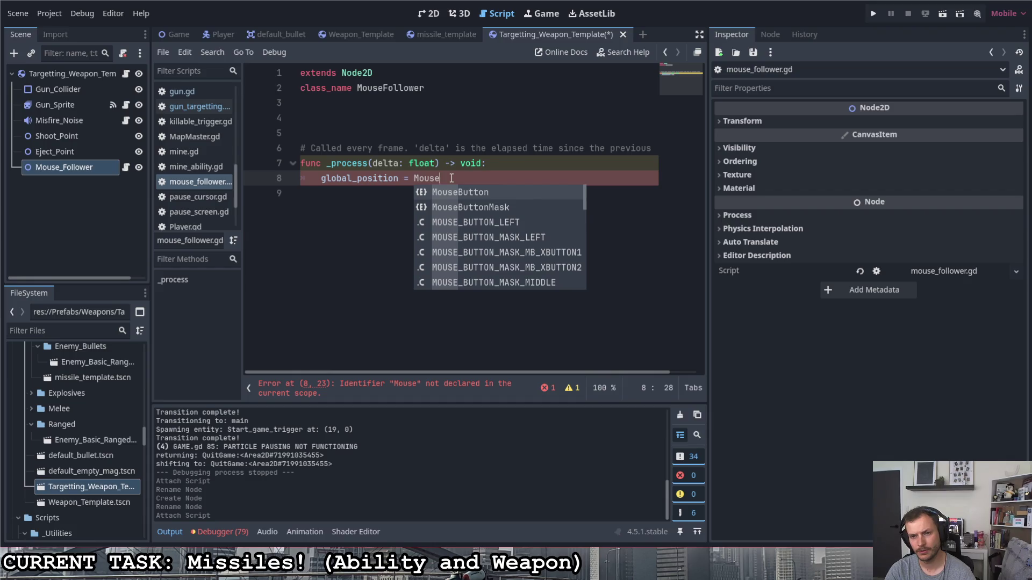
key(Escape)
key(BackSpace)
key(BackSpace)
key(BackSpace)
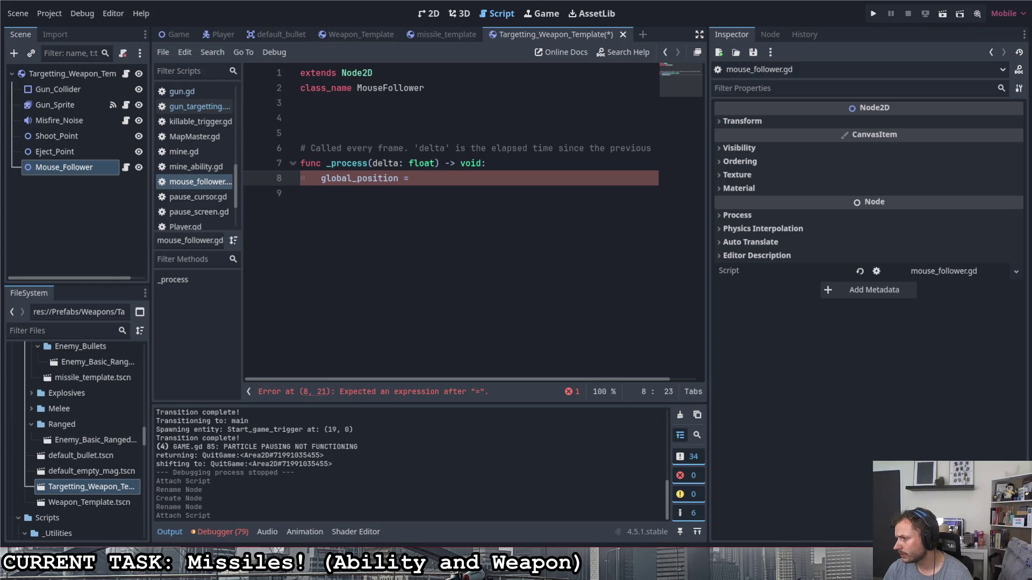
Finish the assignment as global_position = get_viewport().get_mouse_position()
text(get_view)
key(Down)
key(Down)
key(Return)
text(.get)
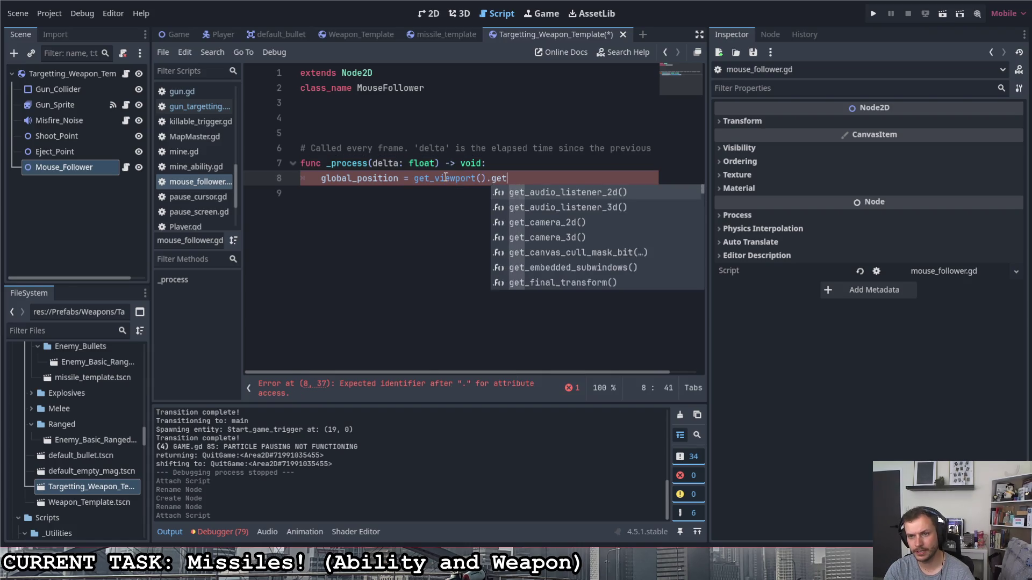
text(_)
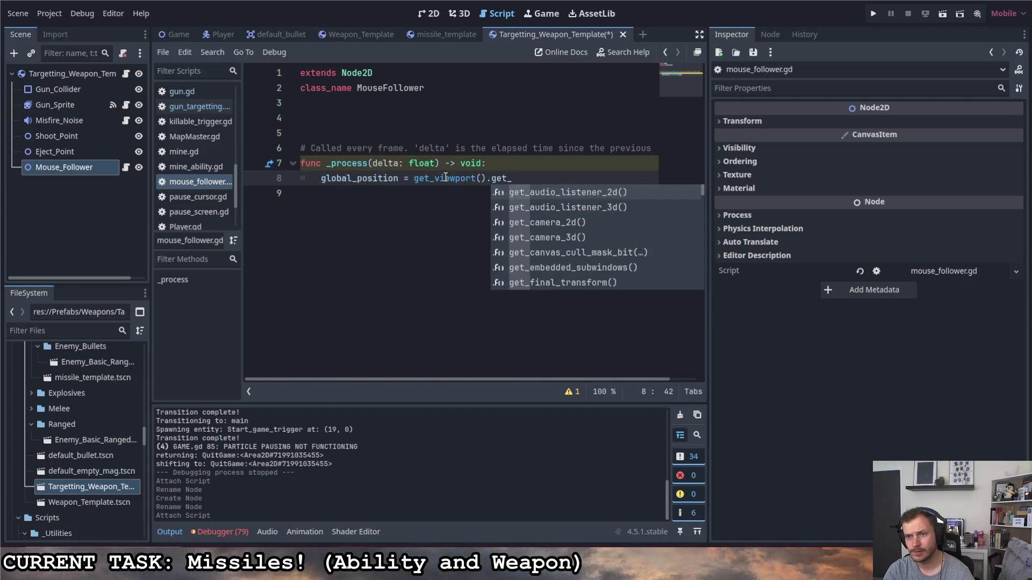
text(mou)
key(Return)
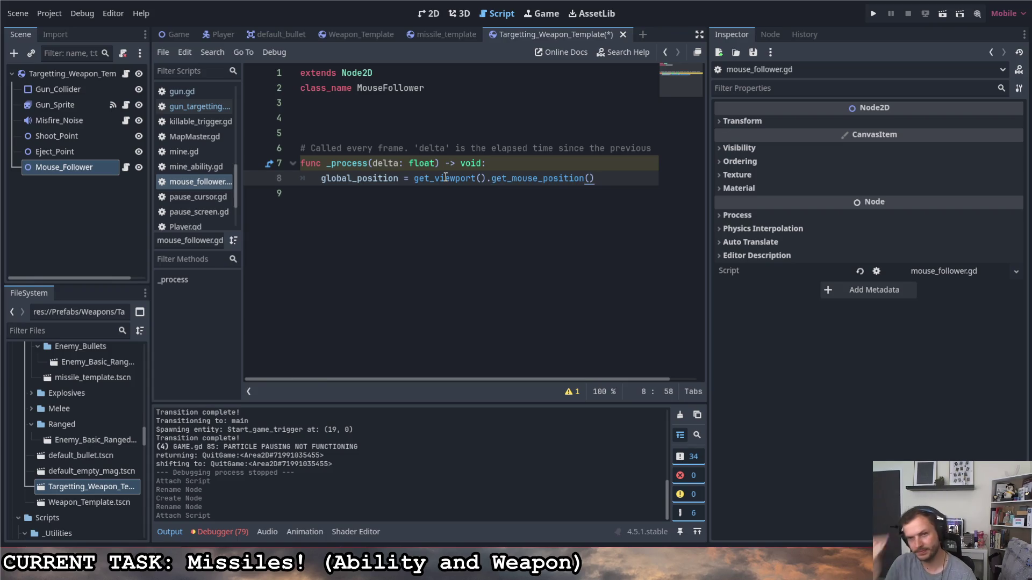
click(454, 131)
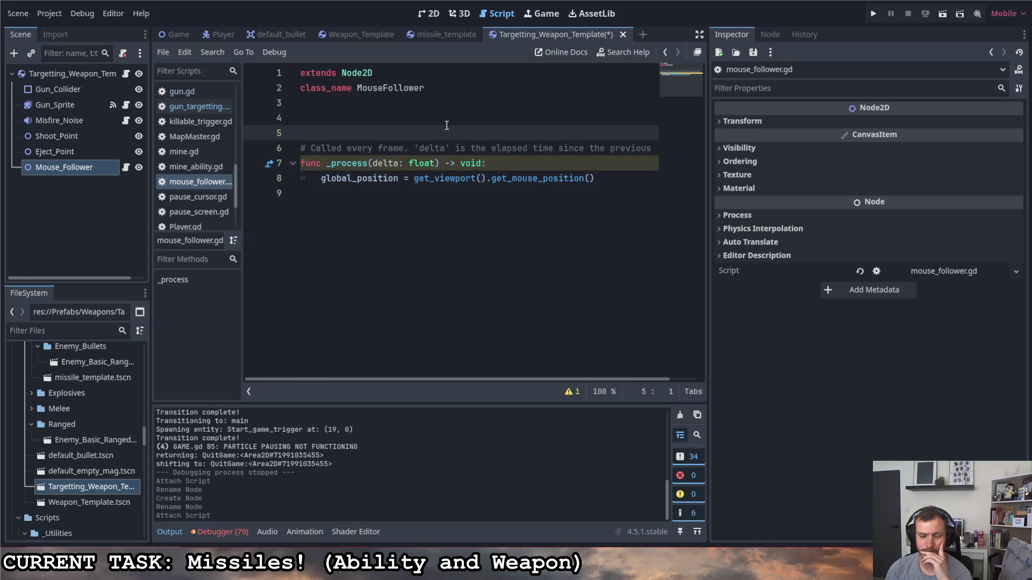
Delete the empty lines 3–4 above the _process comment
click(447, 124)
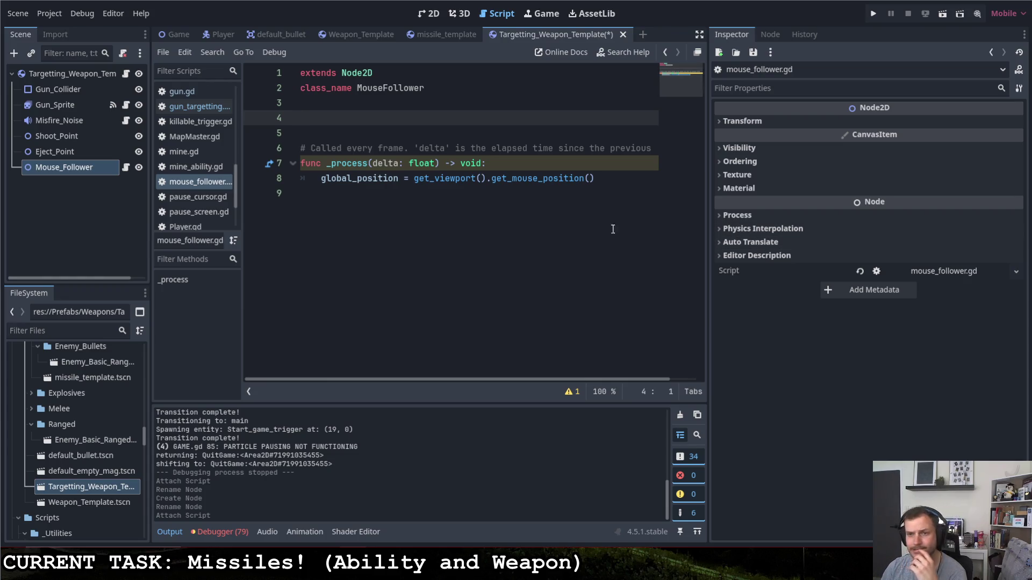
click(432, 213)
click(416, 133)
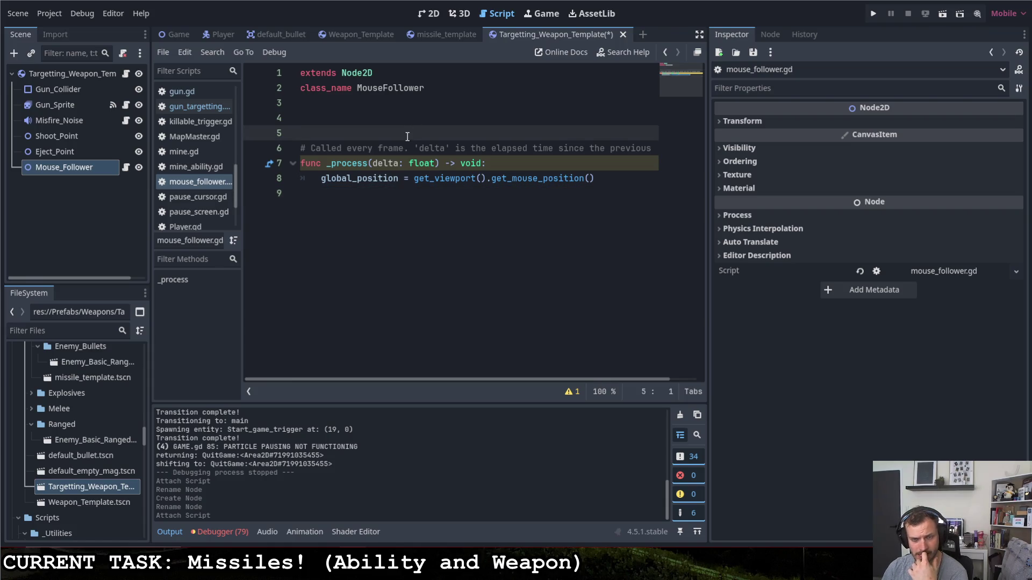
key(BackSpace)
key(BackSpace)
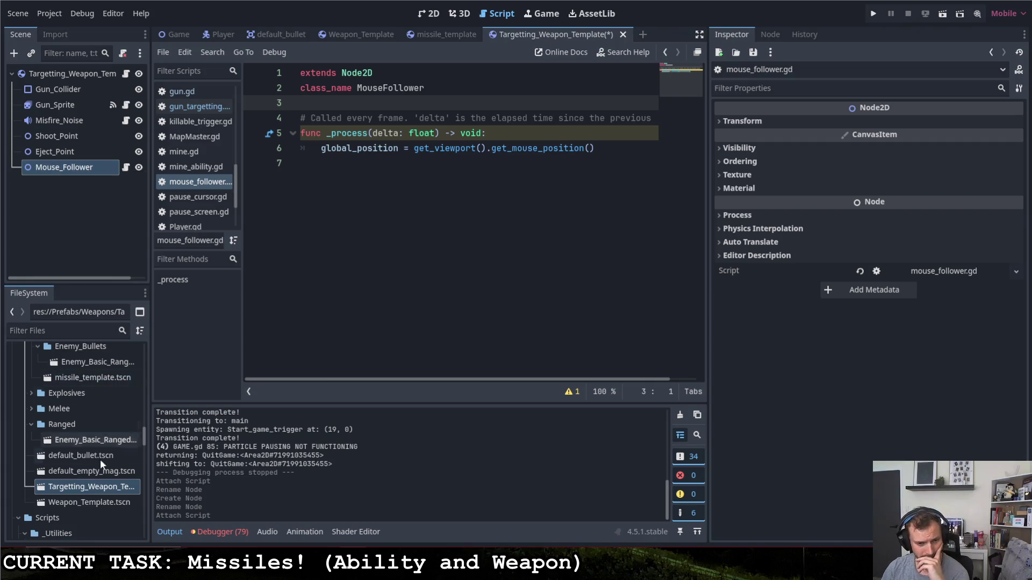
Instance entity_detection.tscn from Entities under Mouse_Follower and open its Entity_Detection.gd script
scroll(90, 484, up, 2)
scroll(80, 472, down, 10)
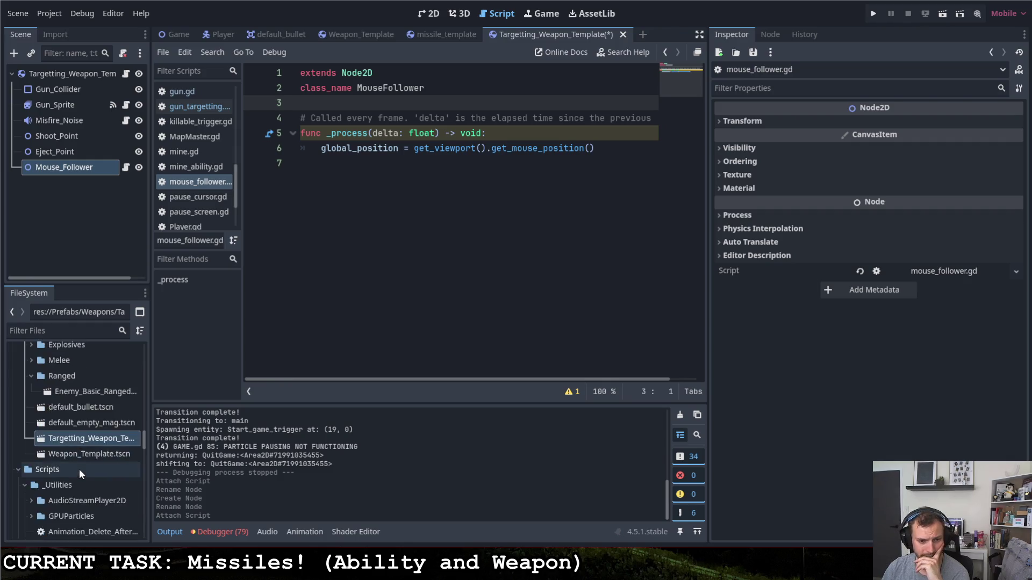
scroll(76, 464, up, 8)
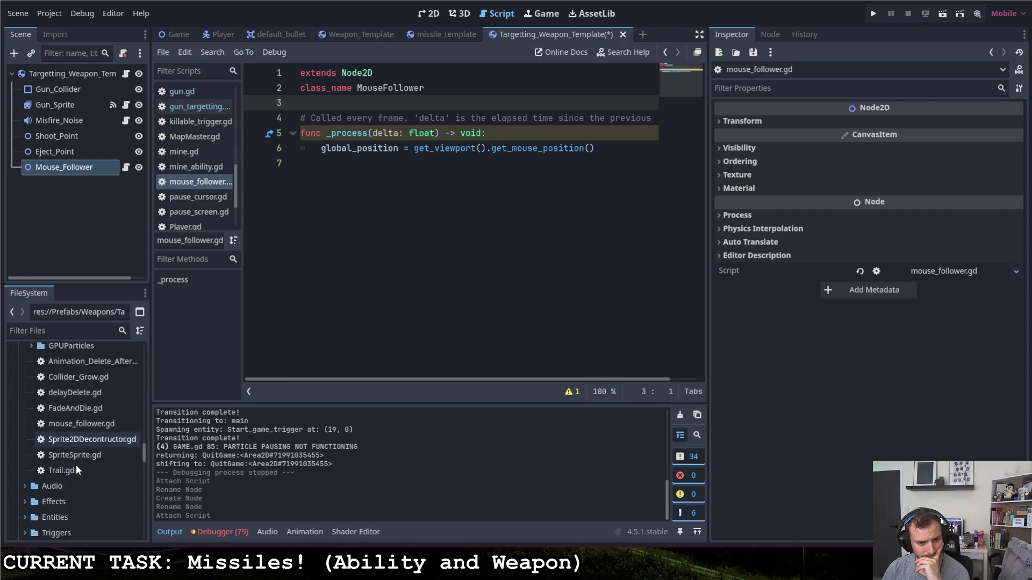
scroll(76, 464, up, 7)
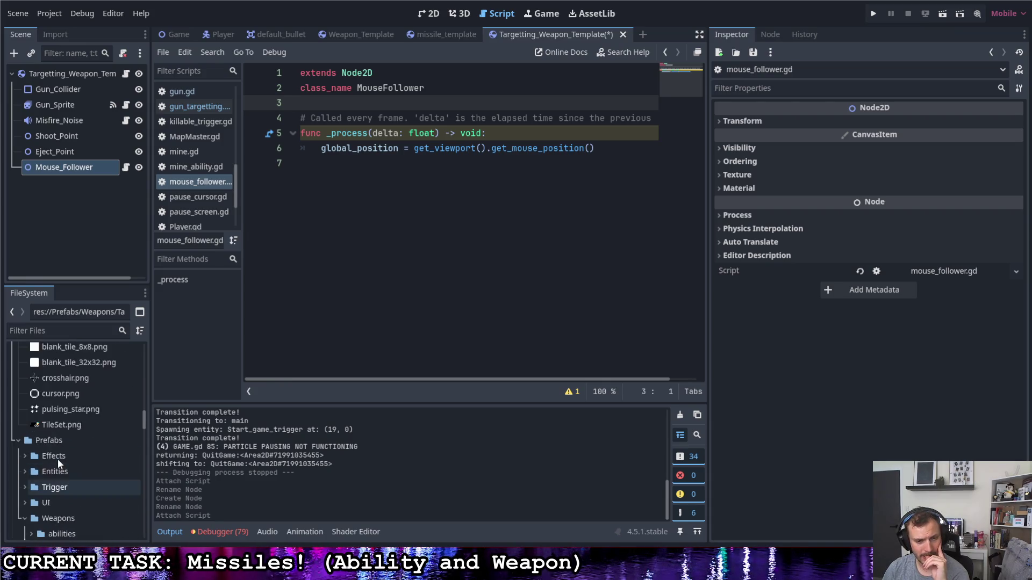
scroll(57, 459, down, 1)
click(24, 398)
scroll(64, 424, down, 2)
mouse_move(78, 491)
mouse_down()
mouse_move(207, 295)
mouse_move(77, 173)
mouse_up()
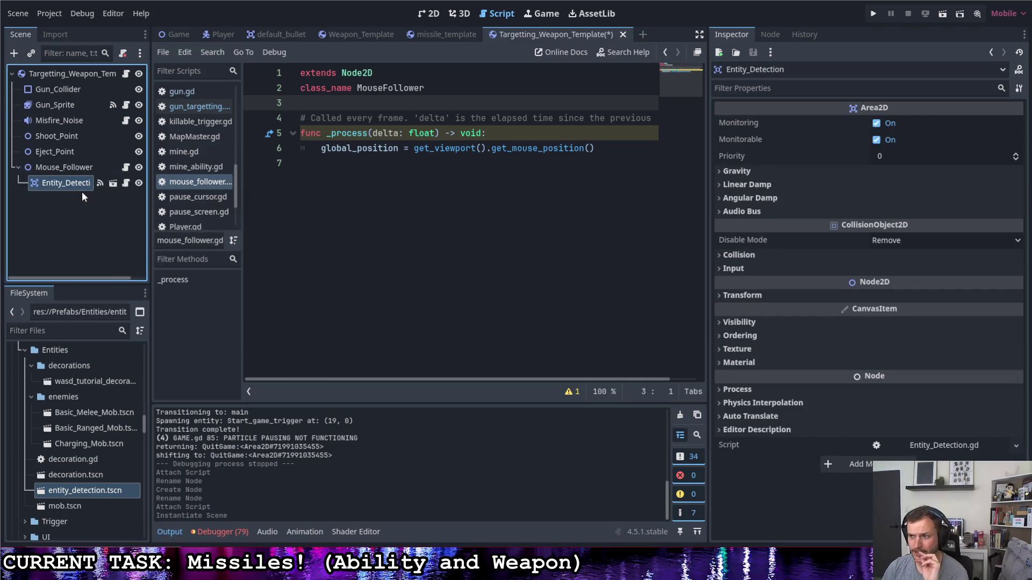
click(122, 181)
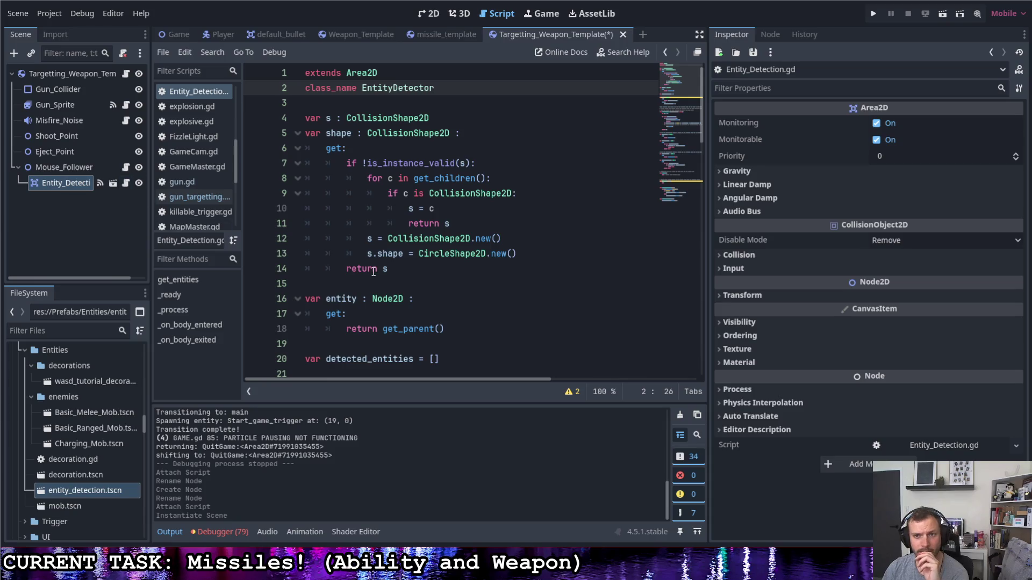
scroll(360, 270, down, 1)
scroll(359, 270, down, 10)
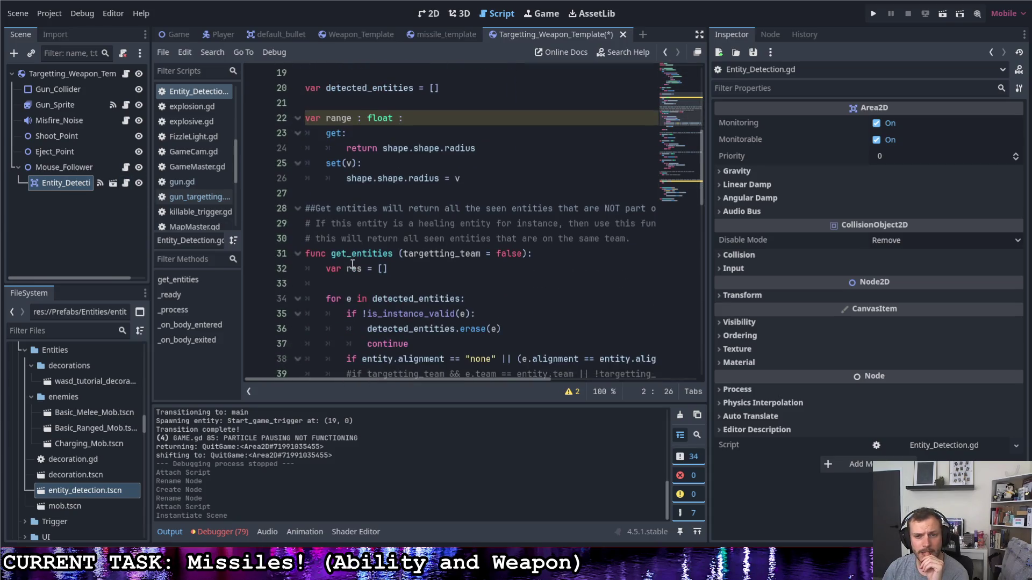
scroll(352, 263, down, 4)
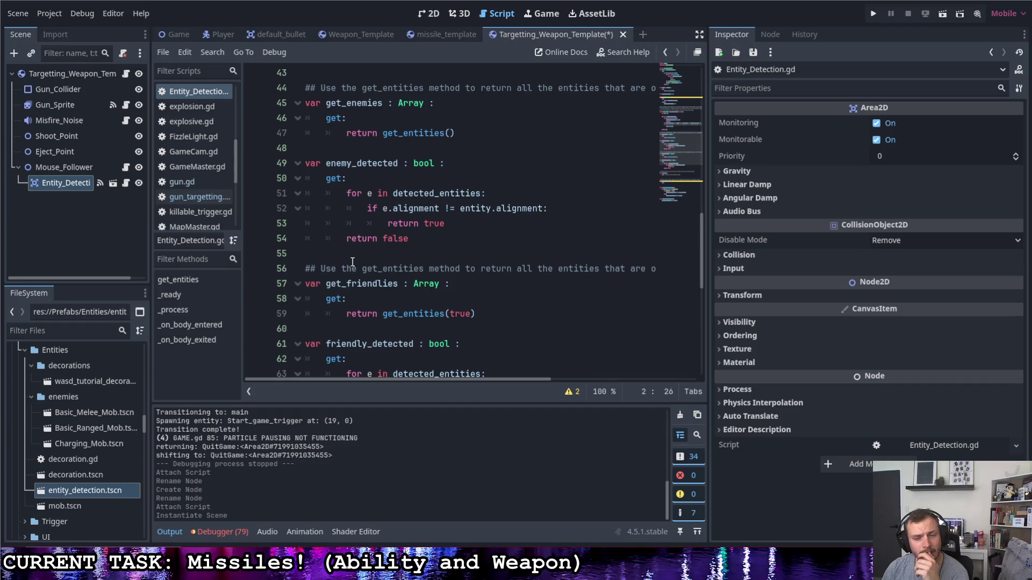
scroll(355, 261, down, 3)
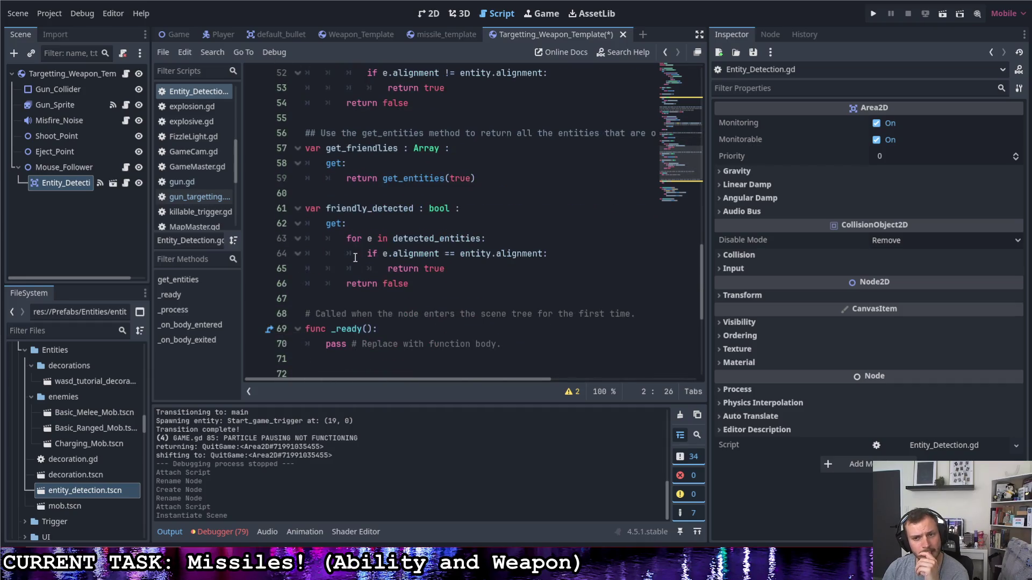
scroll(355, 258, down, 5)
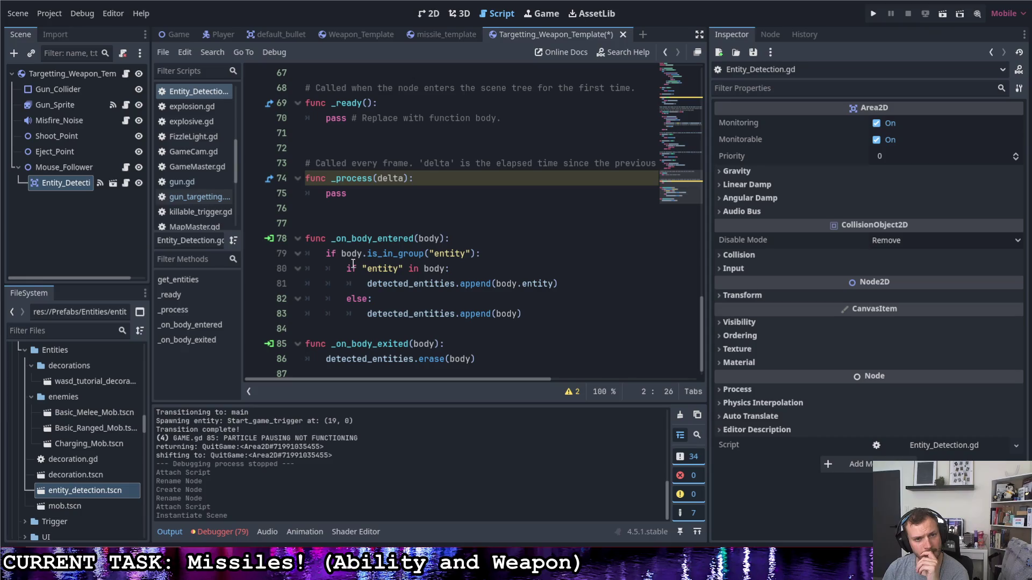
scroll(347, 256, down, 1)
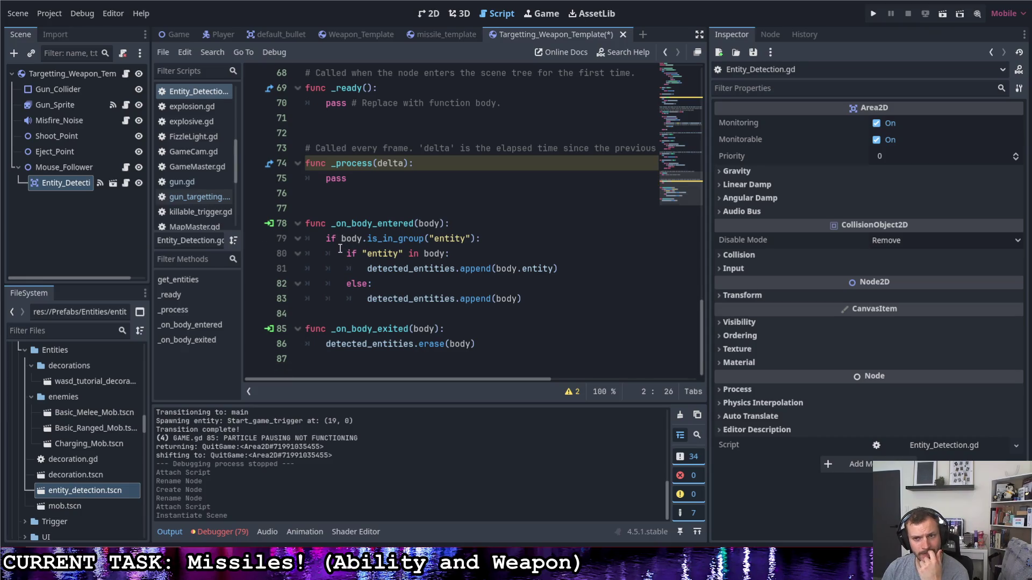
scroll(340, 249, up, 8)
click(81, 189)
scroll(454, 266, up, 14)
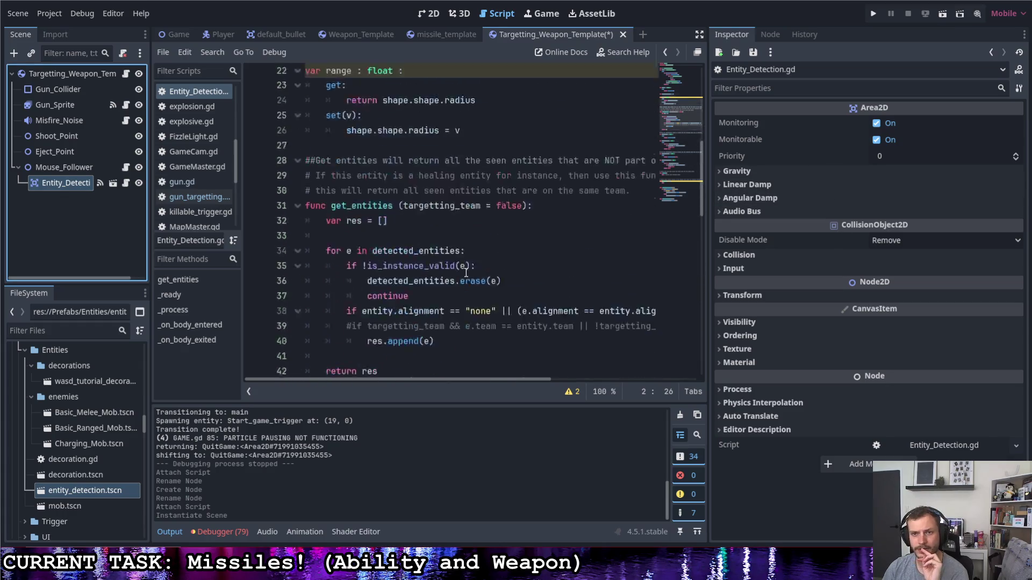
scroll(454, 266, down, 4)
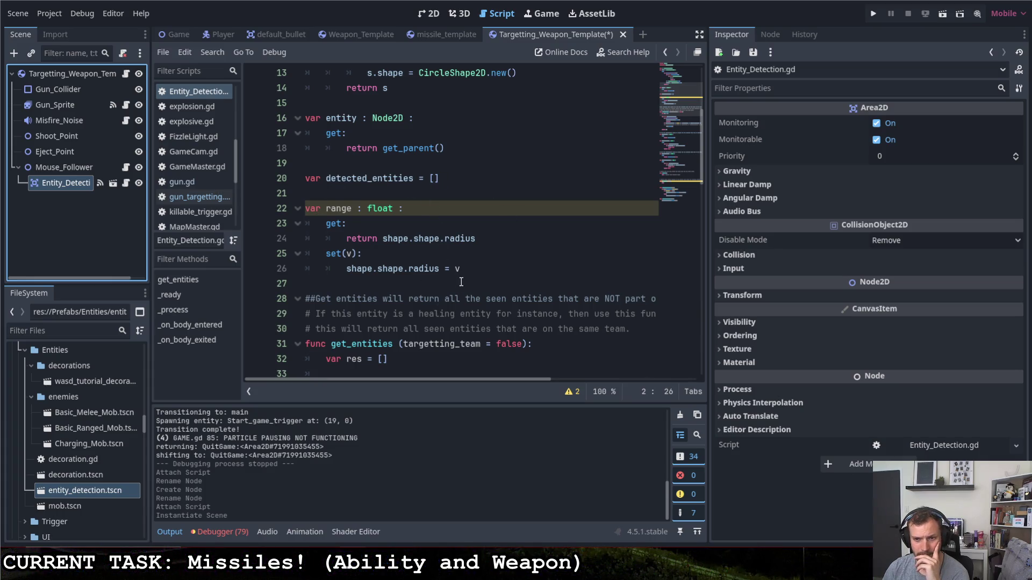
click(307, 208)
scroll(350, 230, down, 1)
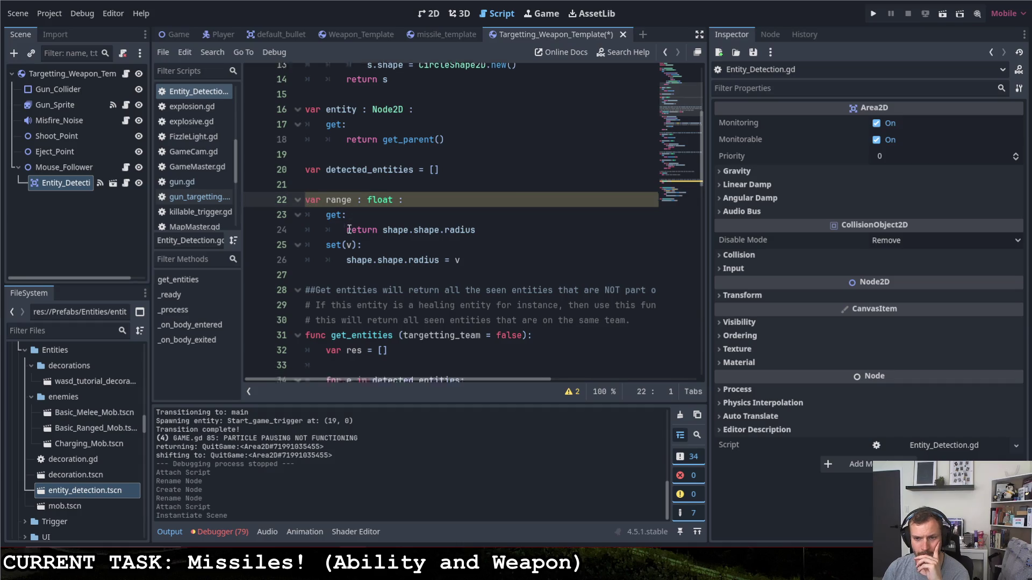
scroll(349, 229, down, 7)
scroll(348, 225, up, 5)
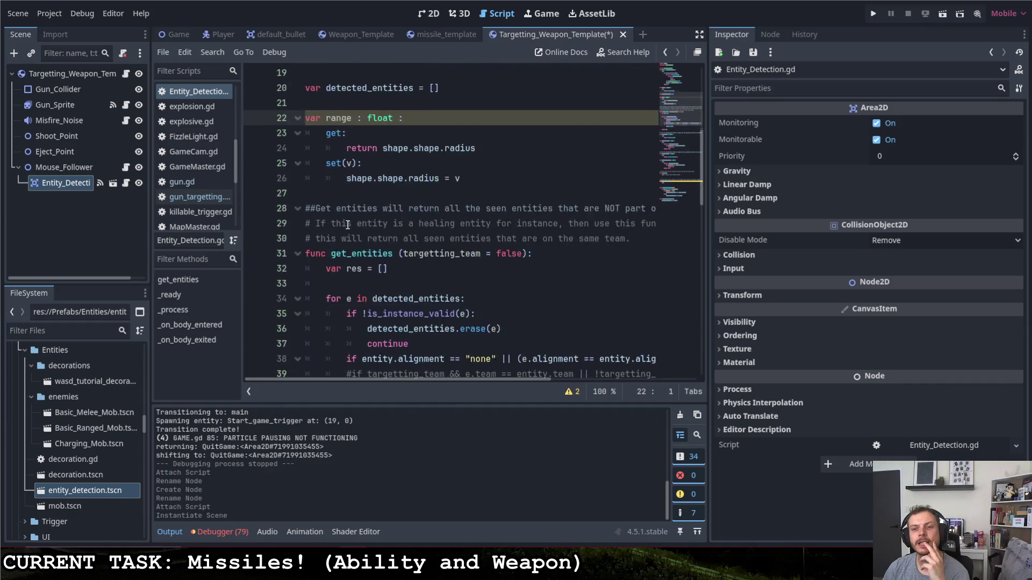
scroll(348, 225, up, 3)
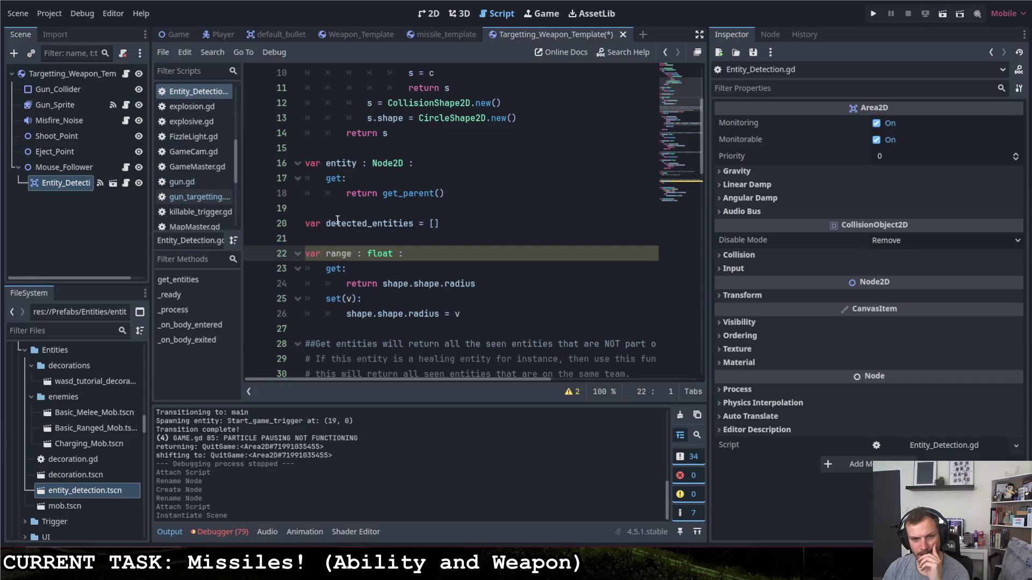
click(428, 13)
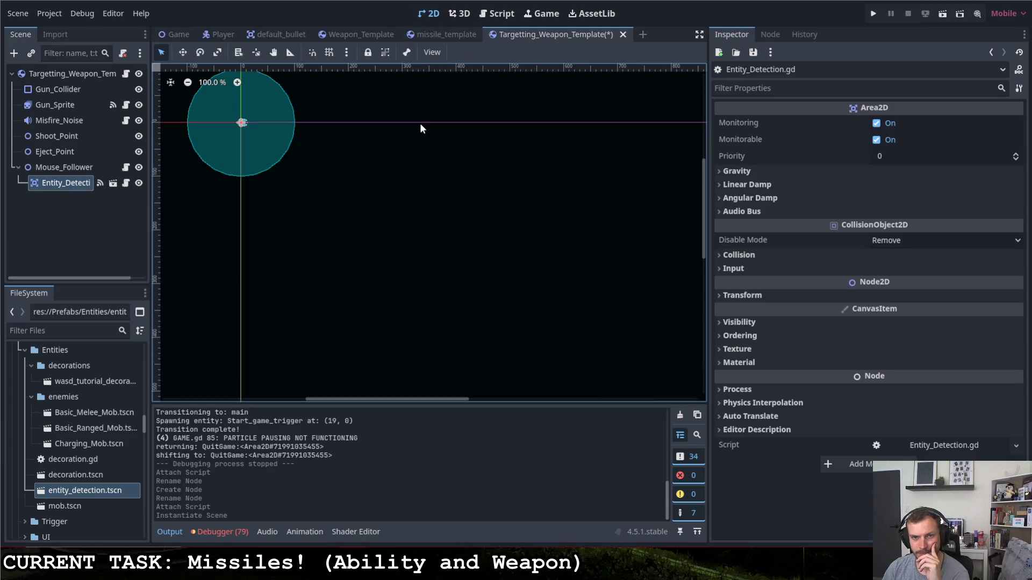
scroll(212, 96, up, 5)
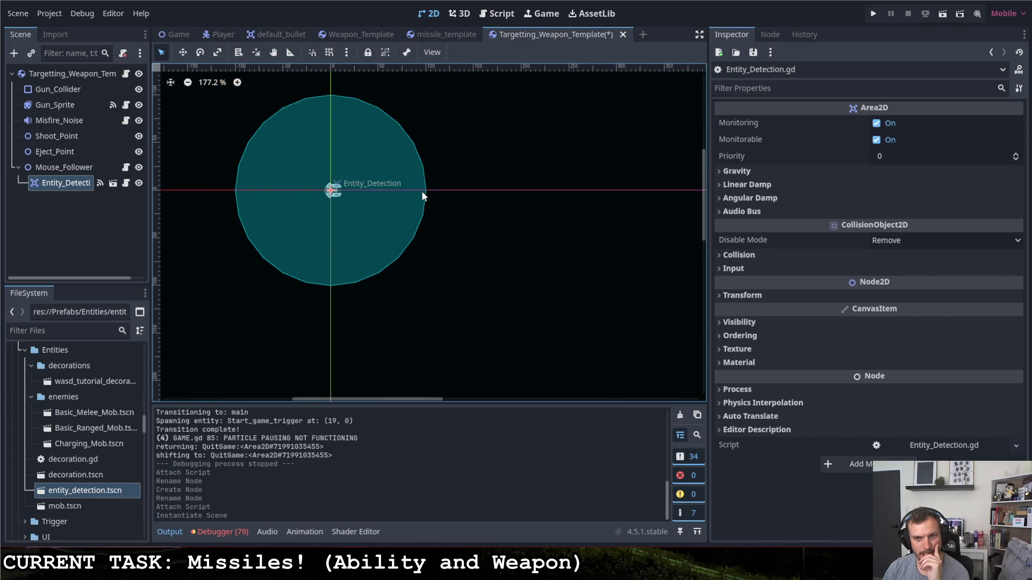
click(126, 183)
scroll(456, 230, down, 7)
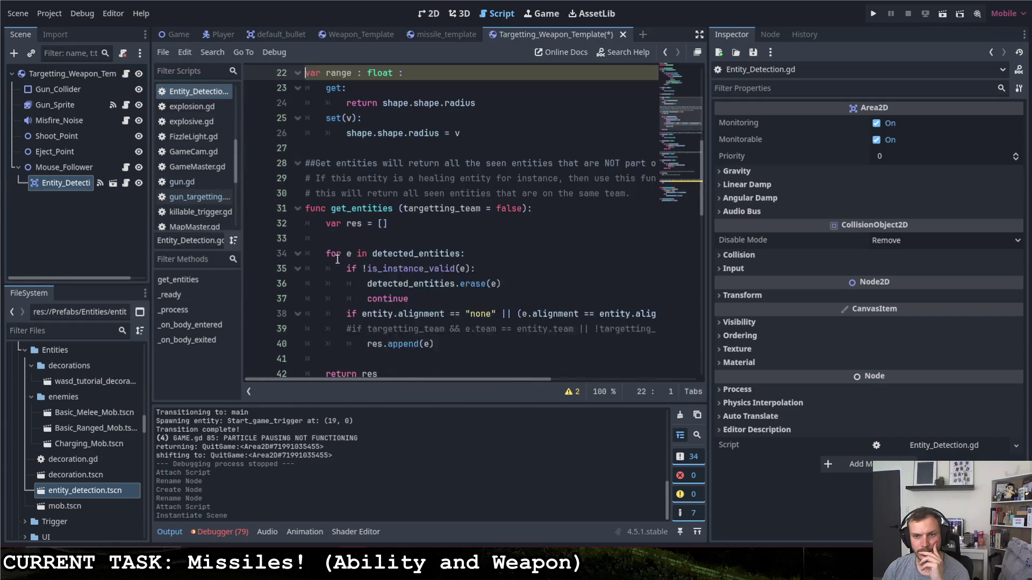
scroll(457, 230, down, 6)
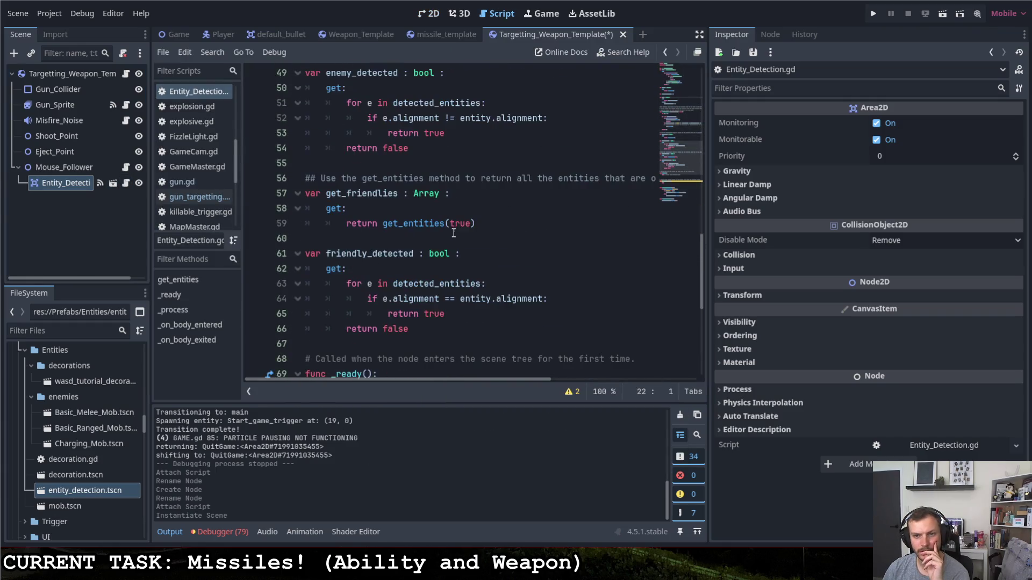
scroll(453, 229, down, 6)
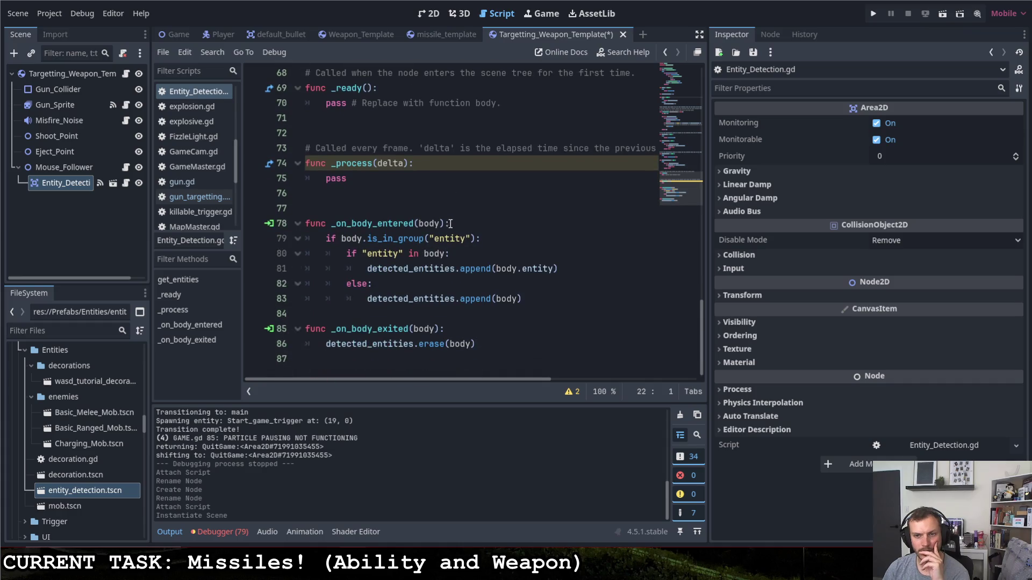
scroll(502, 248, up, 5)
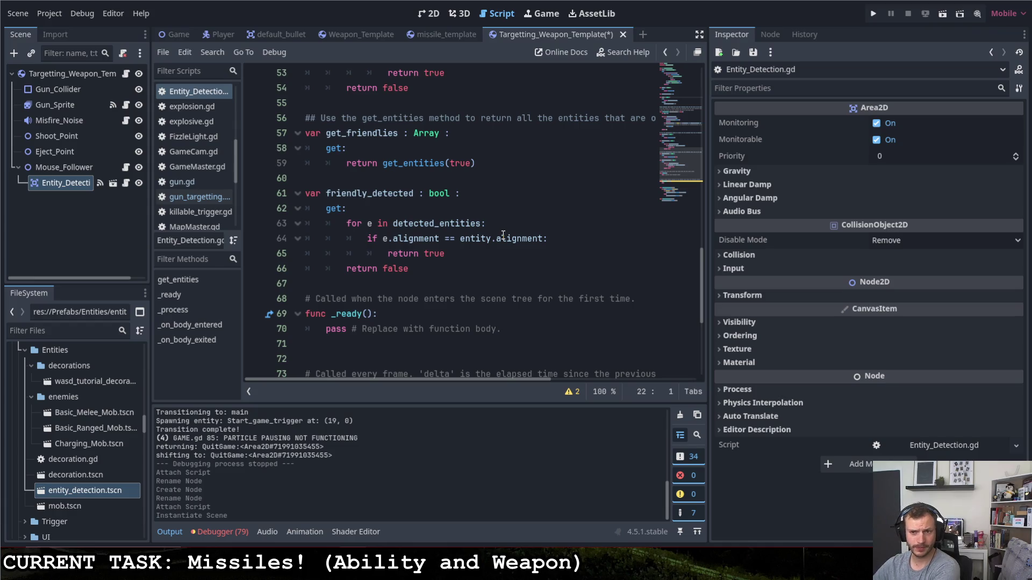
scroll(503, 235, up, 15)
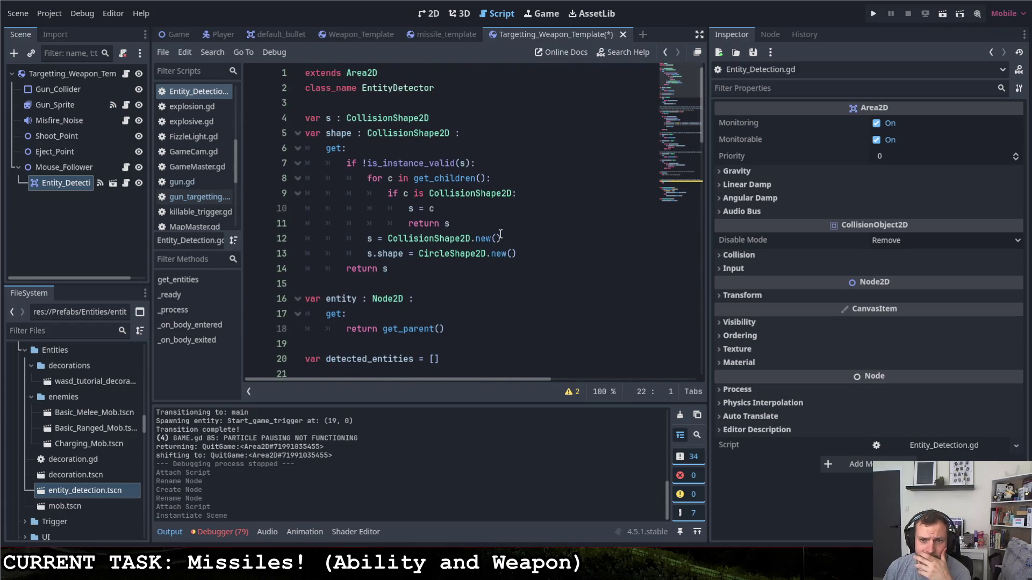
scroll(488, 223, down, 5)
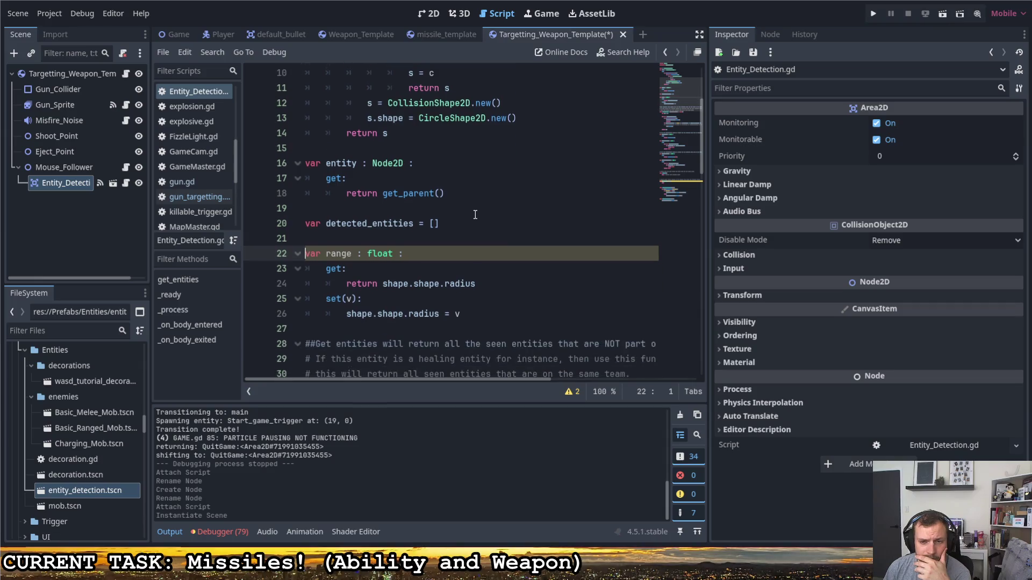
scroll(472, 215, down, 1)
scroll(470, 213, up, 6)
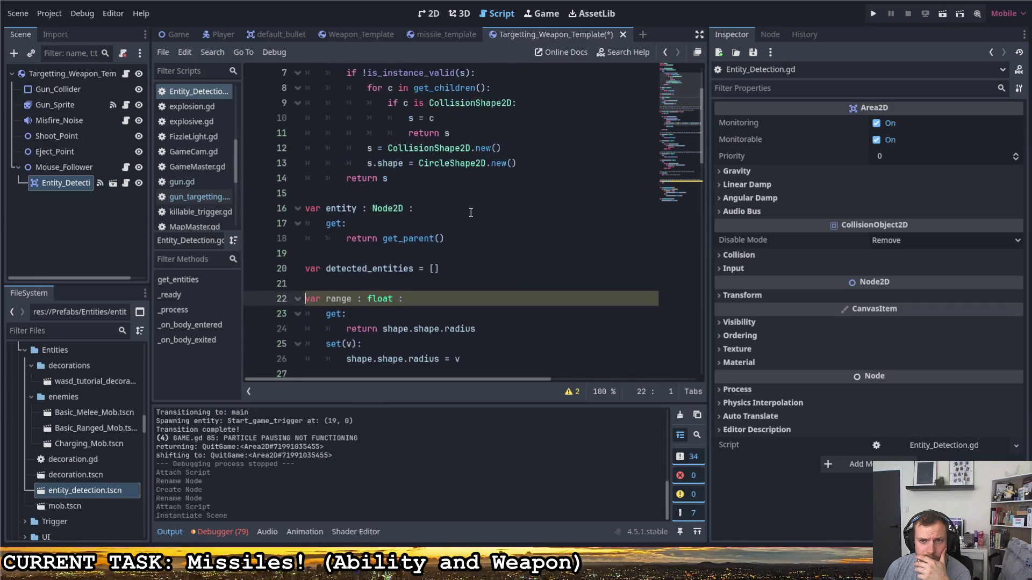
scroll(452, 220, down, 4)
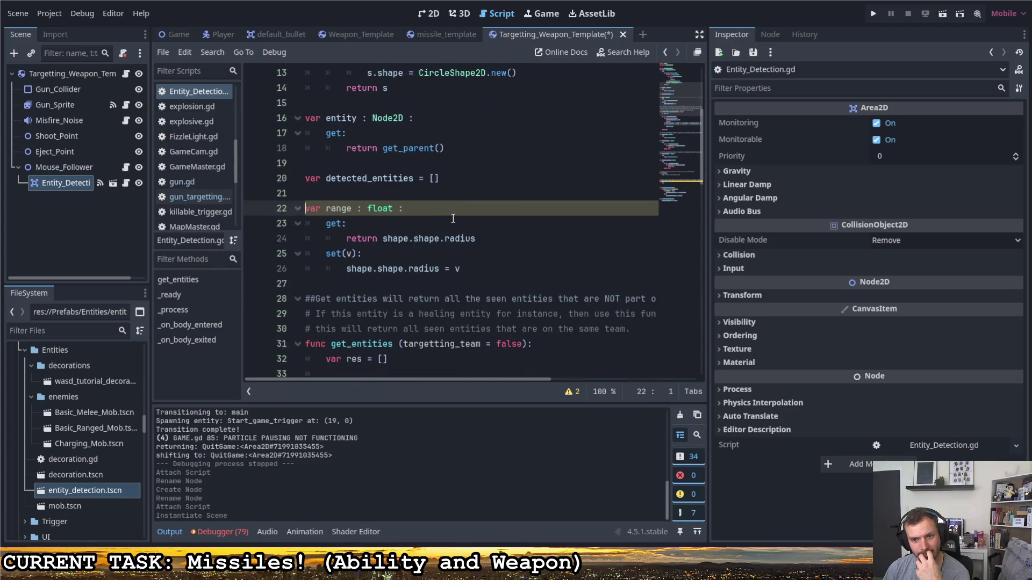
scroll(453, 231, down, 6)
scroll(454, 231, down, 3)
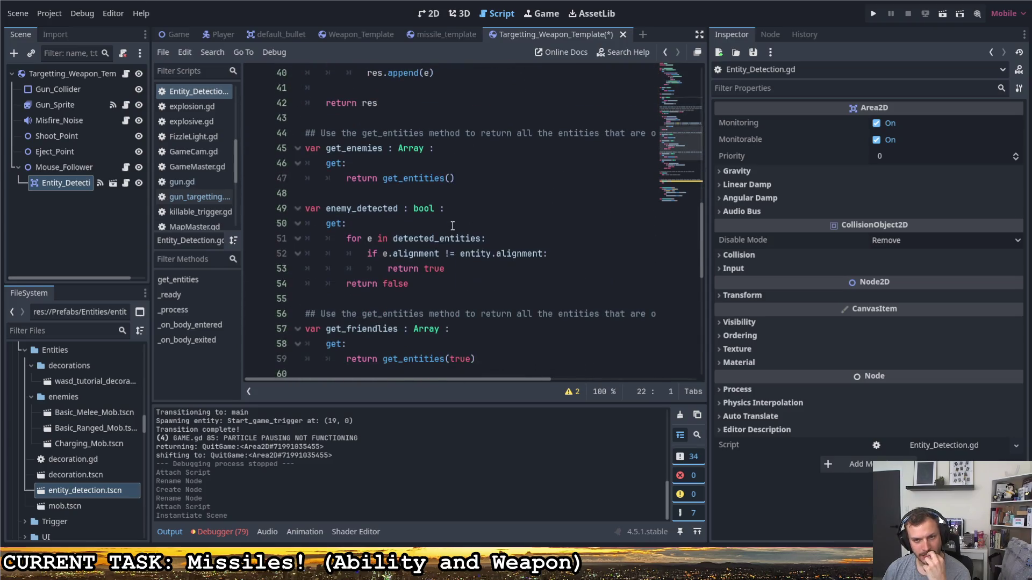
scroll(451, 224, down, 6)
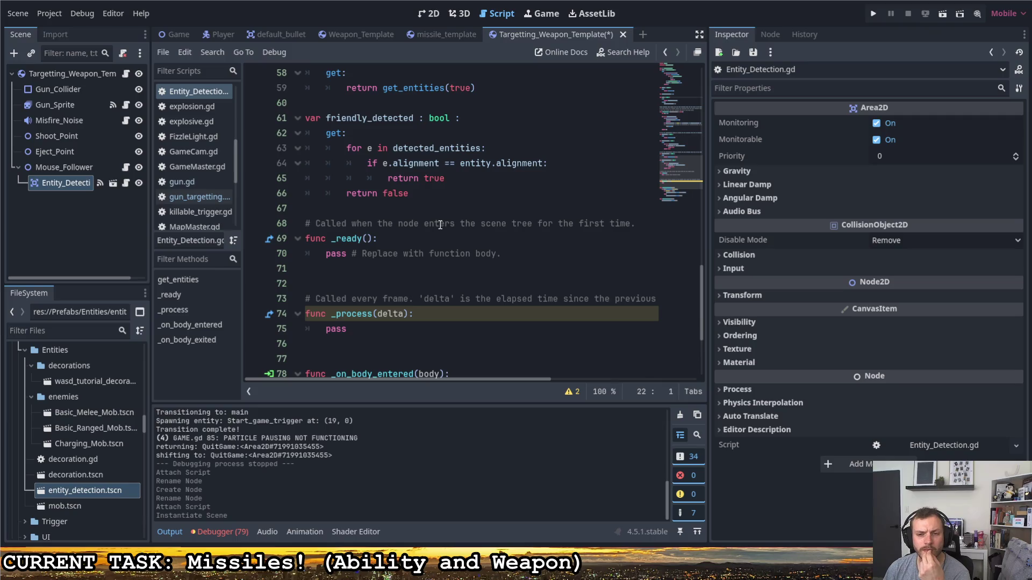
scroll(446, 220, up, 5)
scroll(439, 214, down, 1)
scroll(439, 214, up, 2)
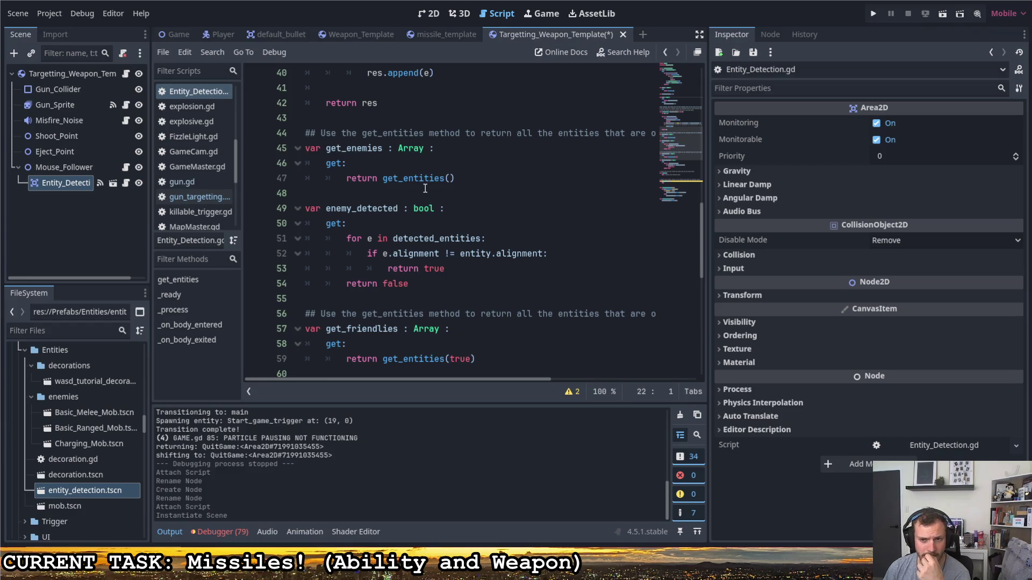
scroll(424, 188, up, 3)
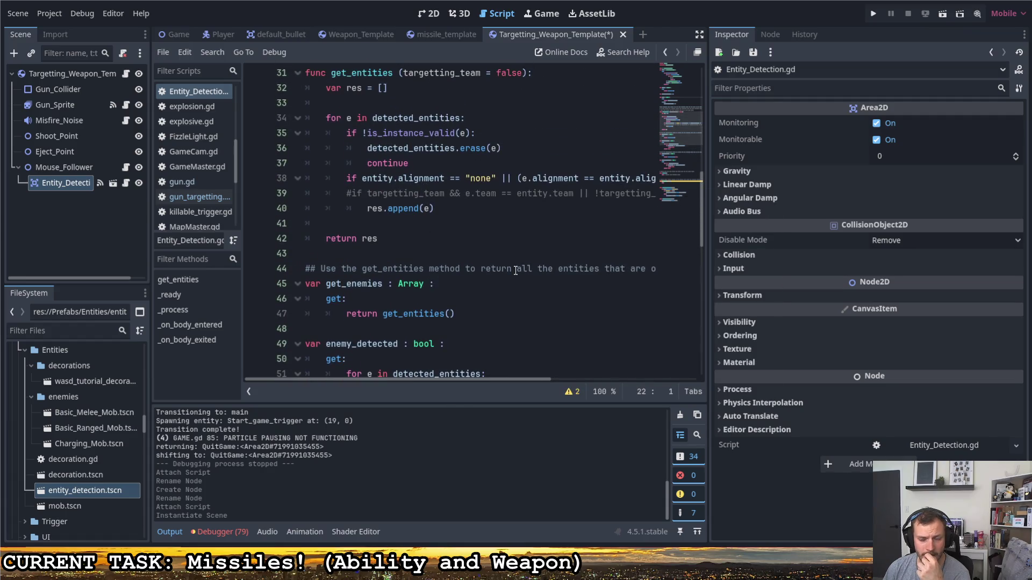
scroll(508, 264, up, 1)
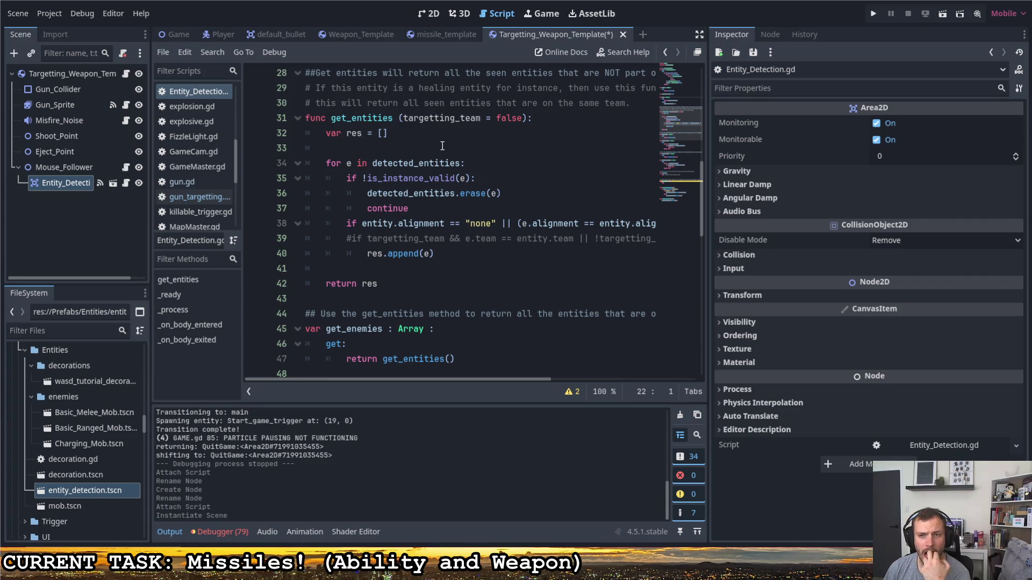
scroll(442, 148, up, 4)
scroll(439, 145, up, 5)
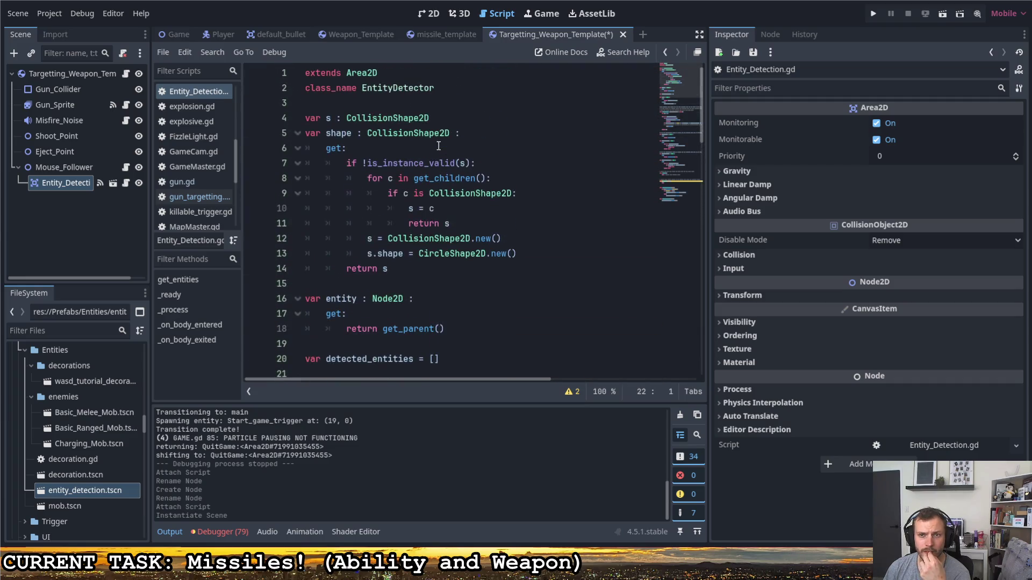
scroll(420, 186, down, 2)
scroll(420, 186, down, 5)
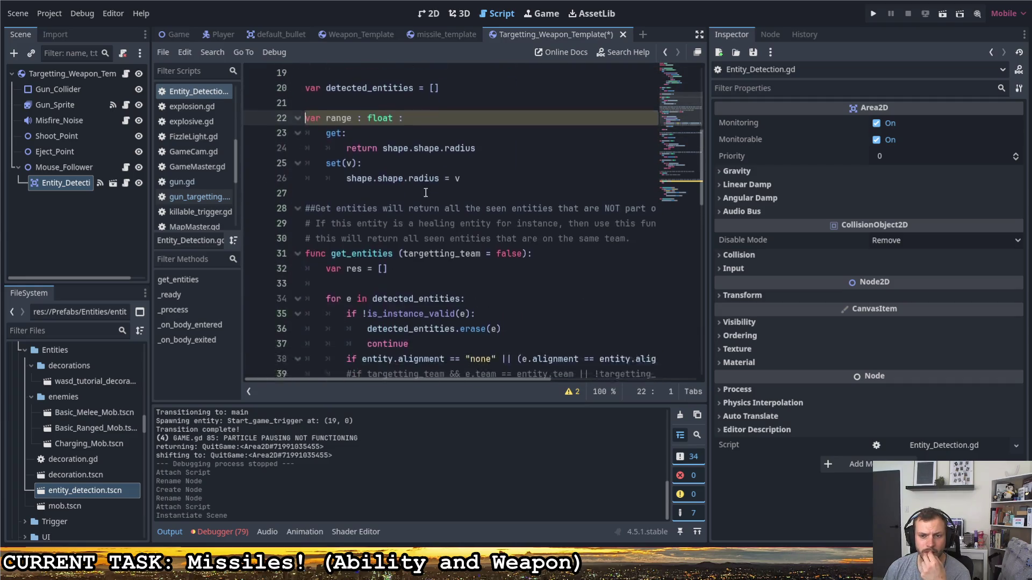
scroll(400, 108, up, 7)
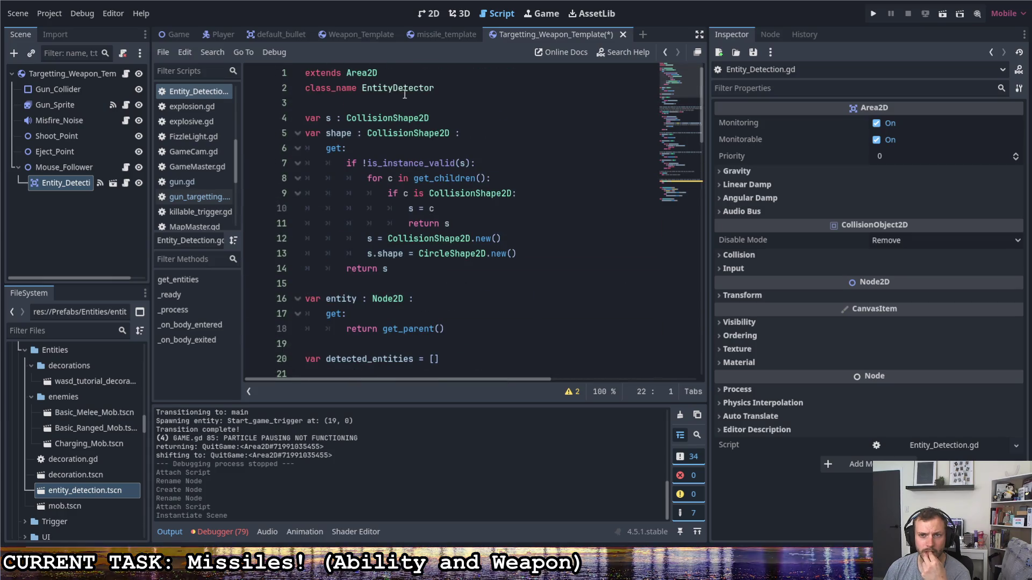
scroll(455, 191, down, 6)
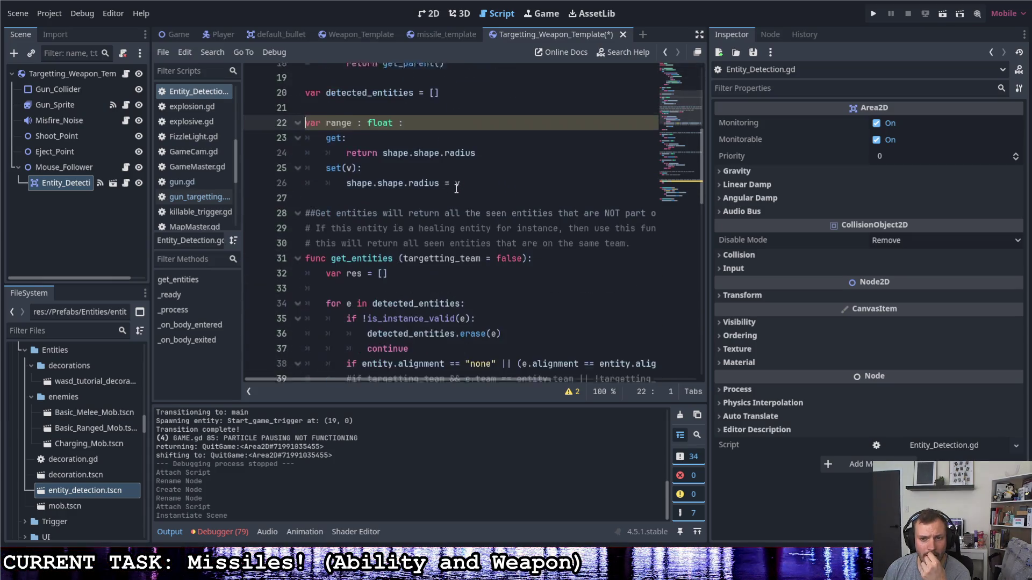
scroll(456, 187, down, 2)
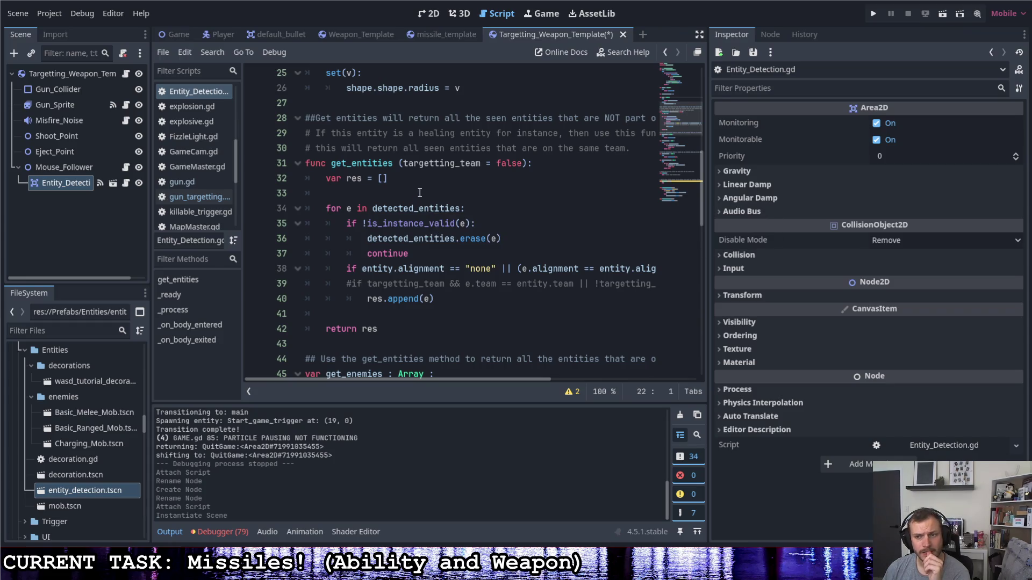
scroll(419, 192, down, 5)
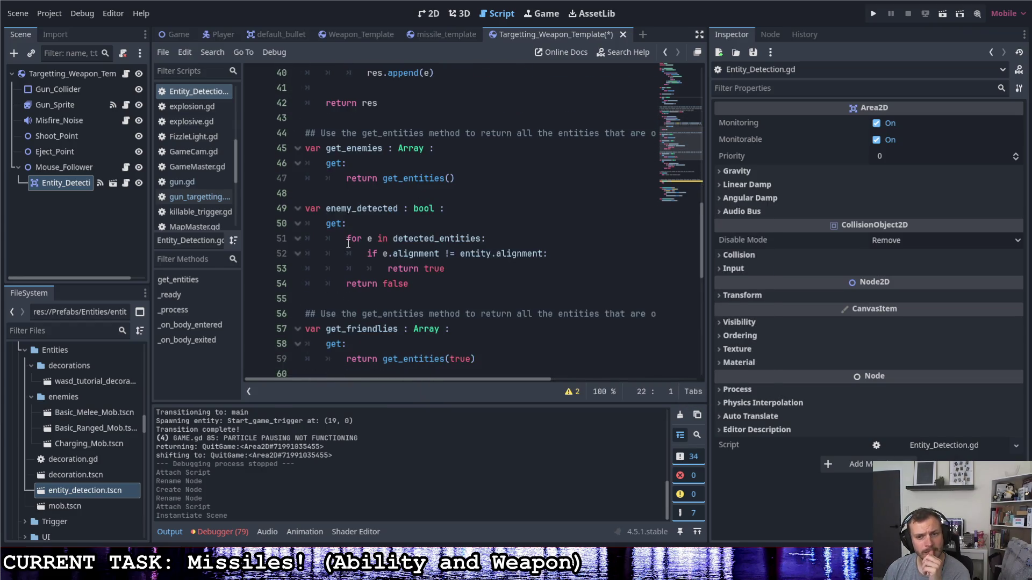
scroll(370, 246, down, 1)
scroll(526, 264, down, 1)
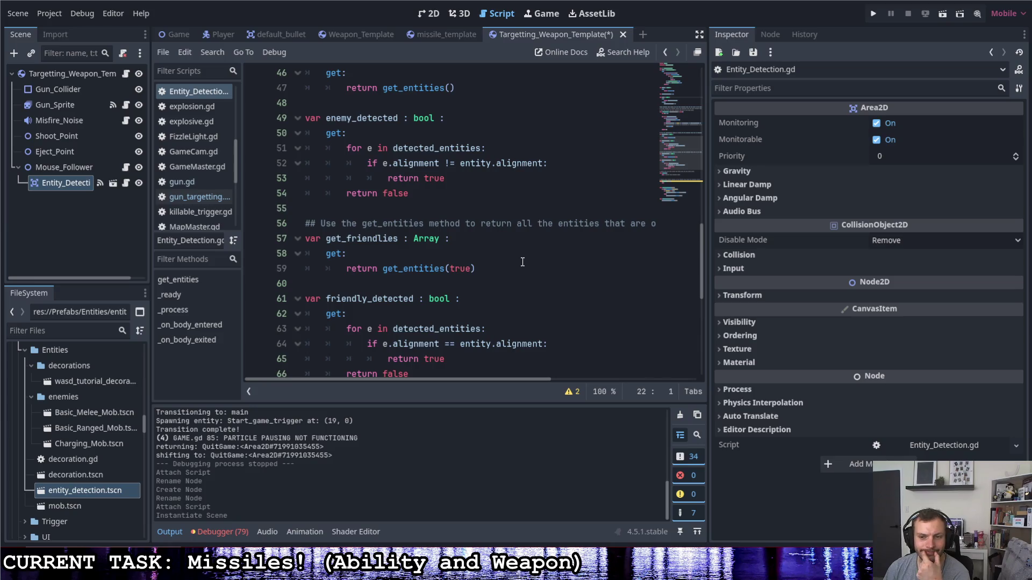
scroll(518, 259, up, 5)
scroll(516, 258, up, 1)
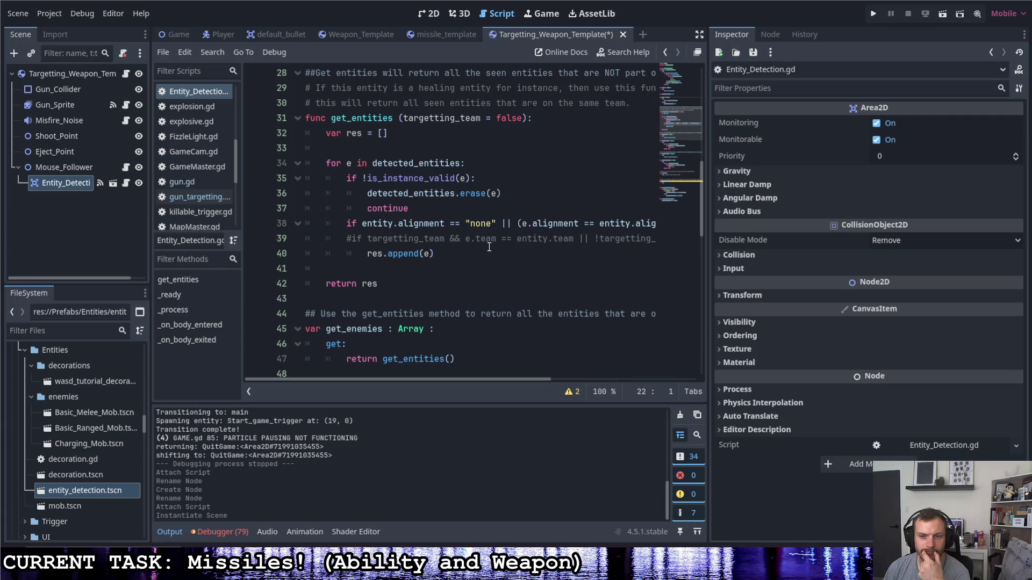
scroll(486, 246, down, 13)
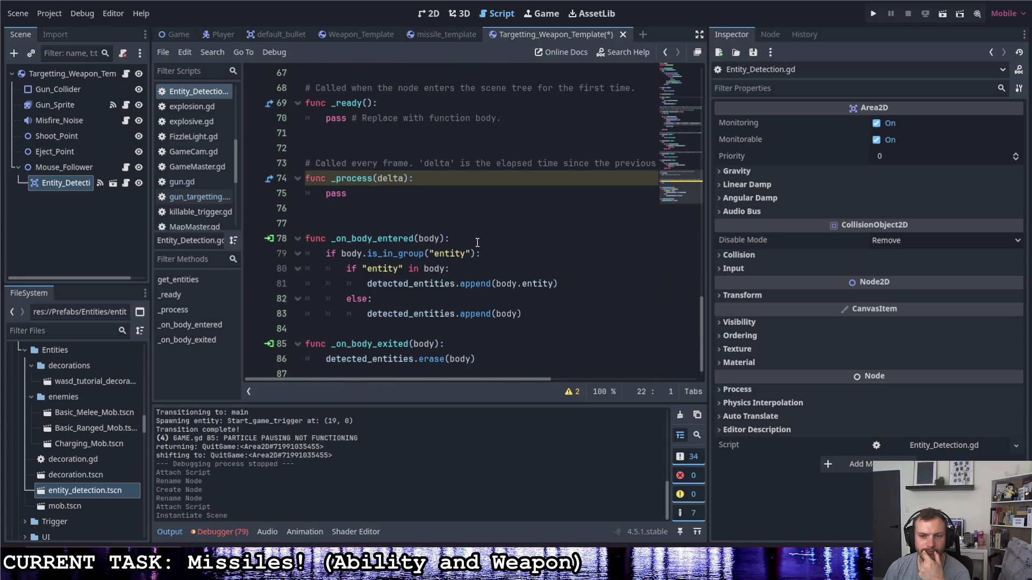
scroll(477, 243, down, 1)
scroll(455, 238, up, 7)
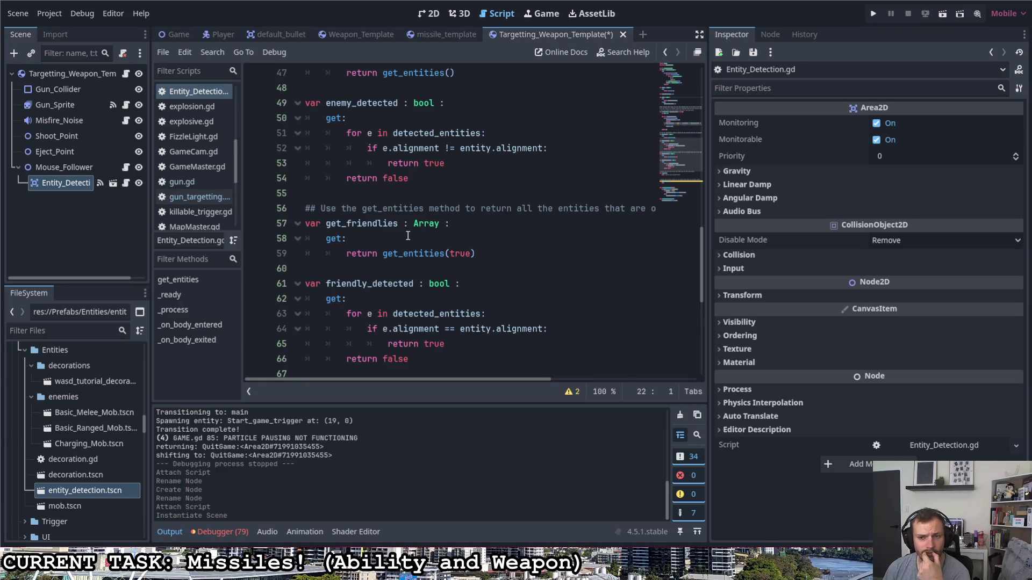
scroll(408, 236, up, 3)
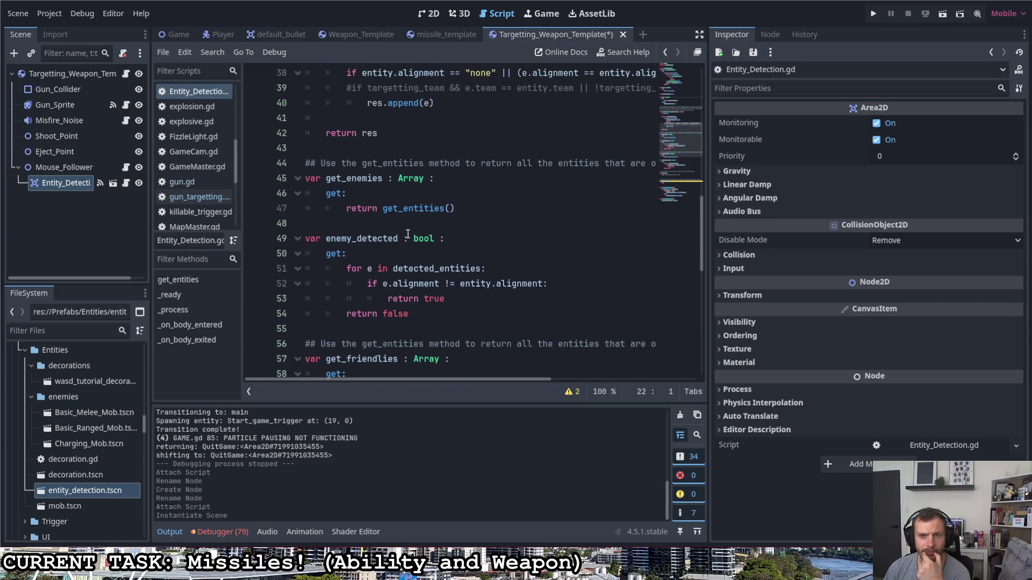
scroll(408, 234, down, 1)
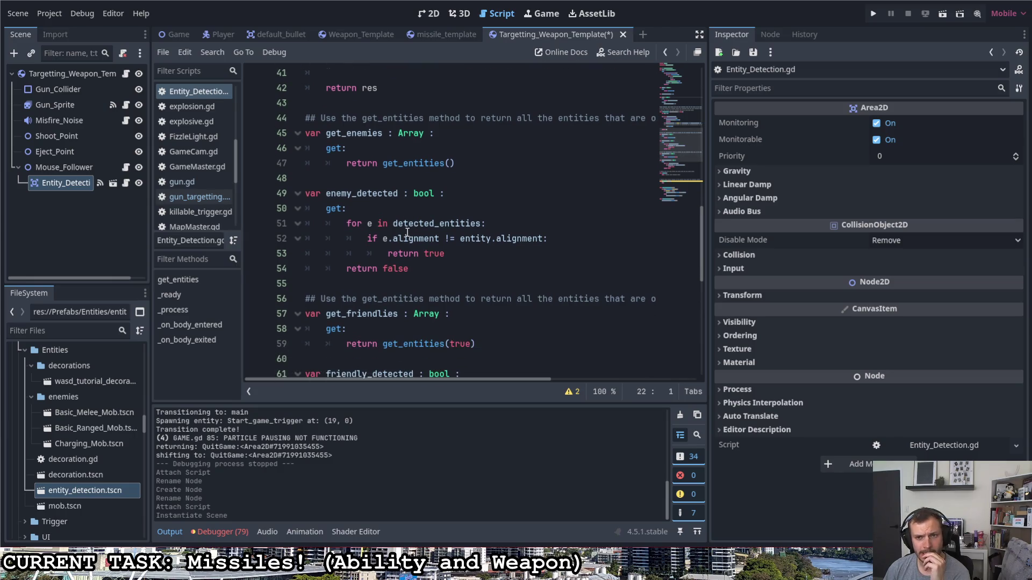
scroll(407, 232, up, 13)
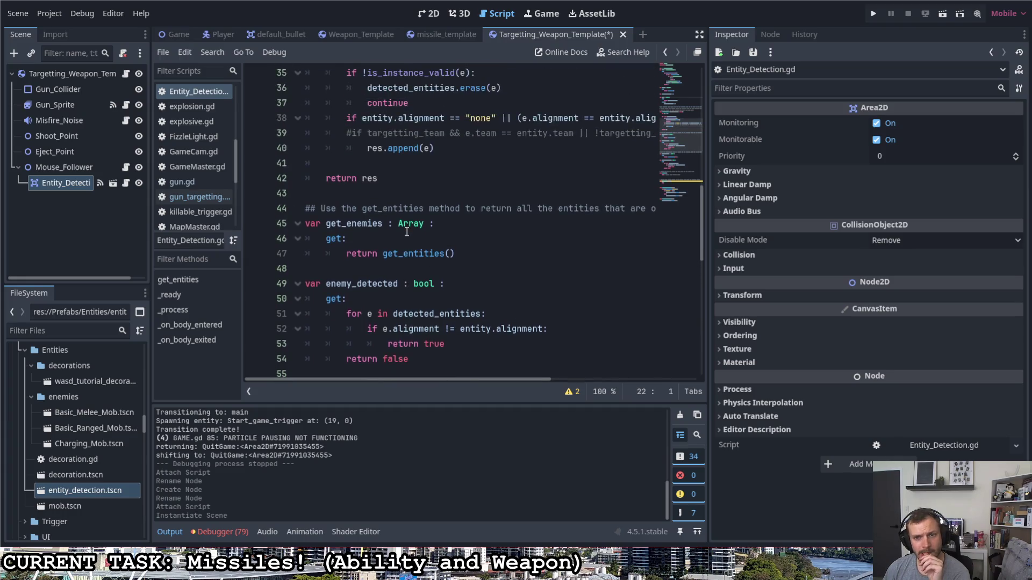
scroll(407, 232, down, 13)
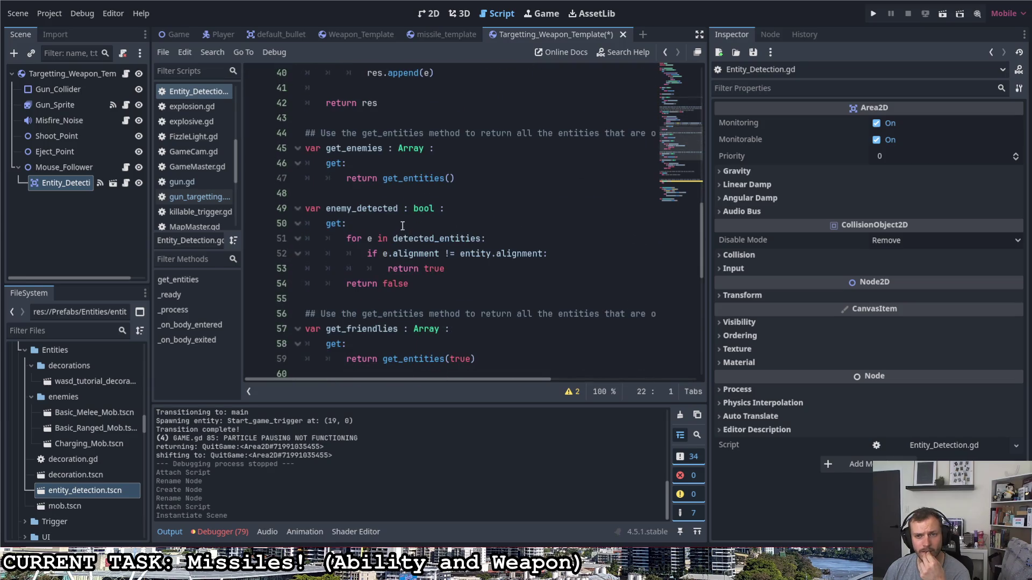
click(399, 194)
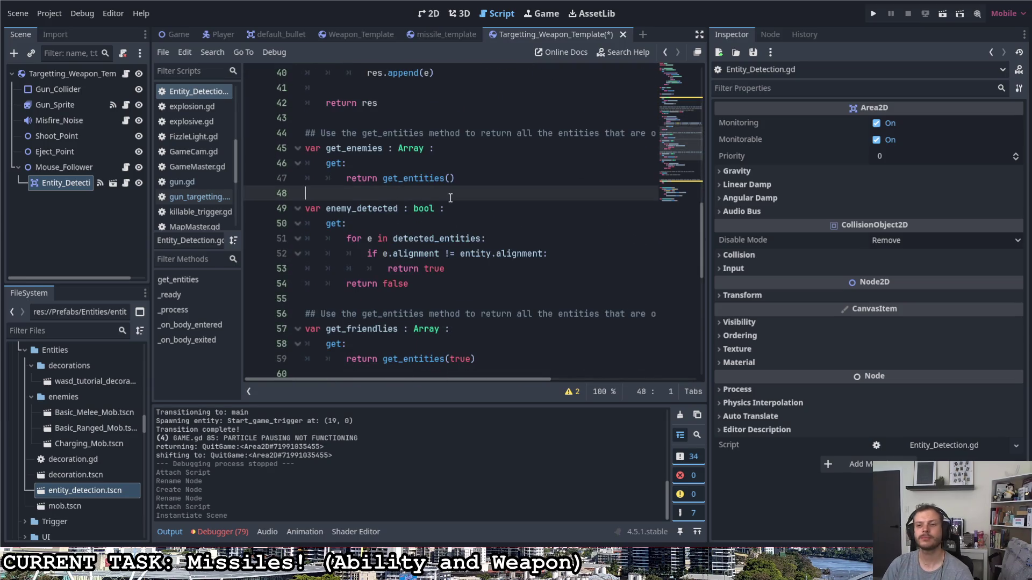
click(434, 298)
Below enemy_detected, declare var get_closest_enemy : Node2D : and start its indented body line
key(Return)
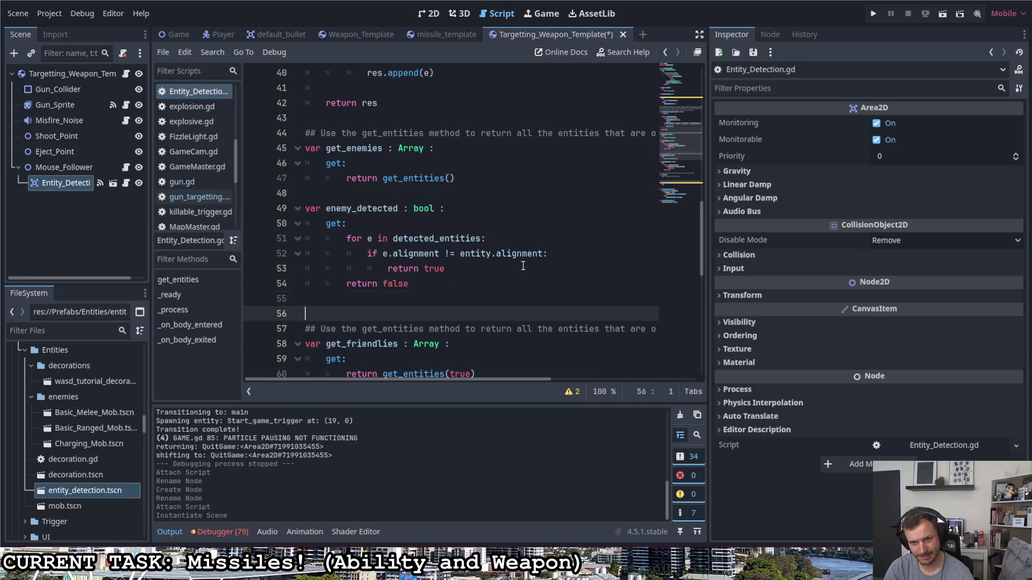
key(Return)
key(Up)
text(var get_cl)
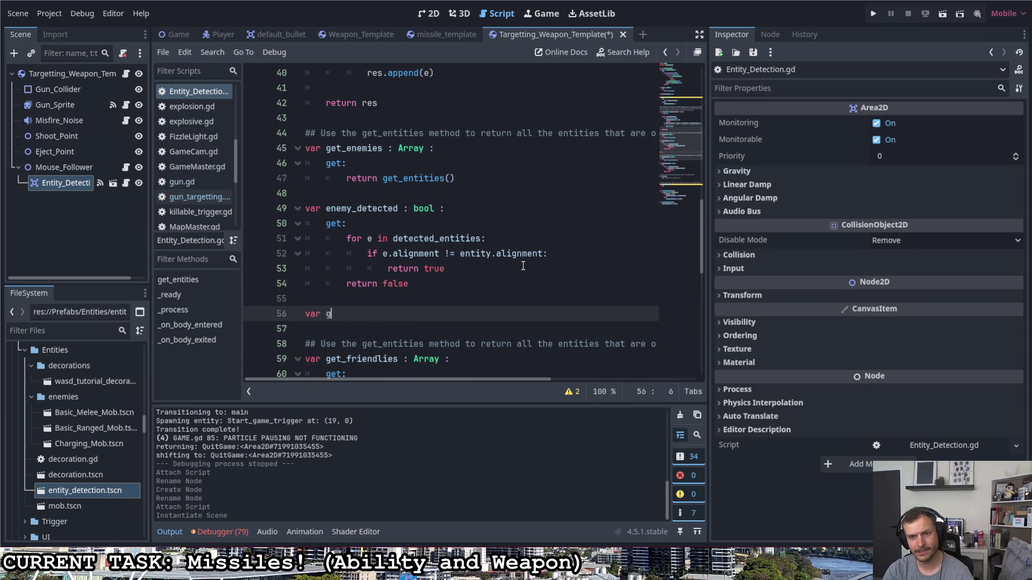
text(osest)
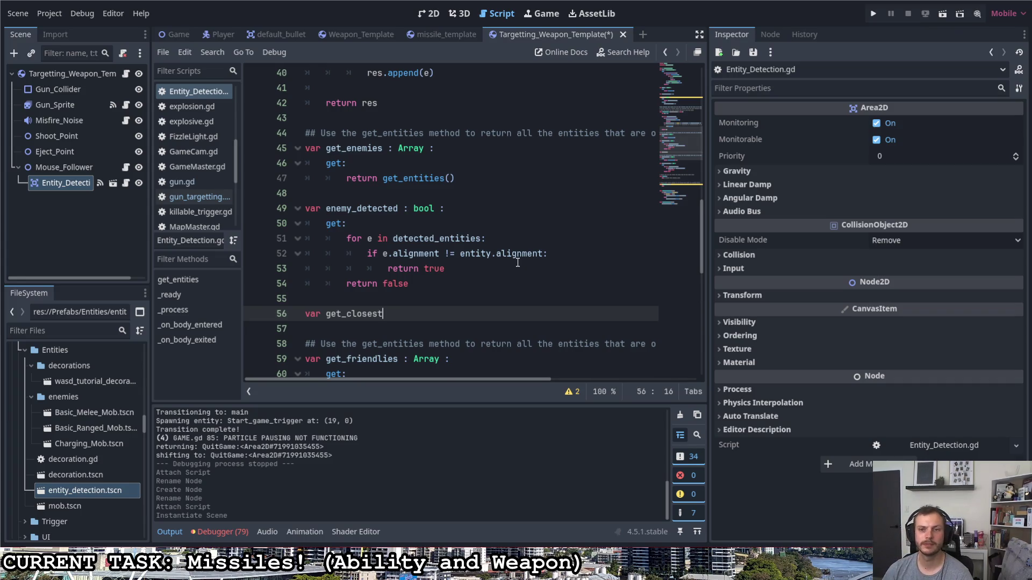
scroll(517, 263, down, 1)
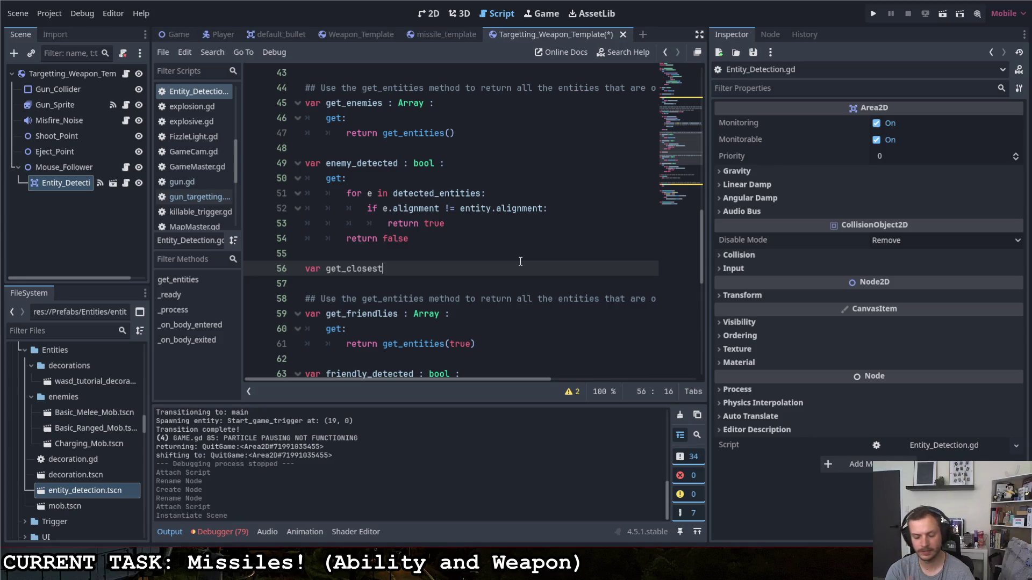
text(_enemy )
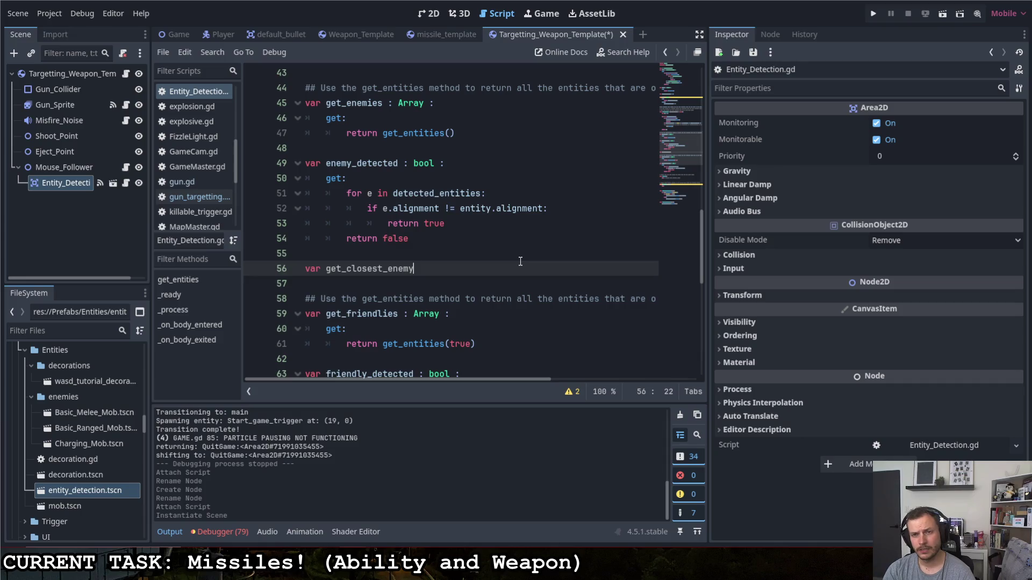
text(:)
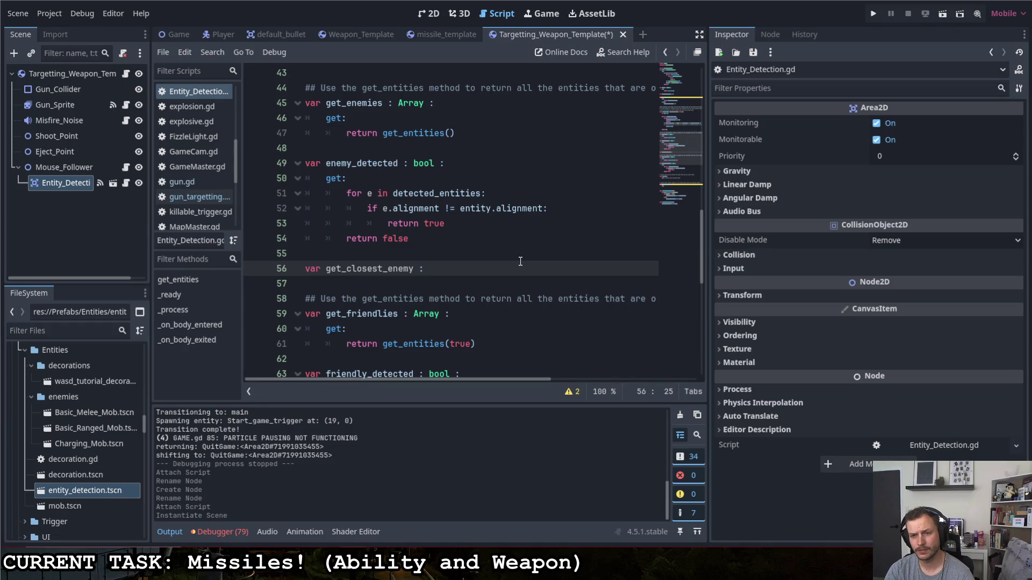
text( Node)
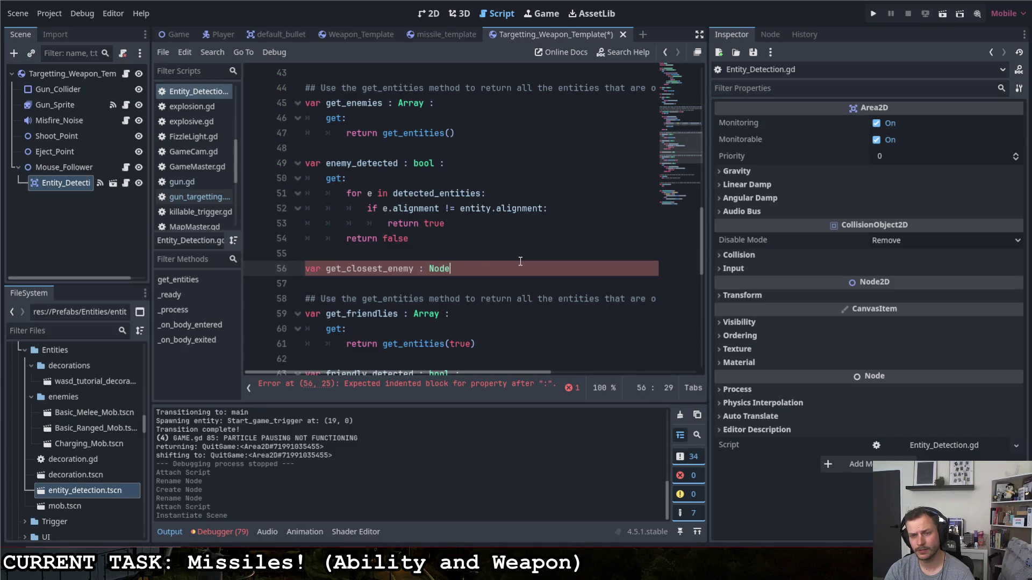
text(2D :)
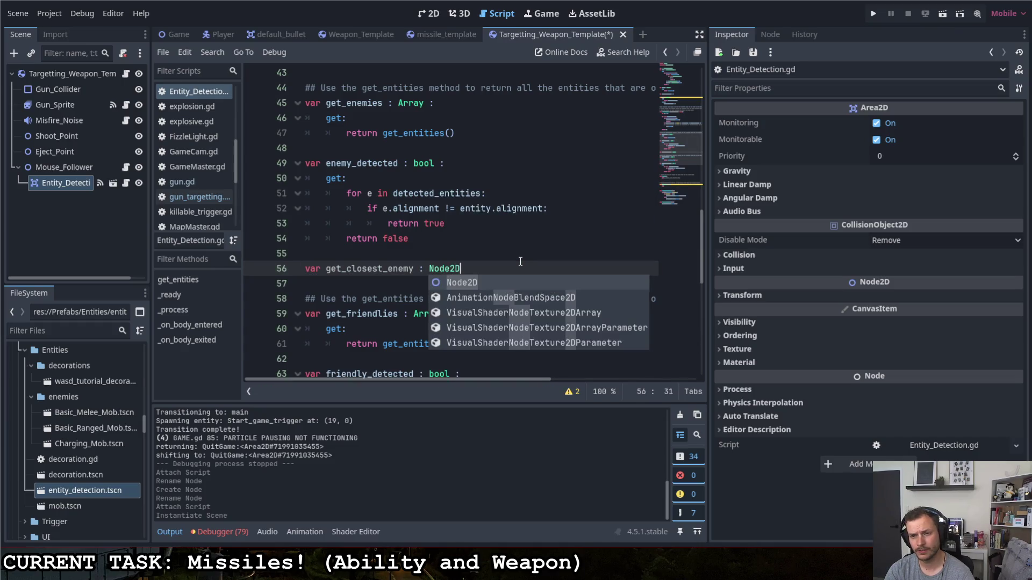
key(Return)
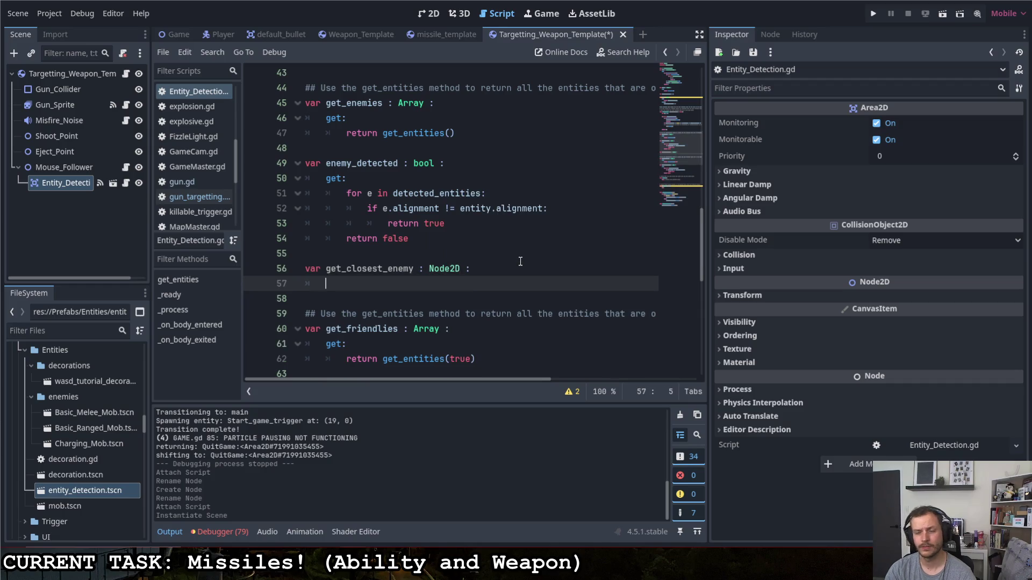
scroll(521, 261, up, 7)
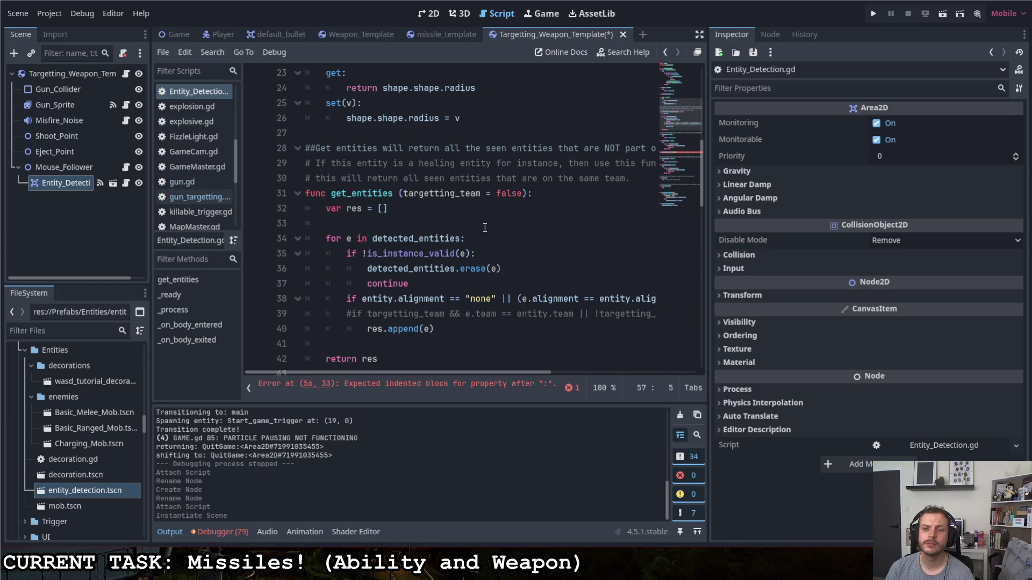
Highlight the entity variable on line 16 to see where it is used
scroll(483, 214, up, 7)
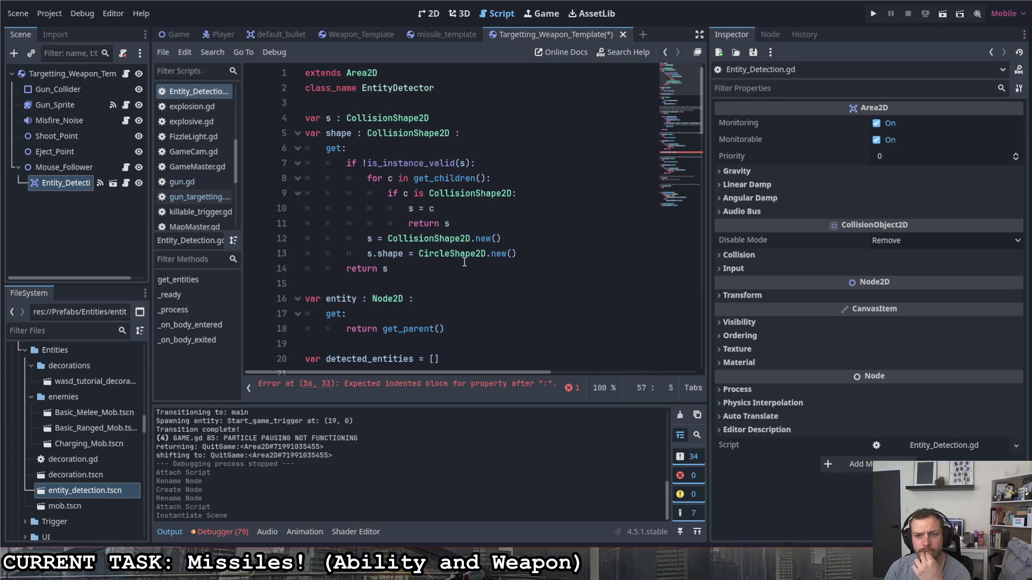
scroll(467, 263, down, 20)
scroll(468, 274, up, 20)
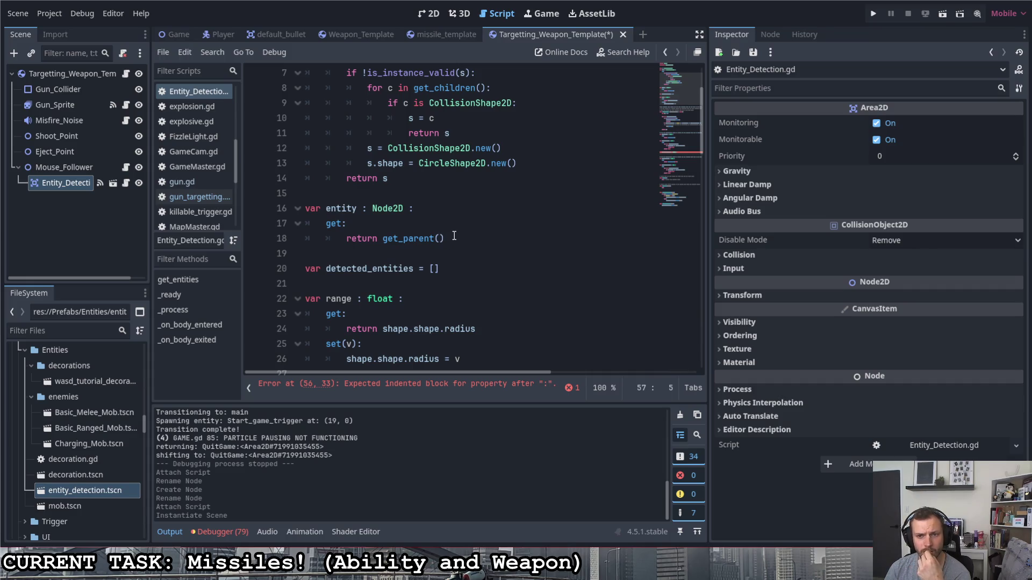
click(356, 209)
drag(325, 209, 357, 210)
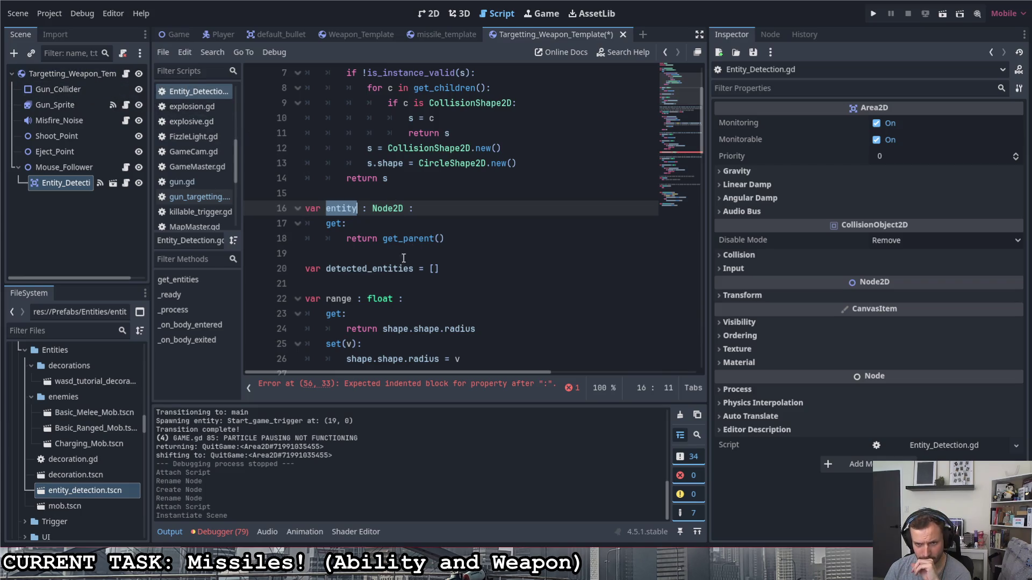
Review the rest of the script, then select the Targetting_Weapon_Template root node to show its Weapon properties
scroll(453, 253, down, 1)
scroll(453, 252, down, 4)
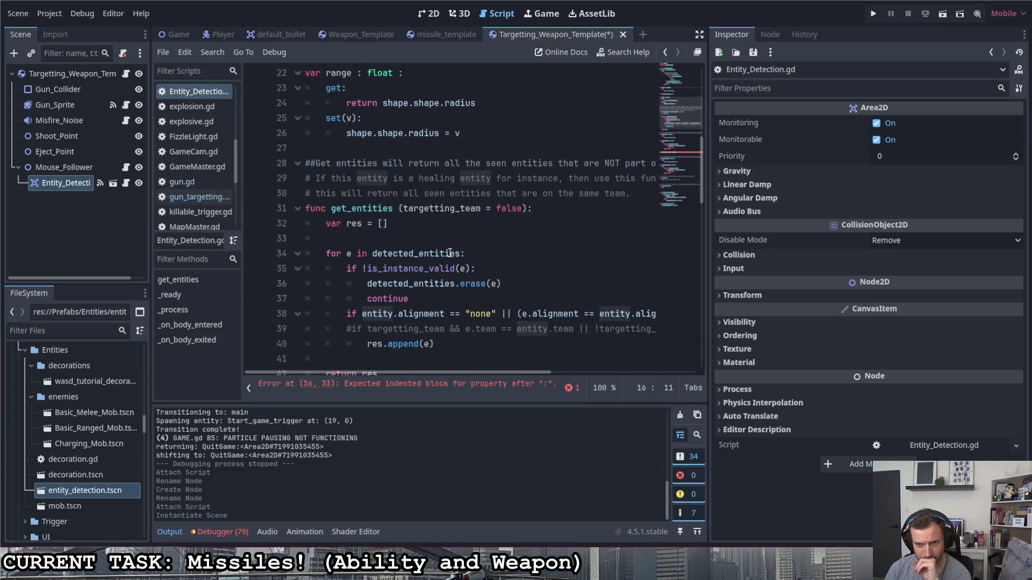
scroll(470, 255, down, 3)
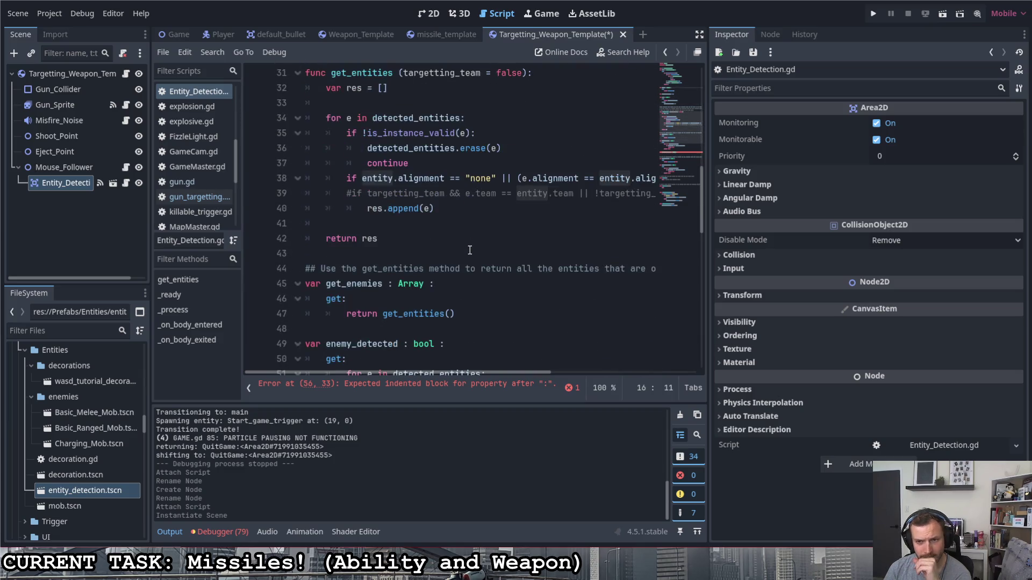
scroll(467, 252, up, 7)
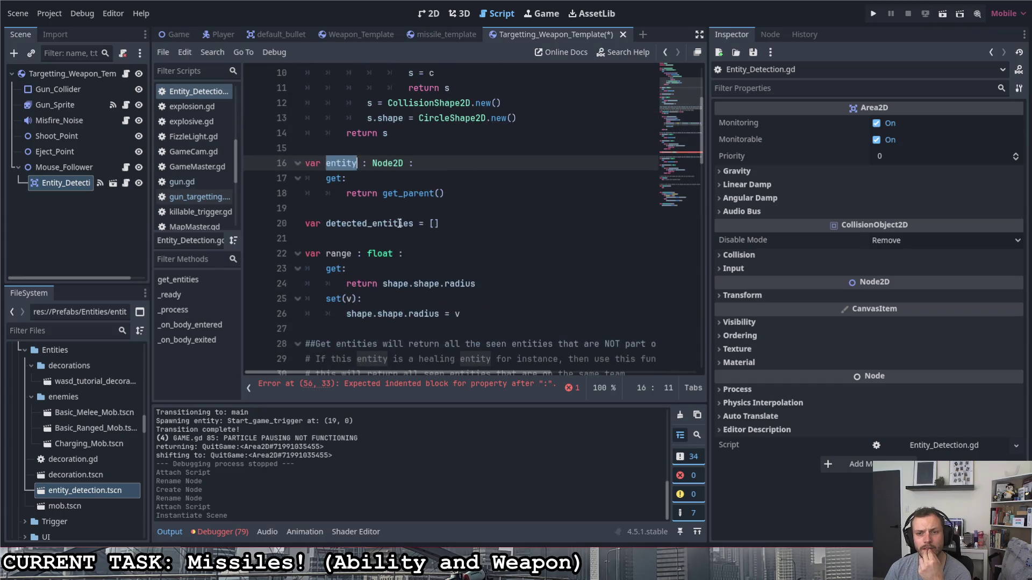
scroll(410, 218, down, 5)
scroll(410, 217, down, 1)
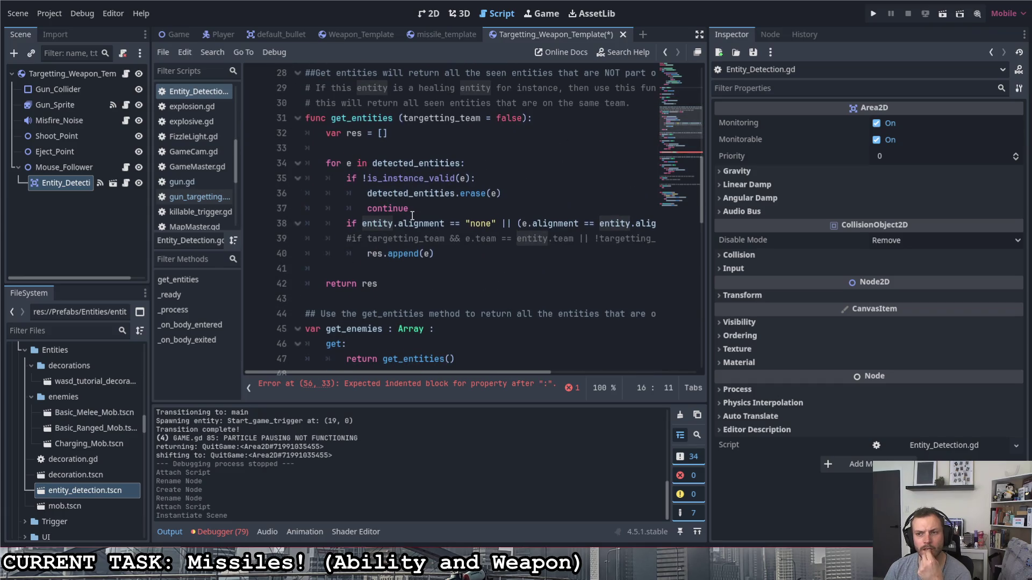
mouse_move(432, 372)
mouse_down()
mouse_move(563, 374)
mouse_move(386, 362)
mouse_up()
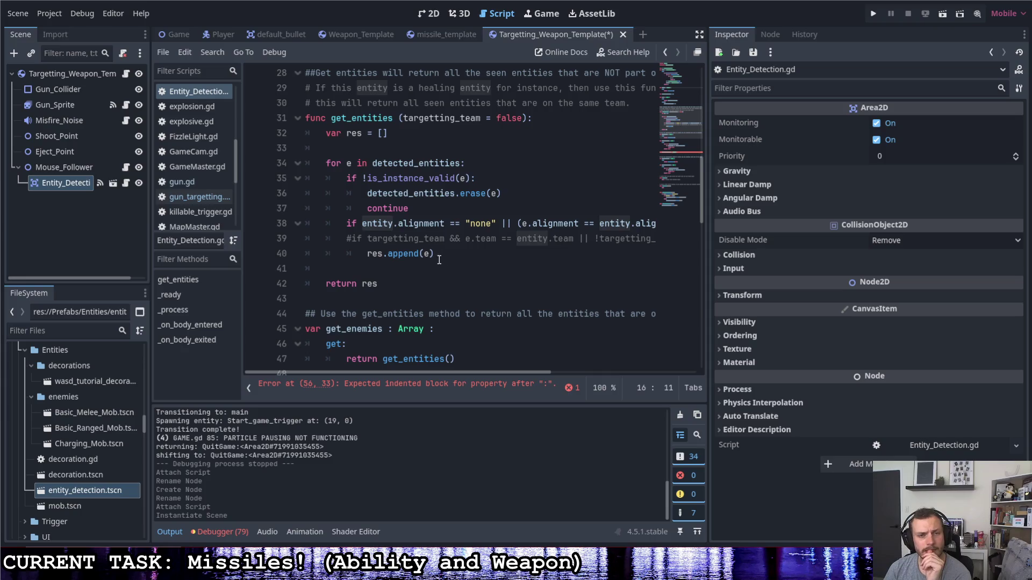
scroll(394, 218, up, 6)
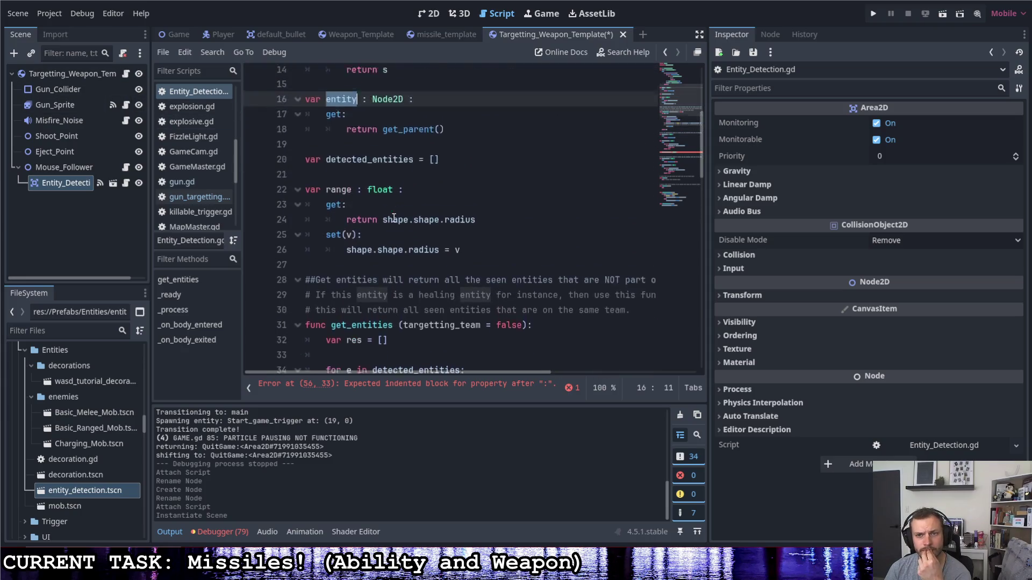
scroll(394, 218, up, 1)
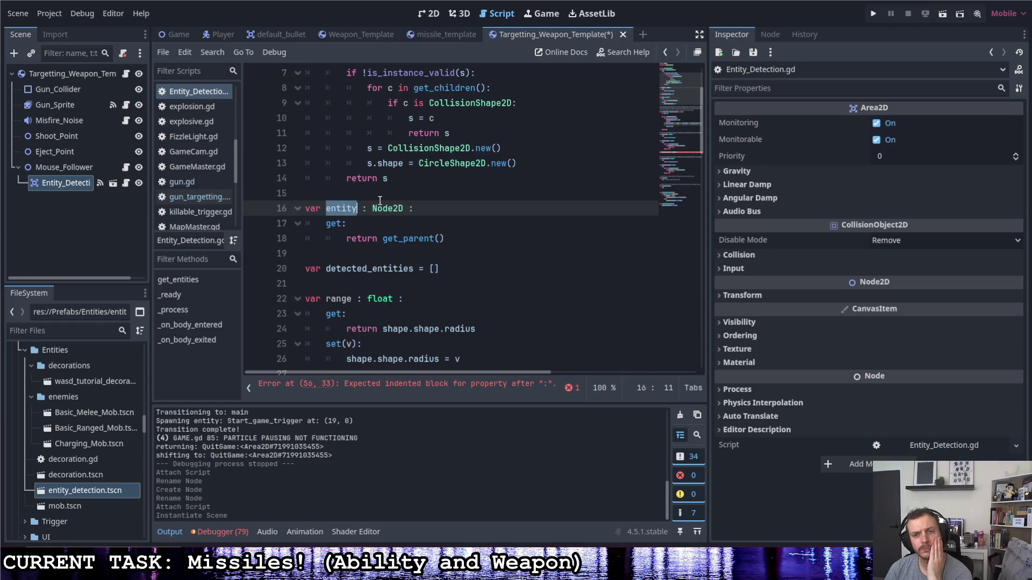
click(111, 76)
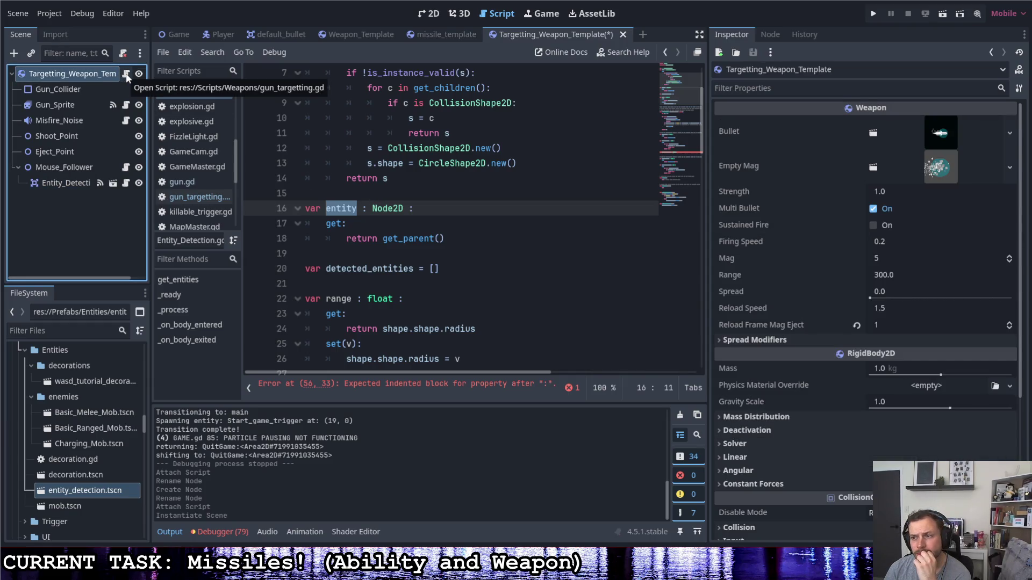
Check the weapon root and Entity_Detection scripts, then view GameMaster.gd in the Game scene
click(126, 75)
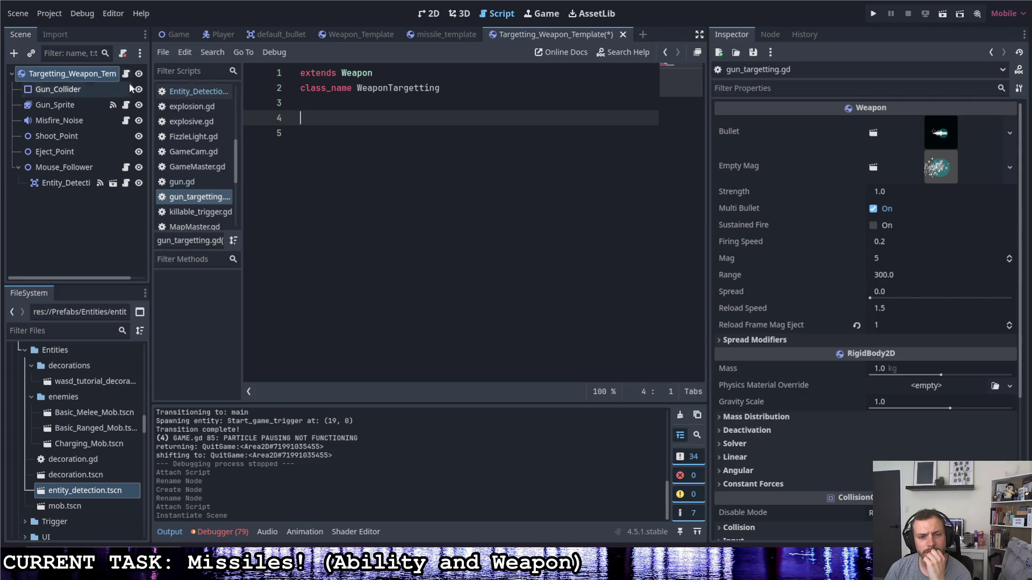
click(125, 185)
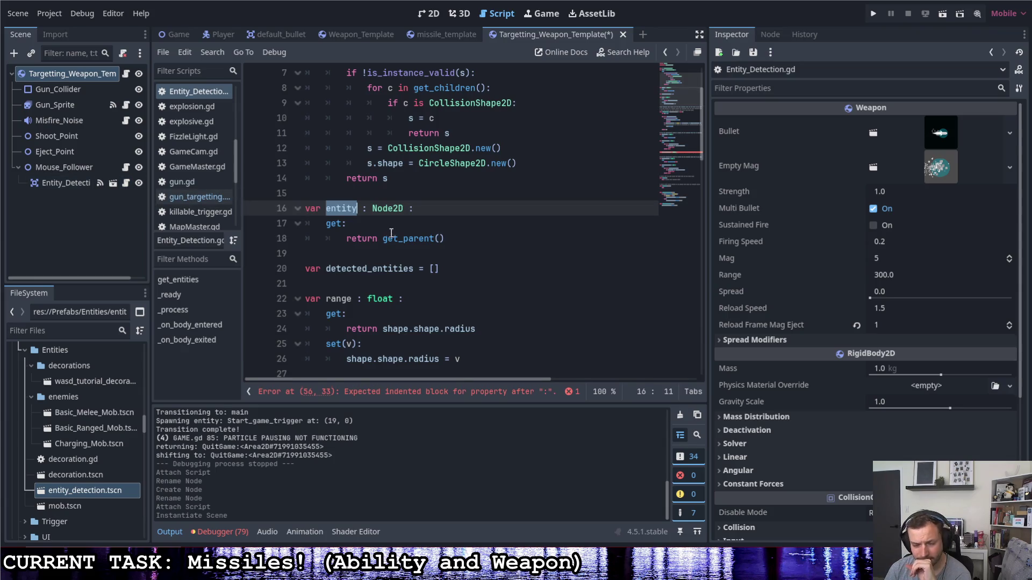
scroll(397, 231, up, 2)
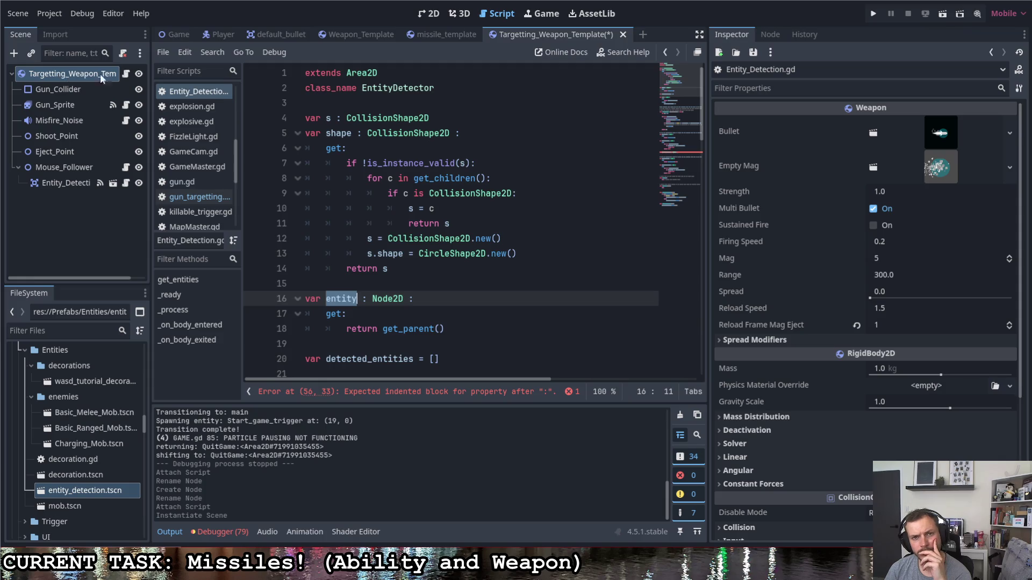
click(177, 34)
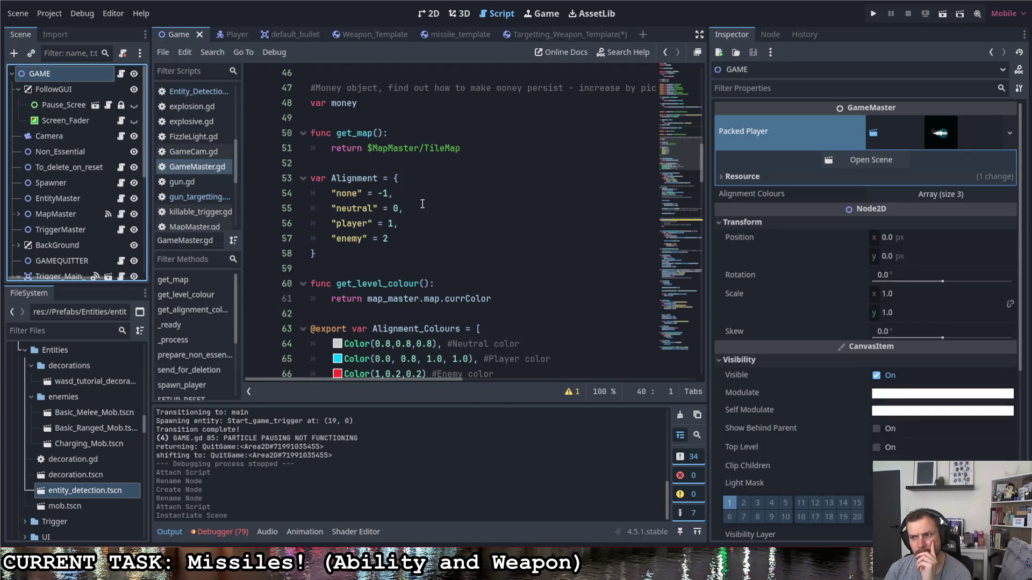
Look up Alignment on line 53 of GameMaster.gd, then return to Targetting_Weapon_Template
scroll(423, 204, up, 15)
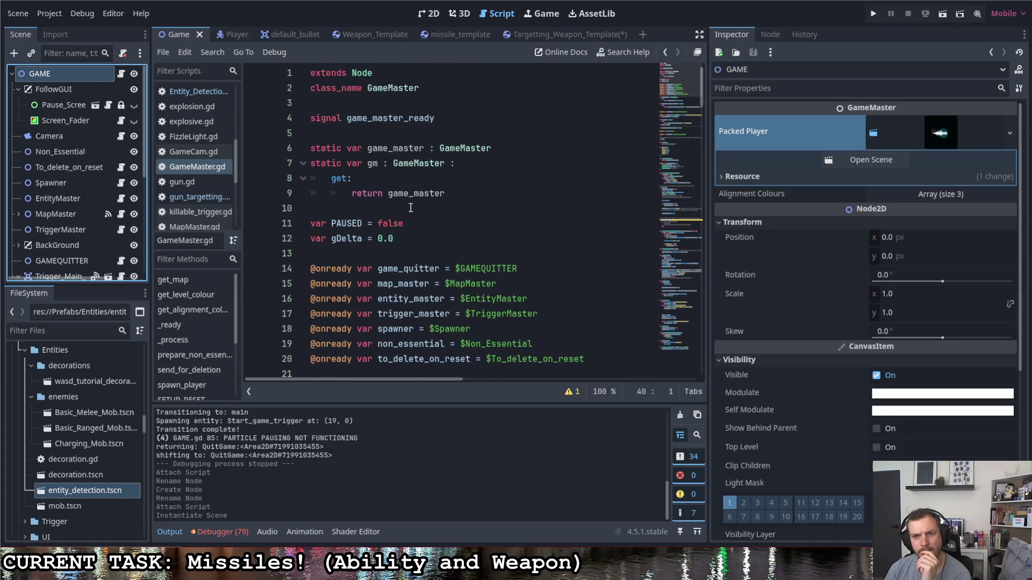
scroll(410, 207, down, 8)
scroll(406, 202, down, 7)
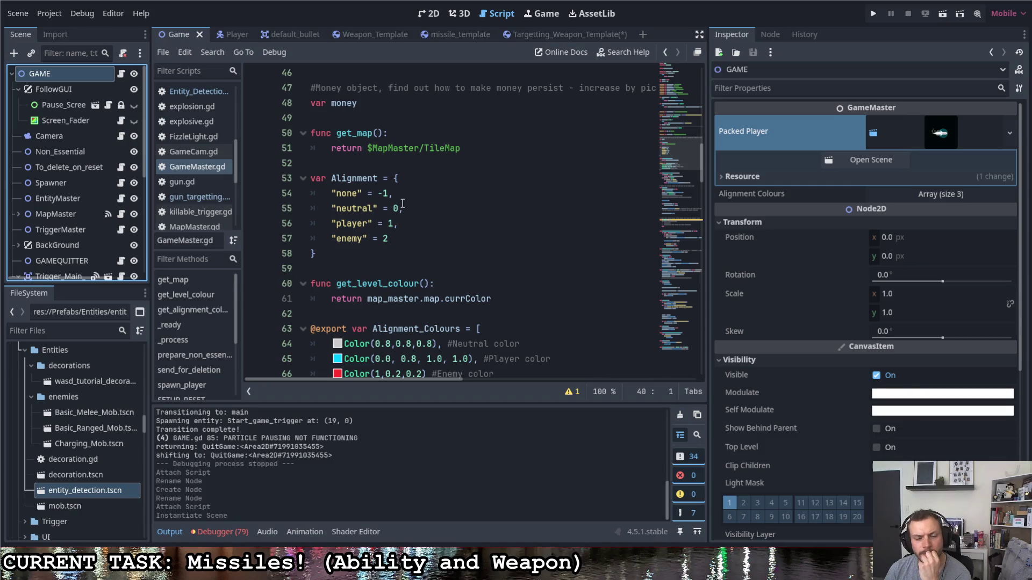
double_click(333, 178)
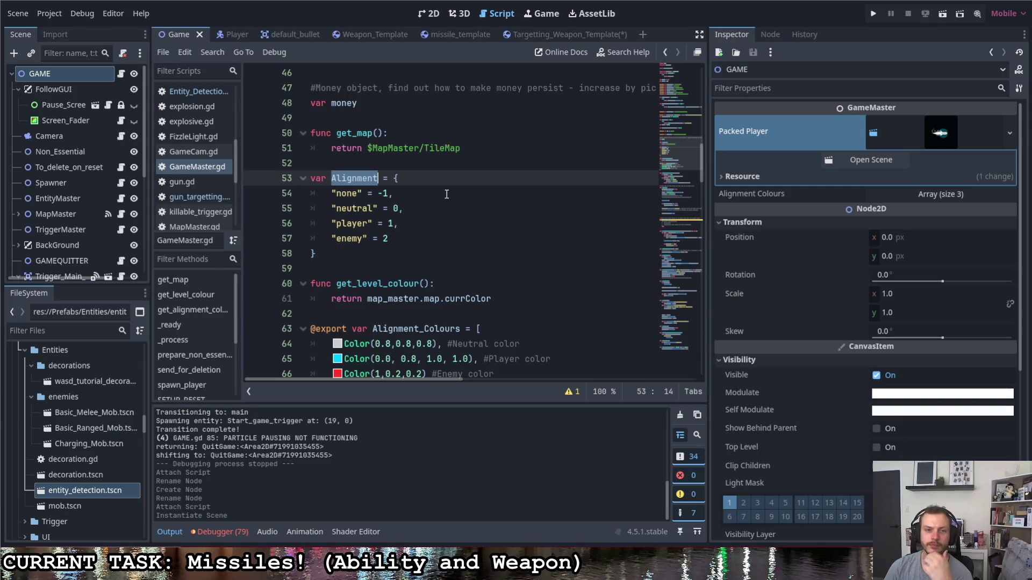
click(521, 34)
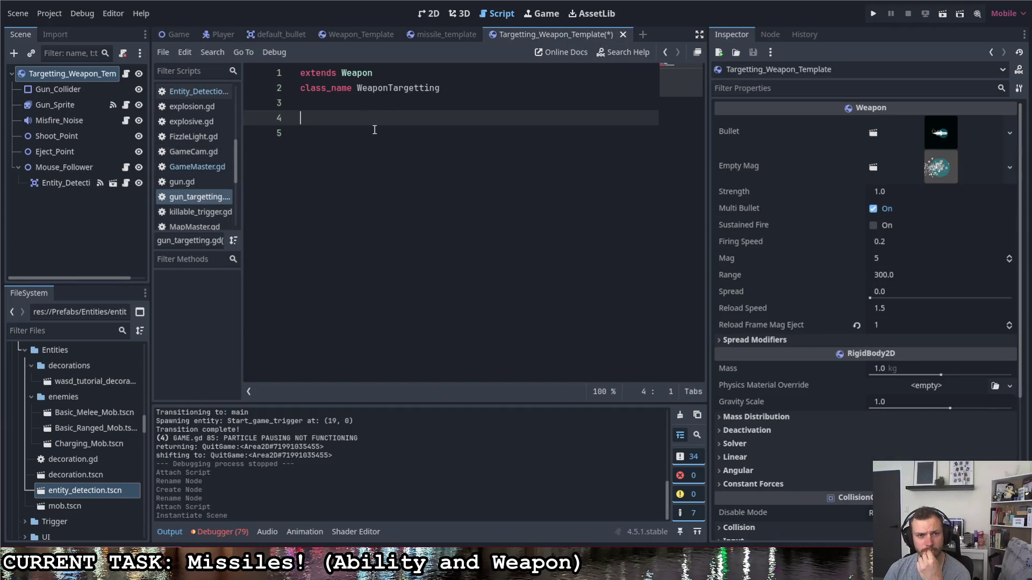
Open Entity_Detection.gd and insert a new line at the top of the entity getter
click(125, 183)
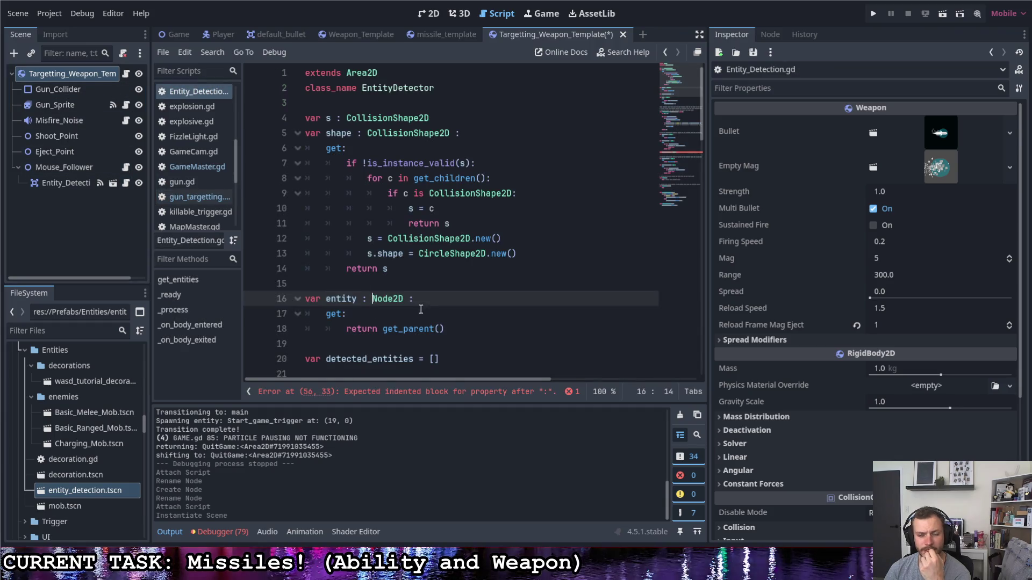
drag(446, 330, 383, 330)
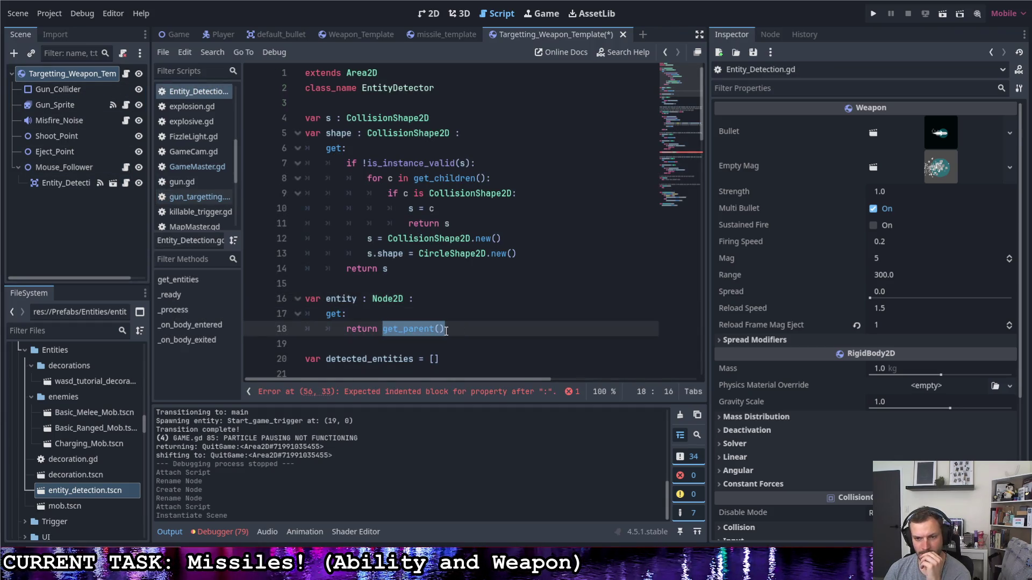
scroll(446, 331, down, 1)
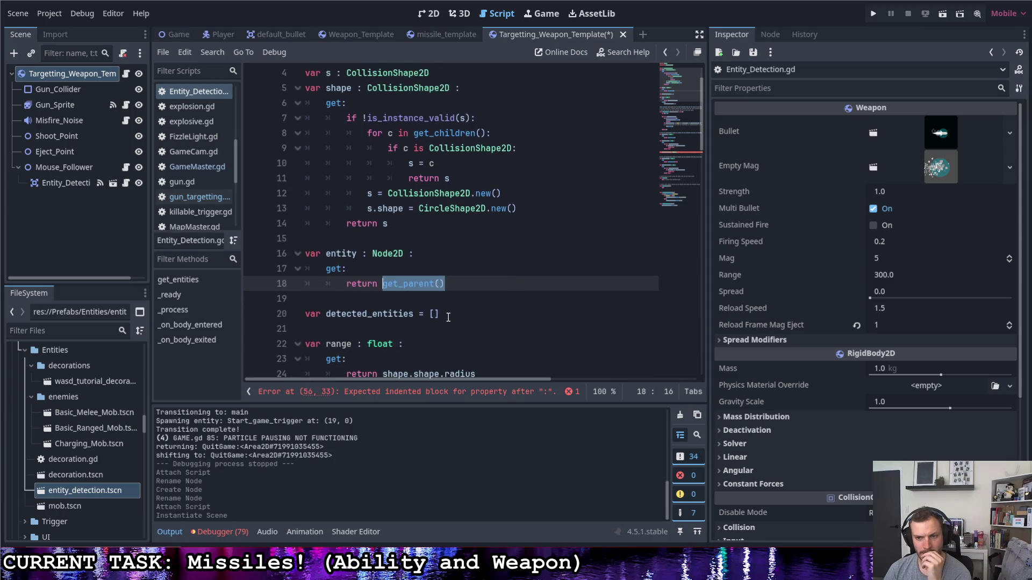
click(460, 270)
key(Return)
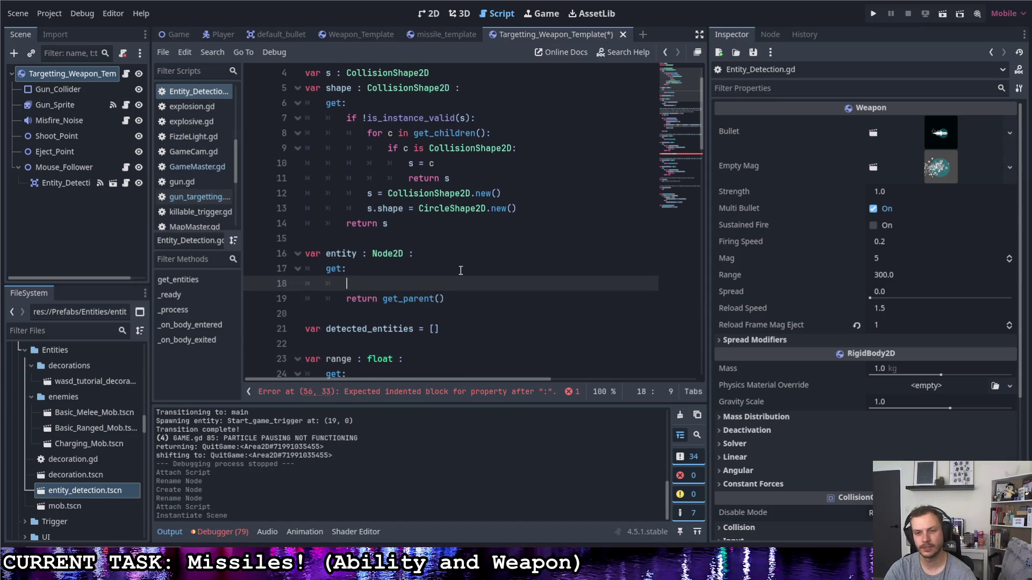
Begin line 18's condition with if and the quoted Alignment property name
text(if )
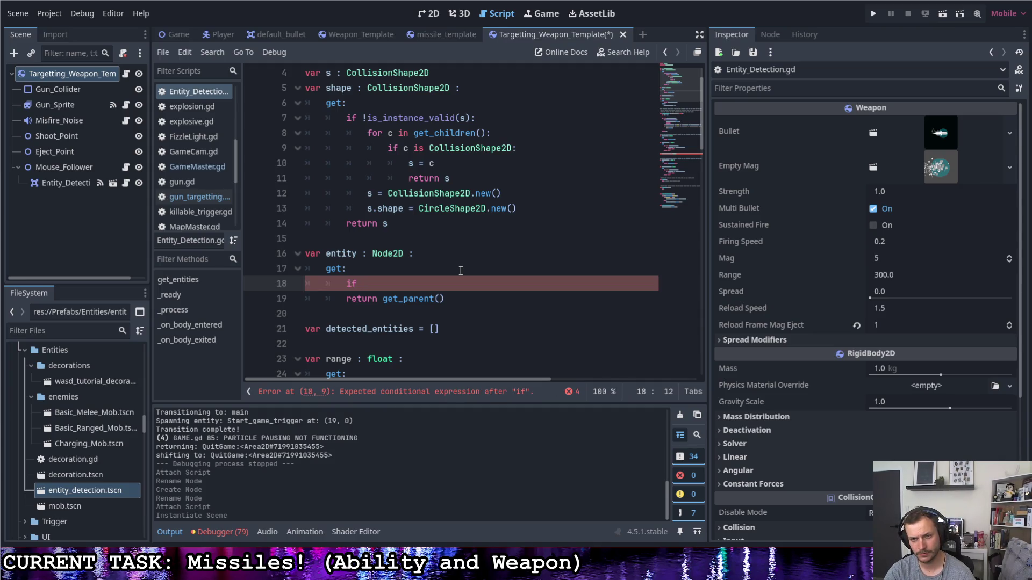
text(")
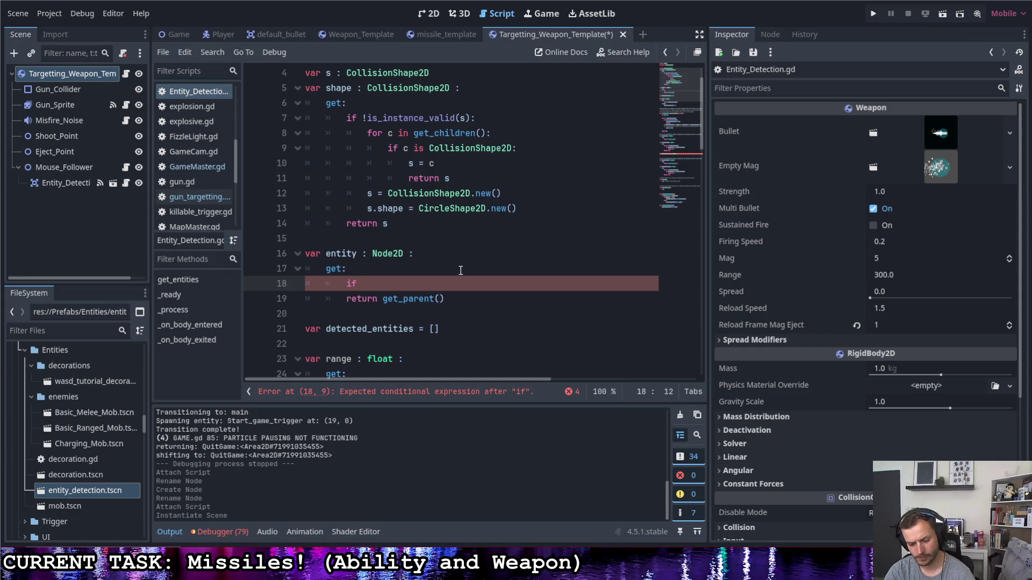
text(get_pp)
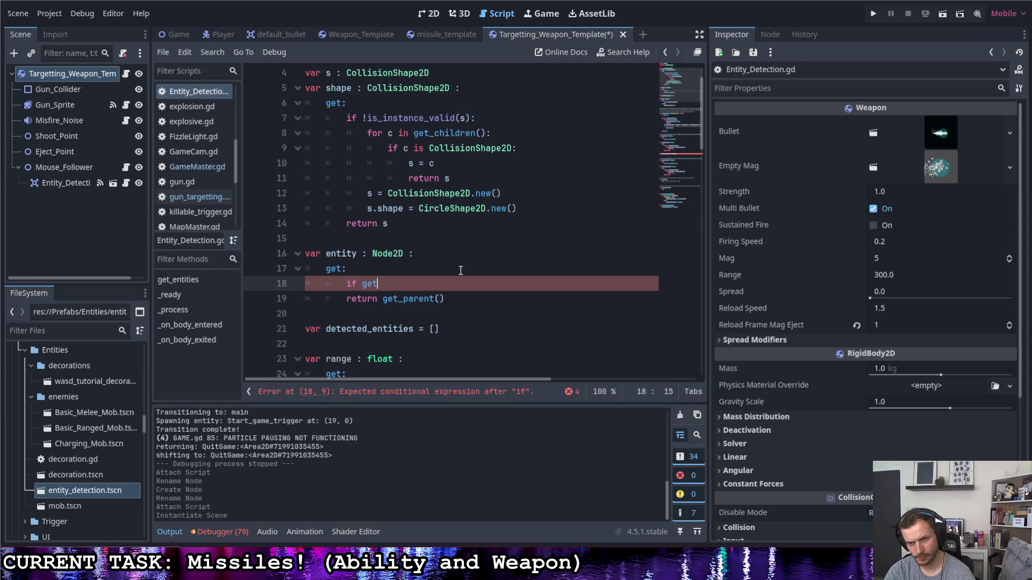
key(BackSpace)
text(a)
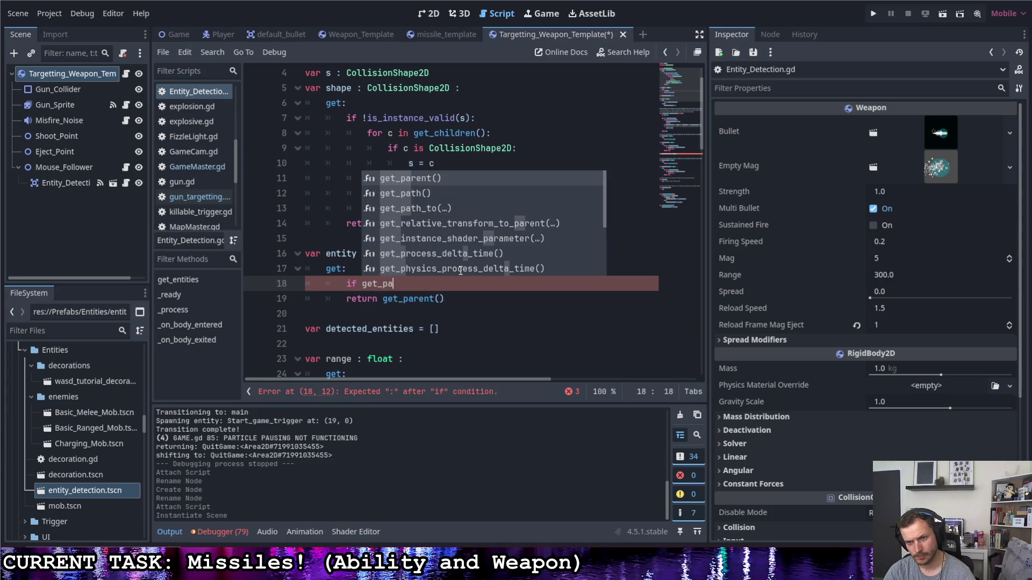
key(Return)
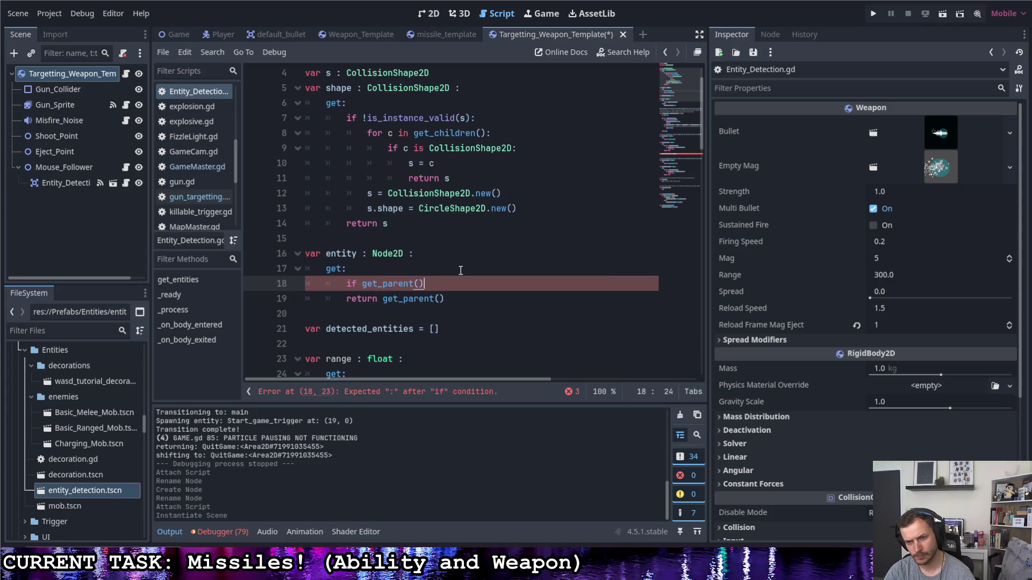
text(a)
key(BackSpace)
key(BackSpace)
key(BackSpace)
text(.has)
text(_p)
key(BackSpace)
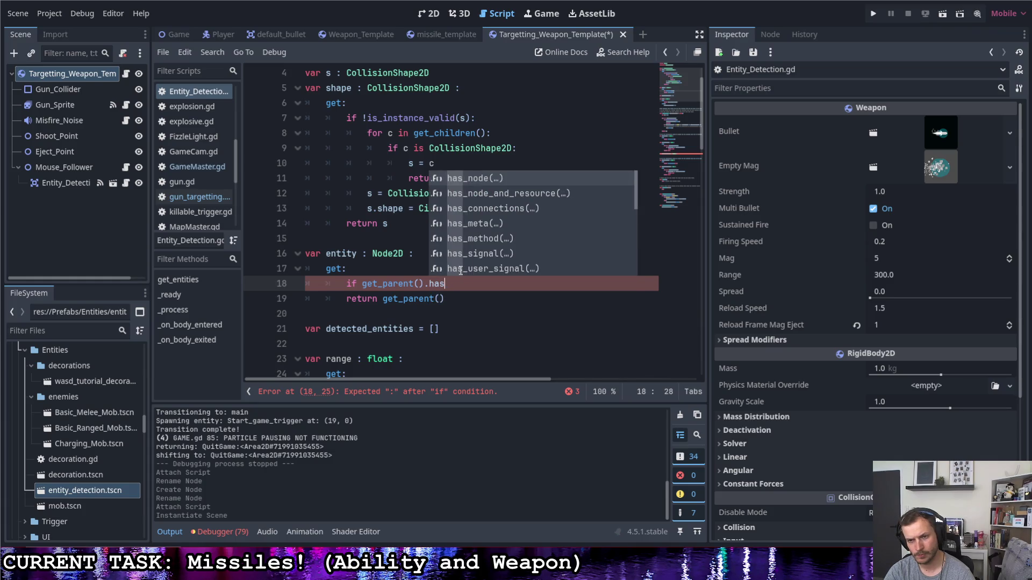
key(BackSpace)
key(BackSpace)
key(BackSpace)
text(:)
text(Aligh)
key(BackSpace)
text(nment)
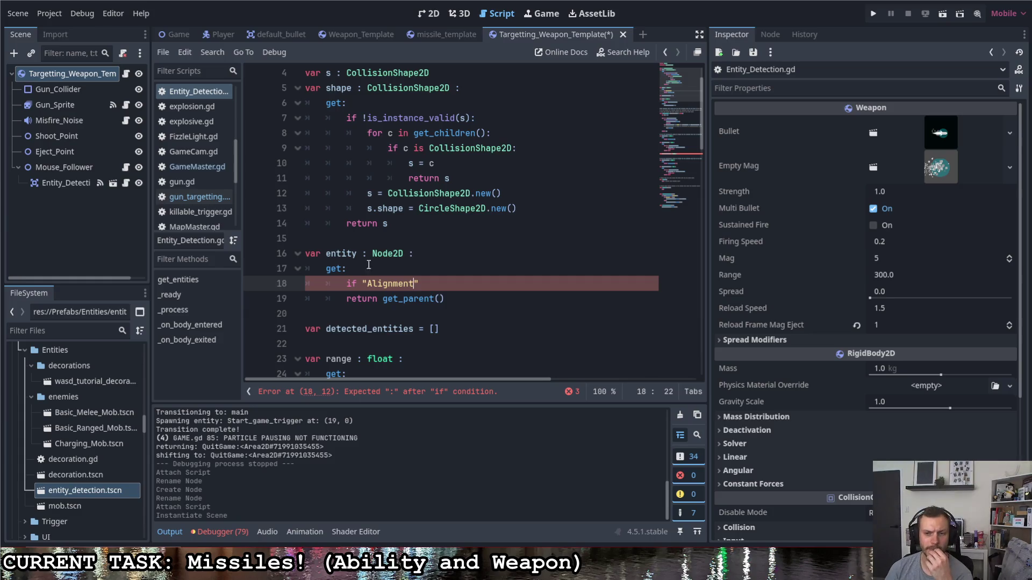
Lowercase the name and complete the condition as if "alignment" in get_parent():
click(371, 284)
key(BackSpace)
text(a)
click(425, 283)
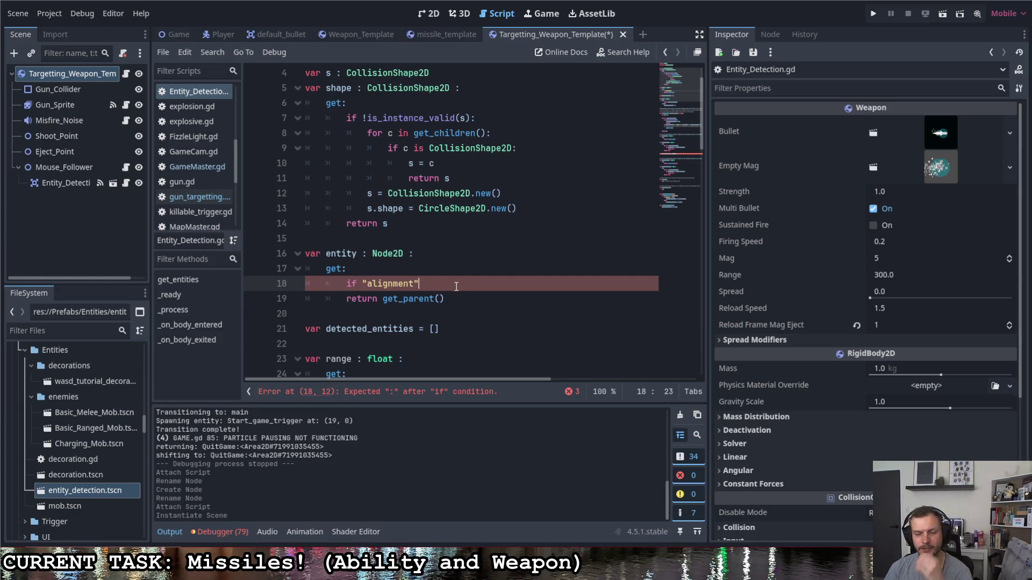
scroll(461, 289, up, 1)
scroll(461, 289, down, 9)
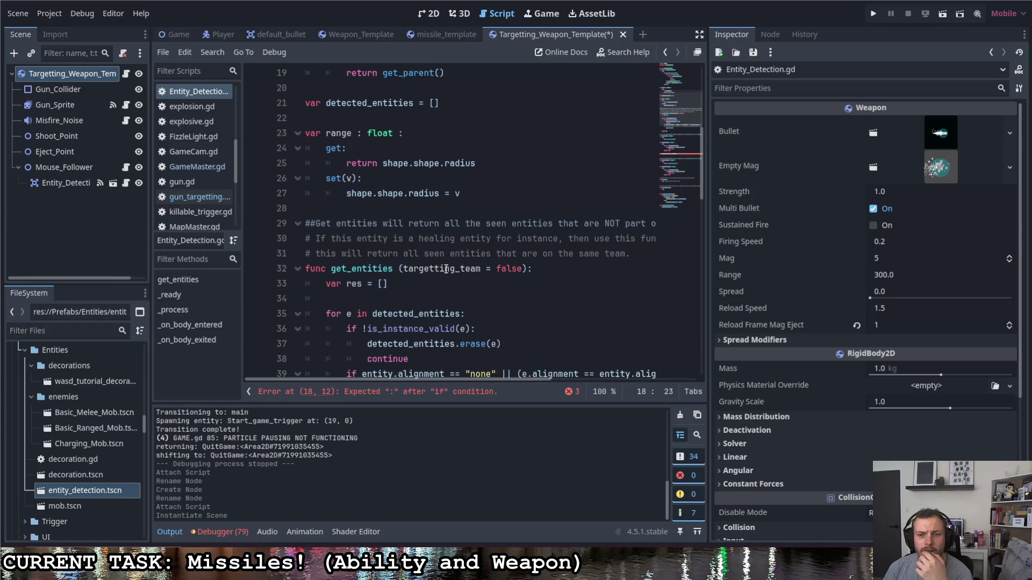
scroll(420, 249, up, 6)
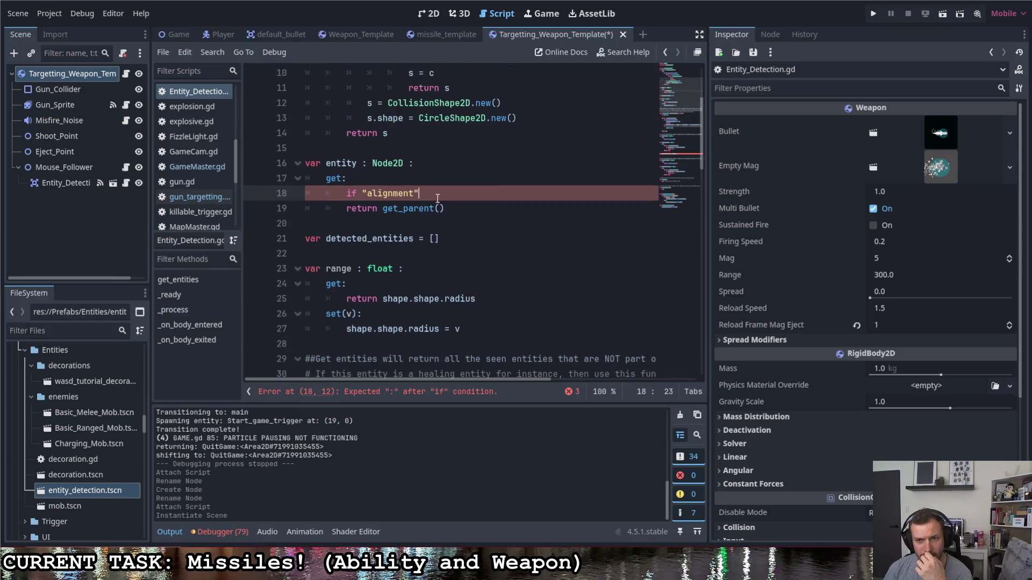
text(in get)
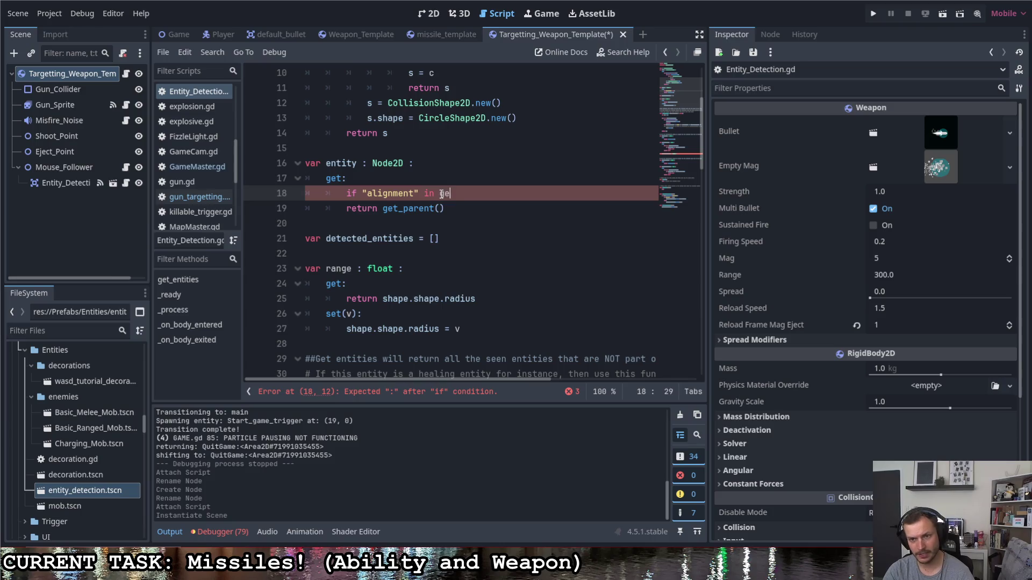
text(_p)
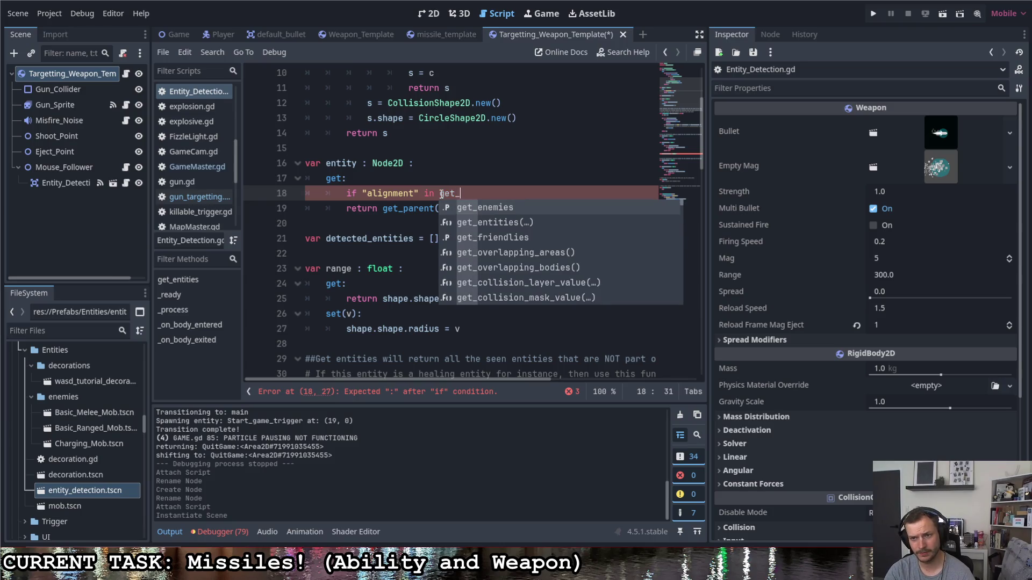
key(Return)
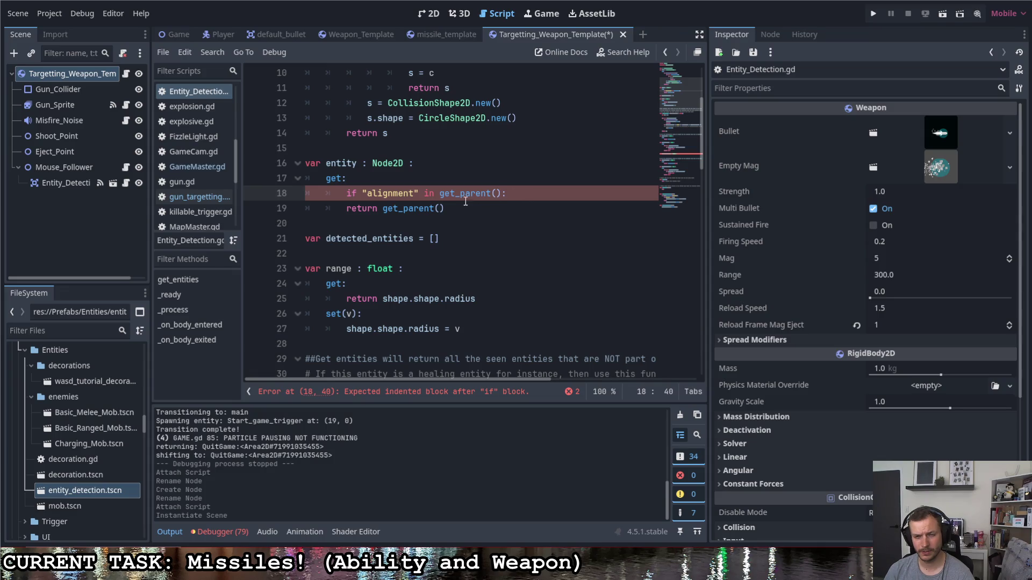
Move to the return get_parent() line below the new check
click(449, 180)
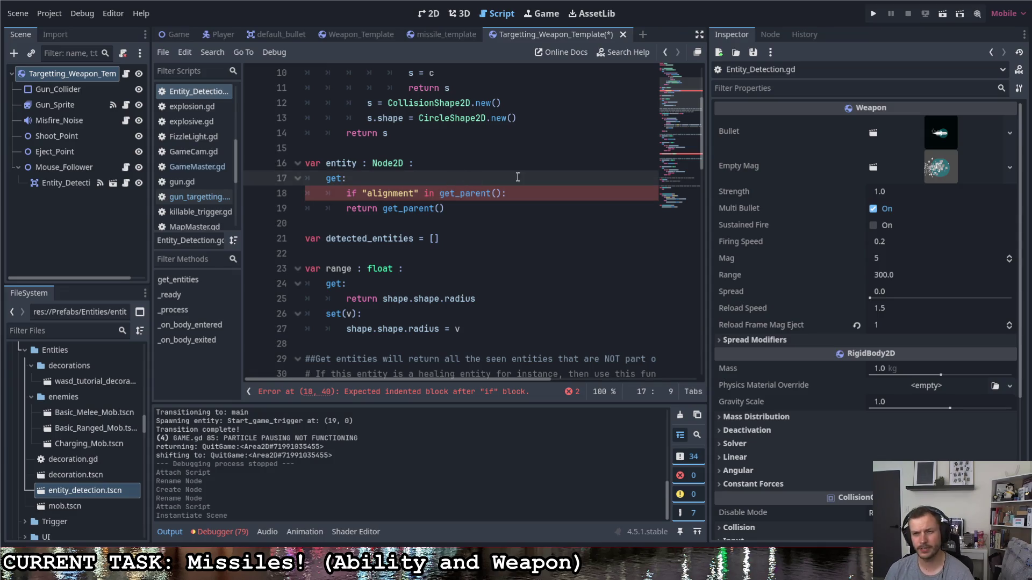
click(551, 203)
key(Up)
key(End)
click(346, 208)
Indent return get_parent() under the check and add a get_tree() line at getter level
key(Tab)
click(503, 208)
key(Return)
key(BackSpace)
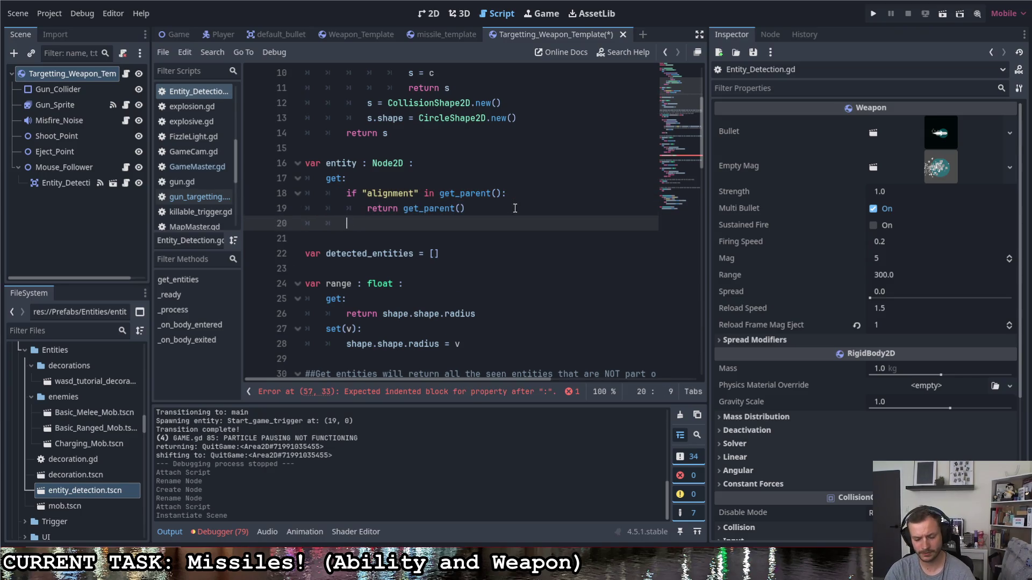
text(tree)
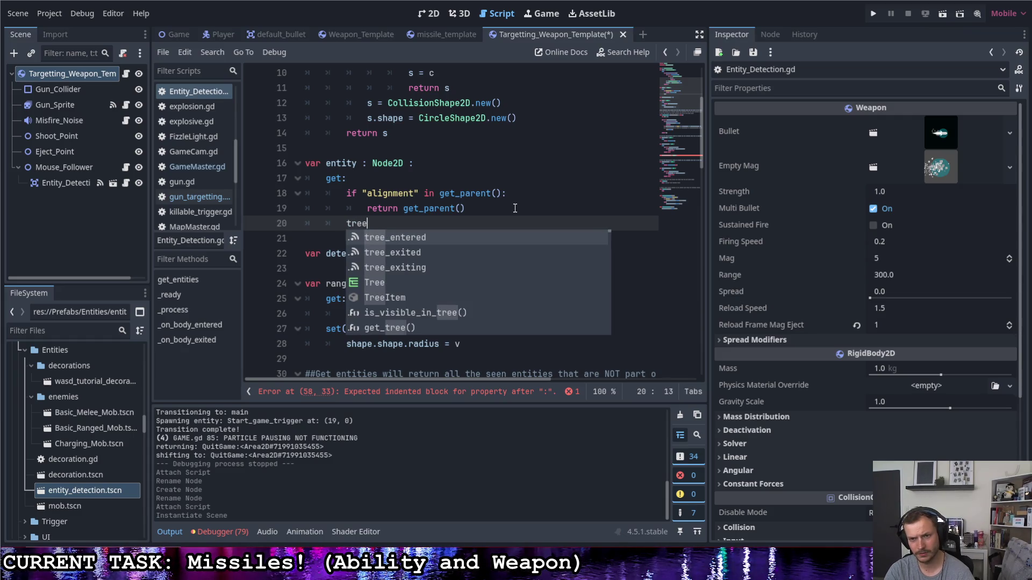
key(Down)
key(Down)
key(Down)
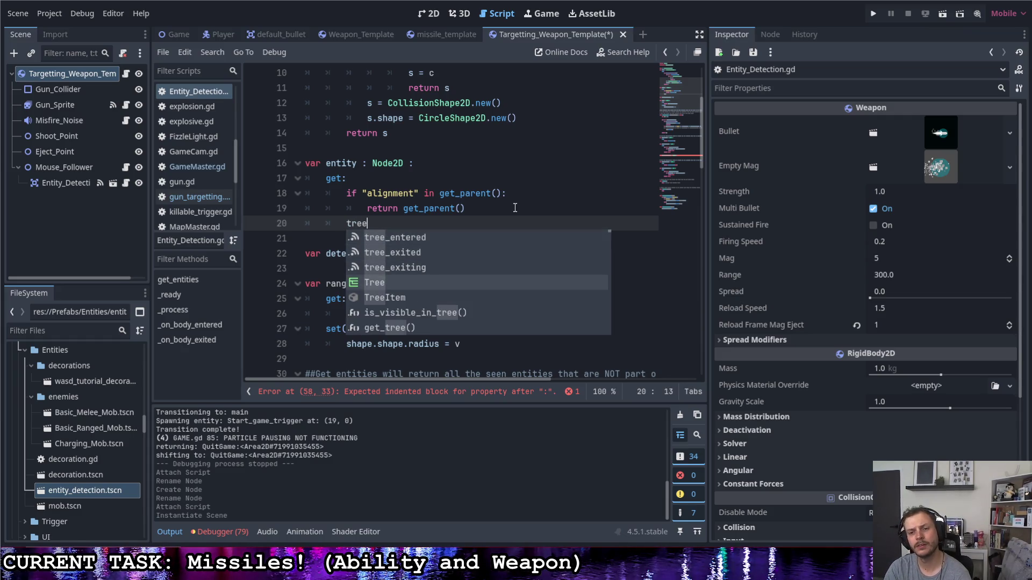
key(Down)
key(Down)
key(Down)
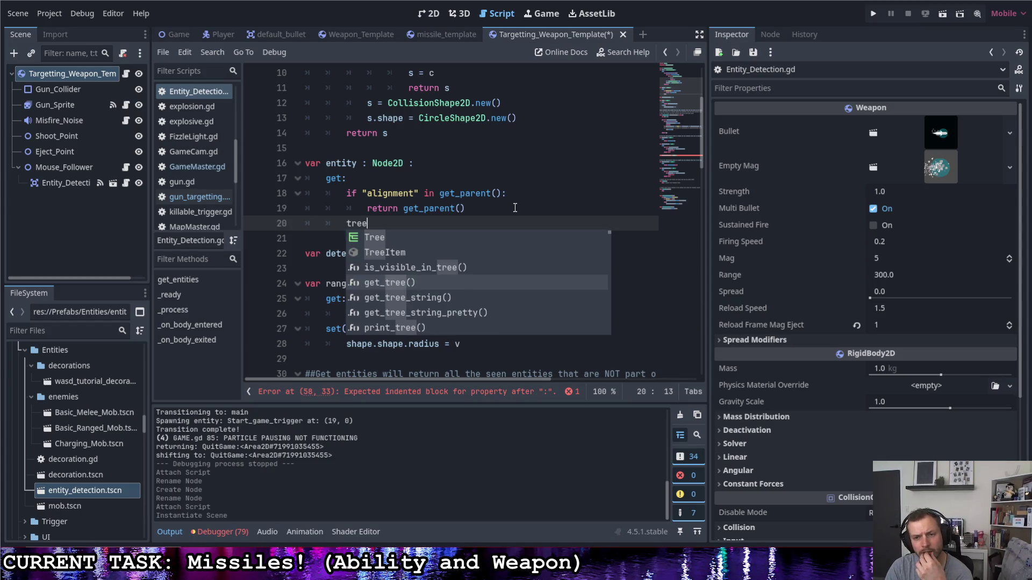
key(Return)
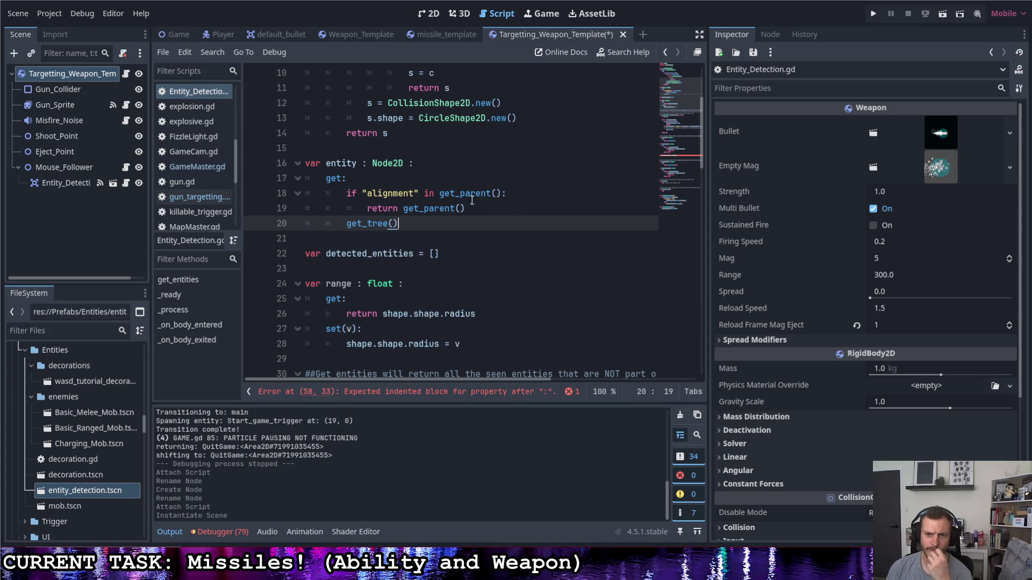
mouse_move(380, 224)
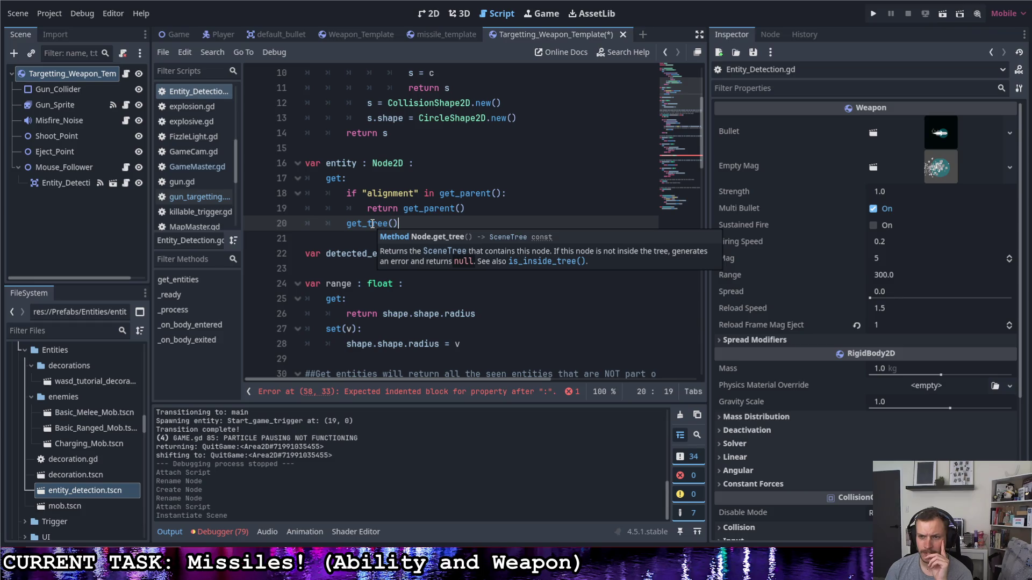
Search the help for get_tree and open Node's get_tree method documentation
click(614, 51)
text(scene)
key(BackSpace)
key(BackSpace)
key(BackSpace)
text(get)
key(BackSpace)
key(BackSpace)
key(BackSpace)
text(get_tree)
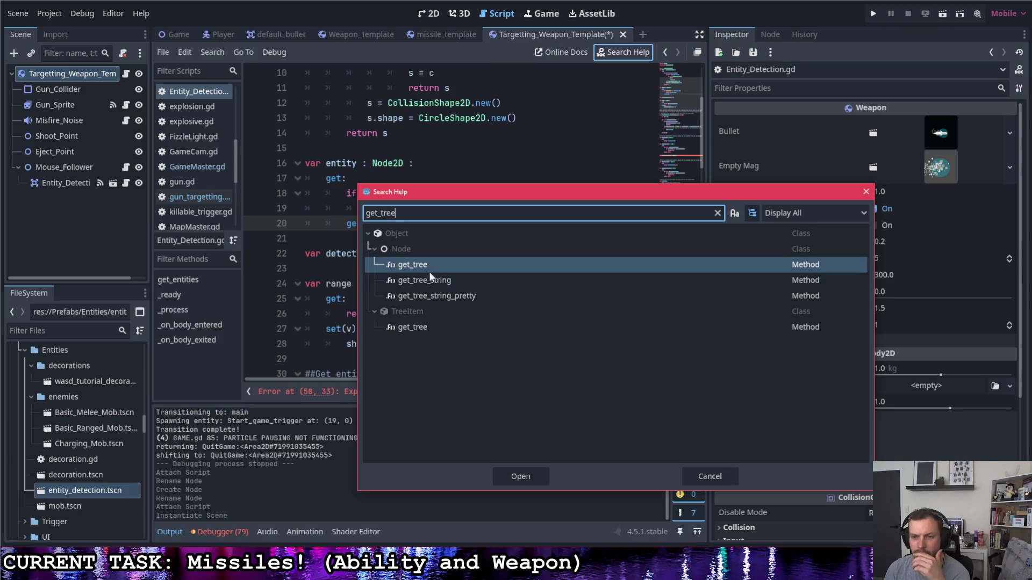
double_click(427, 268)
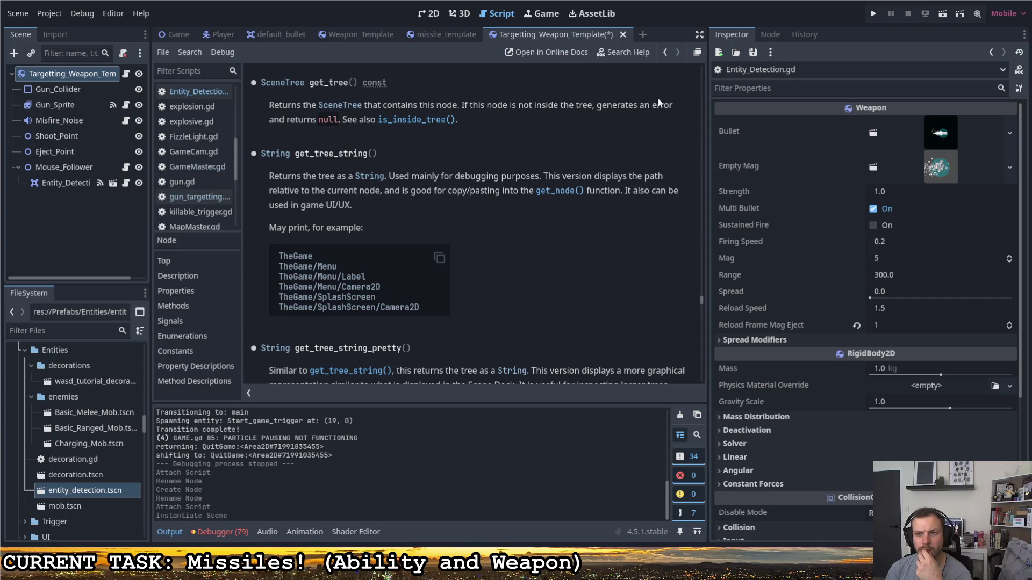
Read through the SceneTree class reference, then select the Mouse_Follower node
click(284, 83)
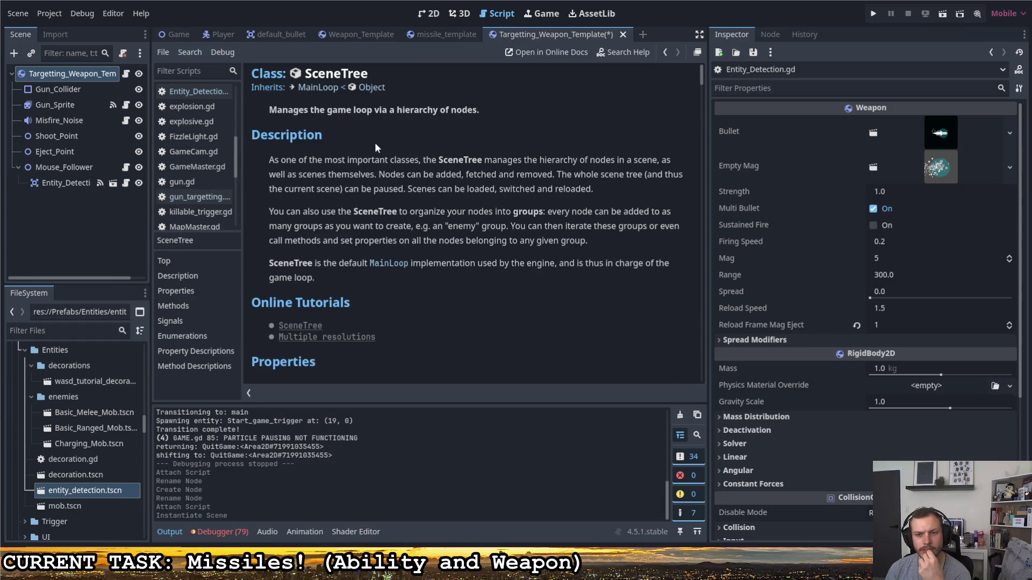
scroll(377, 148, down, 3)
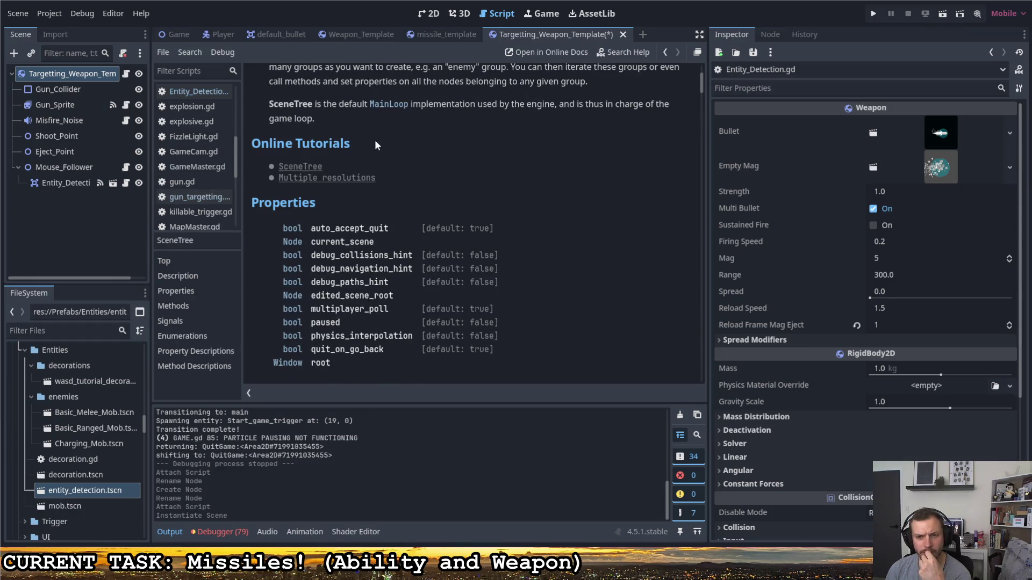
scroll(375, 141, down, 3)
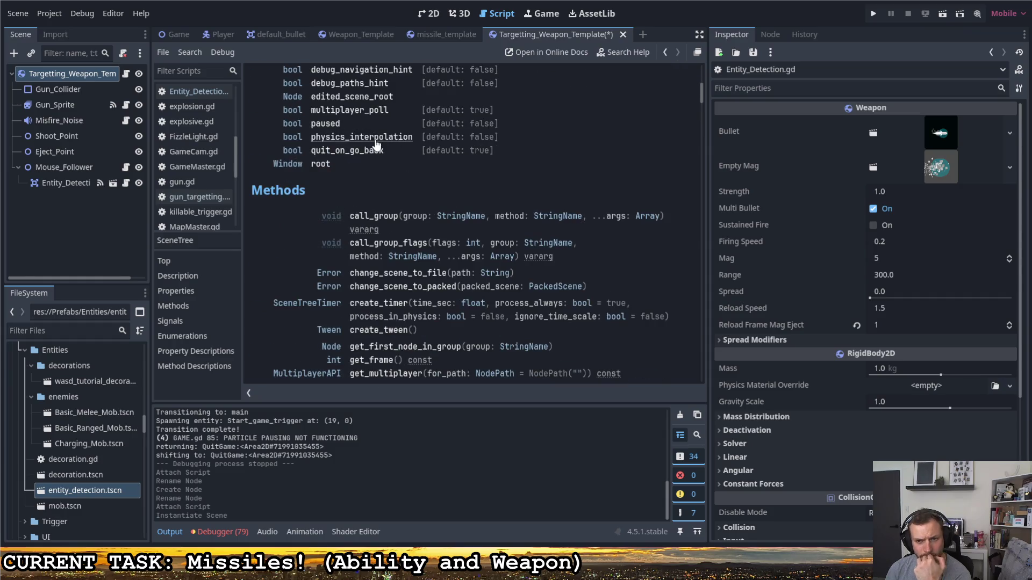
scroll(375, 141, up, 2)
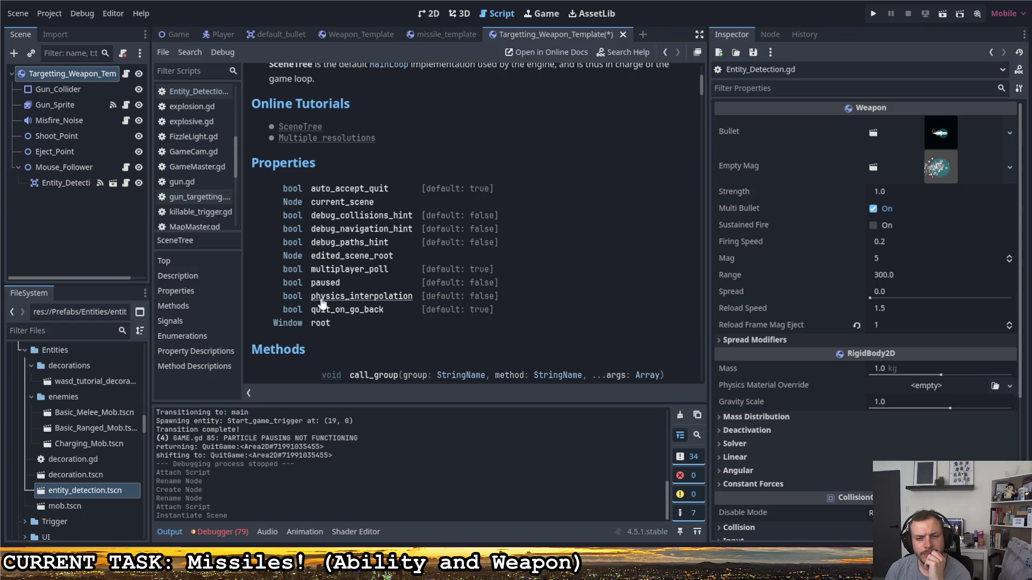
scroll(444, 322, down, 10)
scroll(437, 321, up, 15)
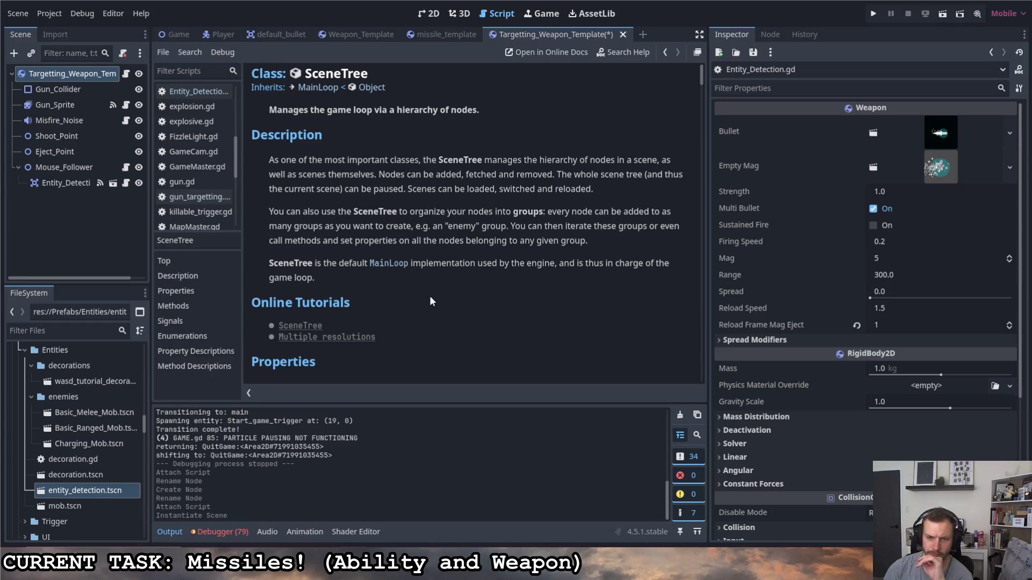
scroll(421, 287, down, 3)
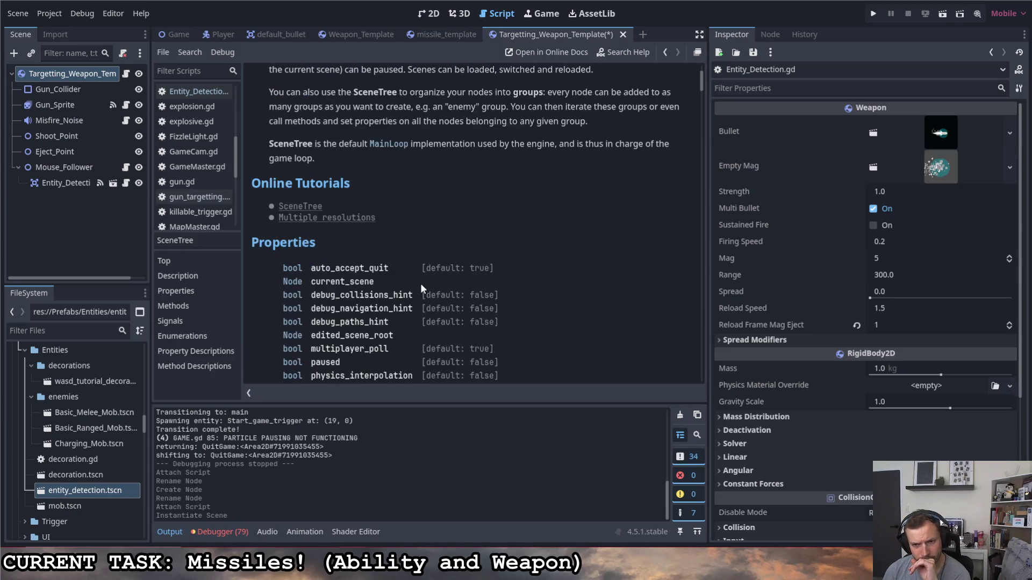
scroll(417, 291, down, 5)
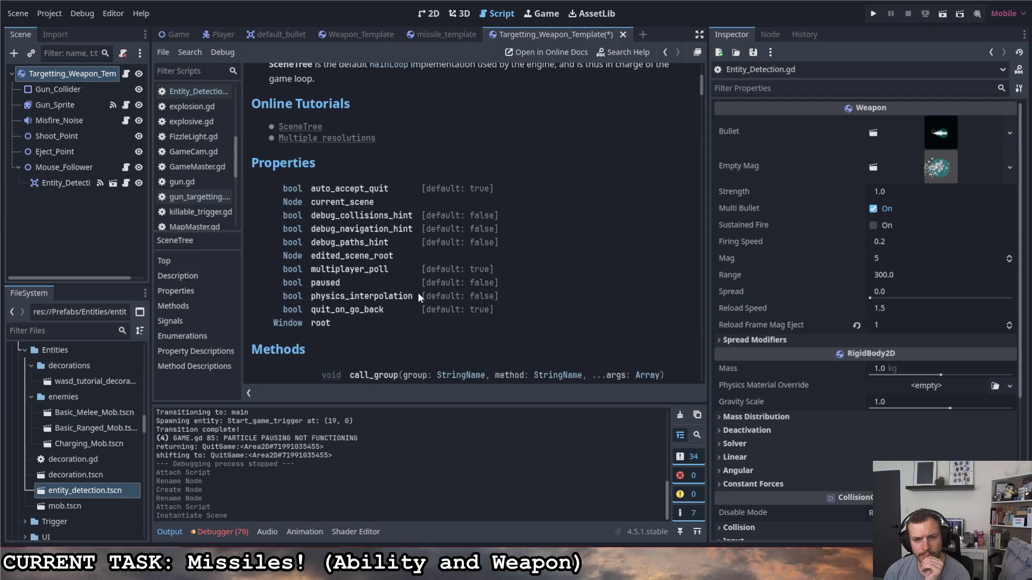
scroll(409, 283, down, 8)
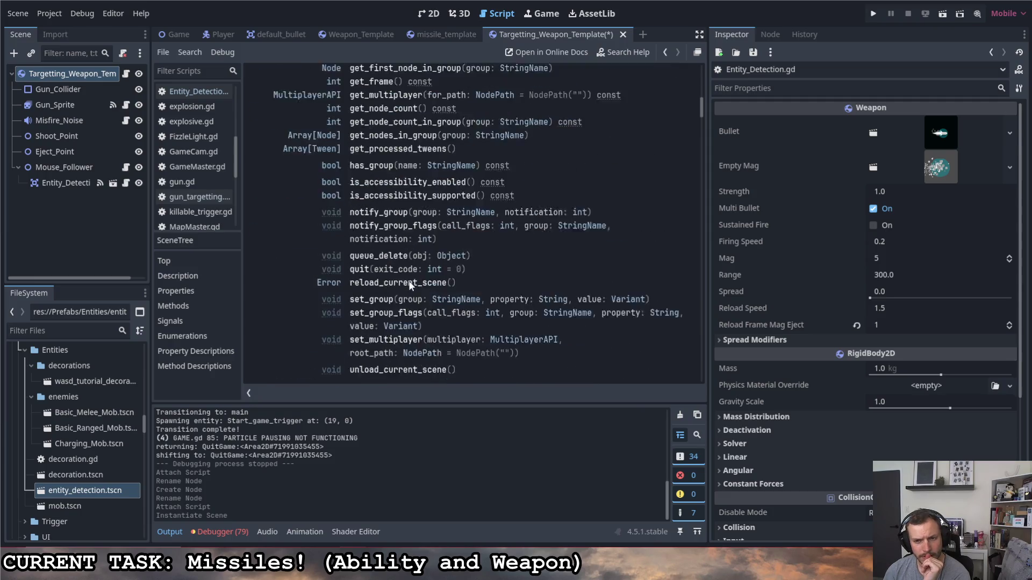
scroll(407, 279, down, 7)
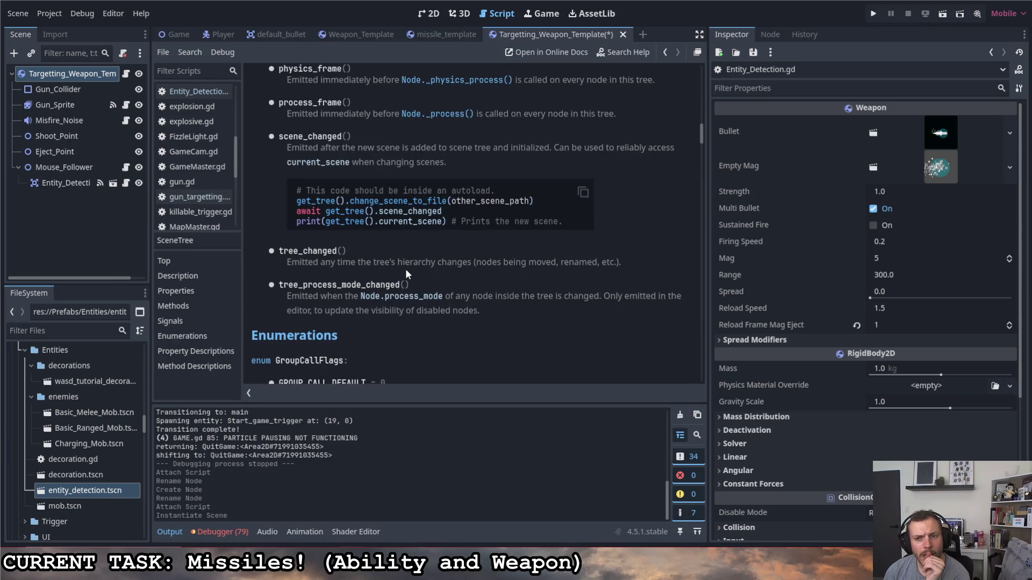
scroll(405, 265, down, 6)
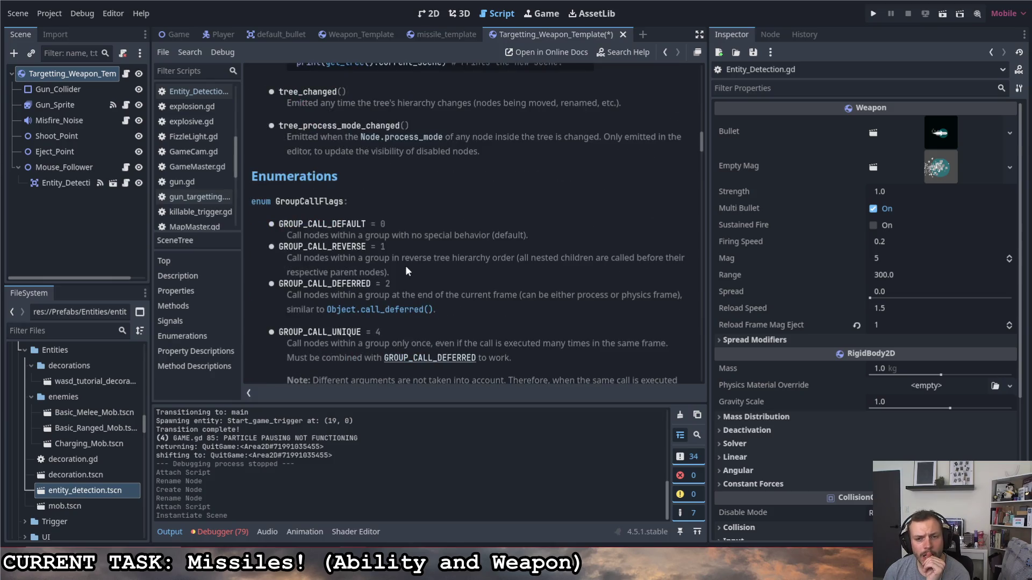
scroll(404, 266, down, 10)
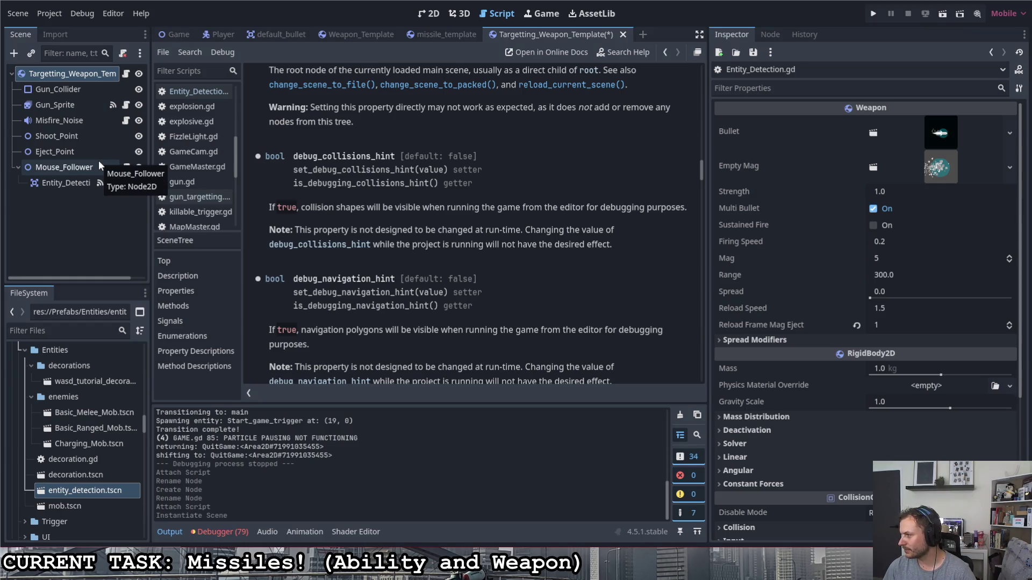
click(69, 211)
click(69, 172)
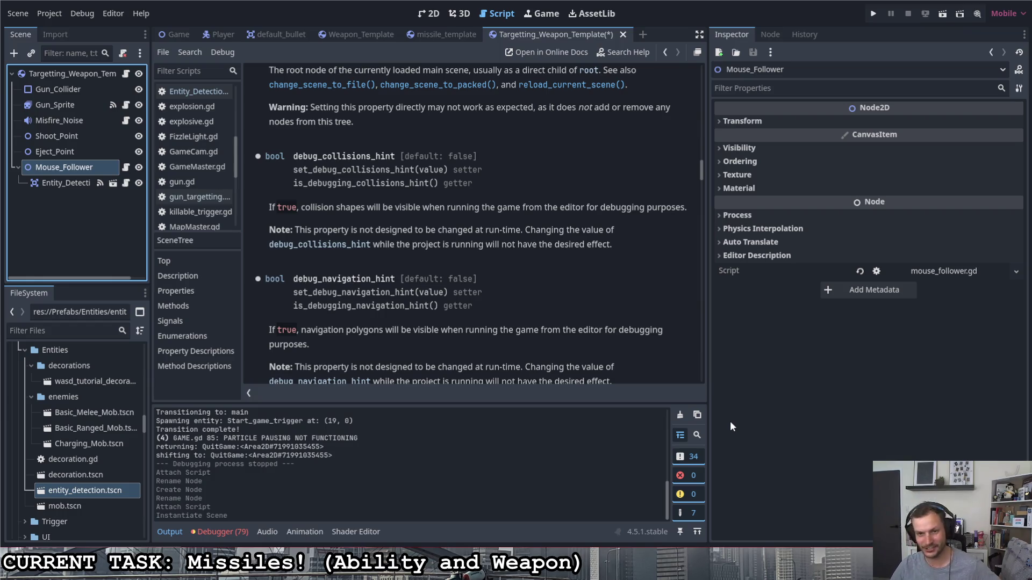
Add a get_path() call as the first line of Entity_Detection.gd's entity getter
click(125, 182)
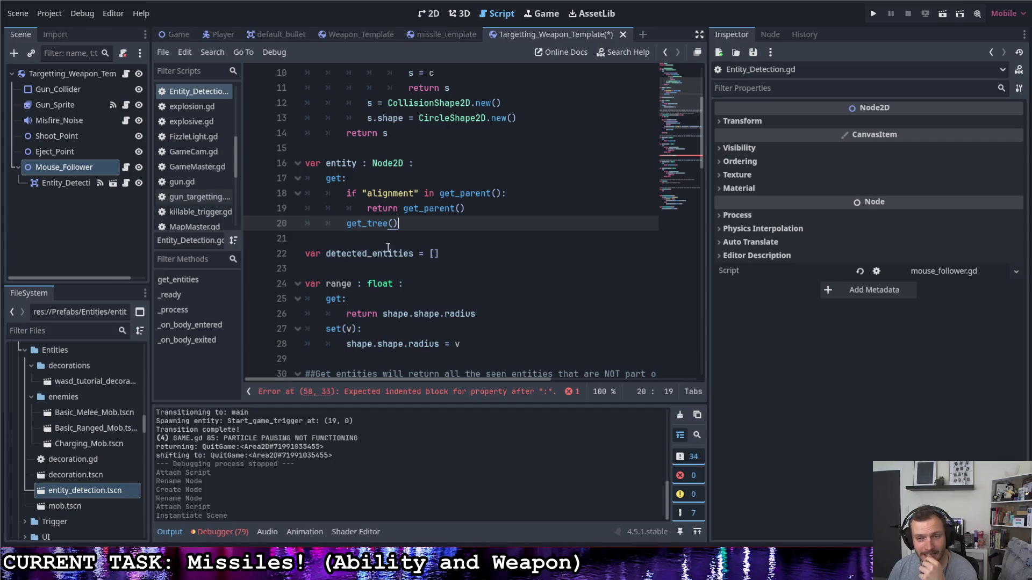
scroll(438, 239, up, 1)
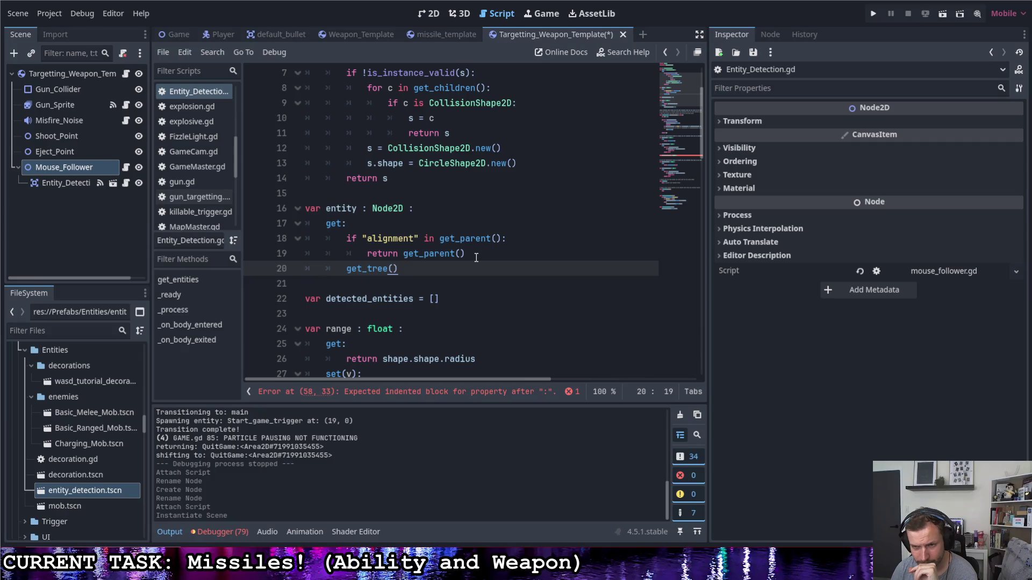
click(481, 255)
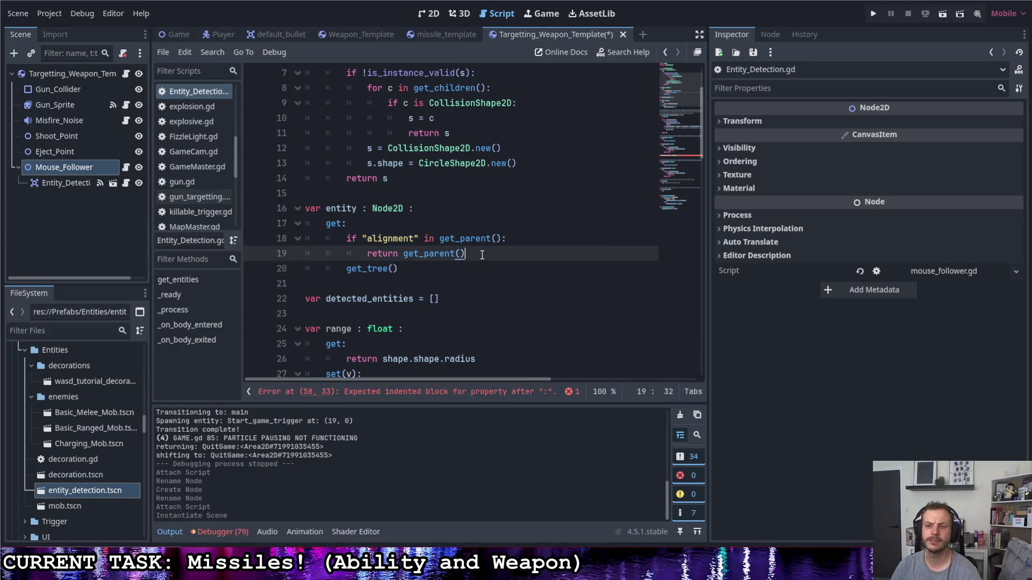
click(436, 222)
key(Return)
text(get_p)
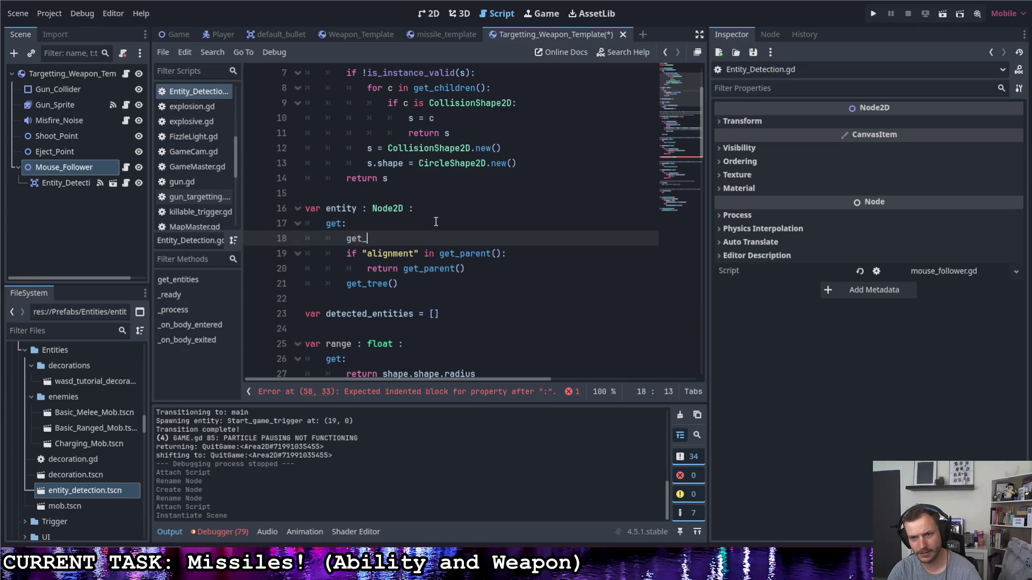
key(Down)
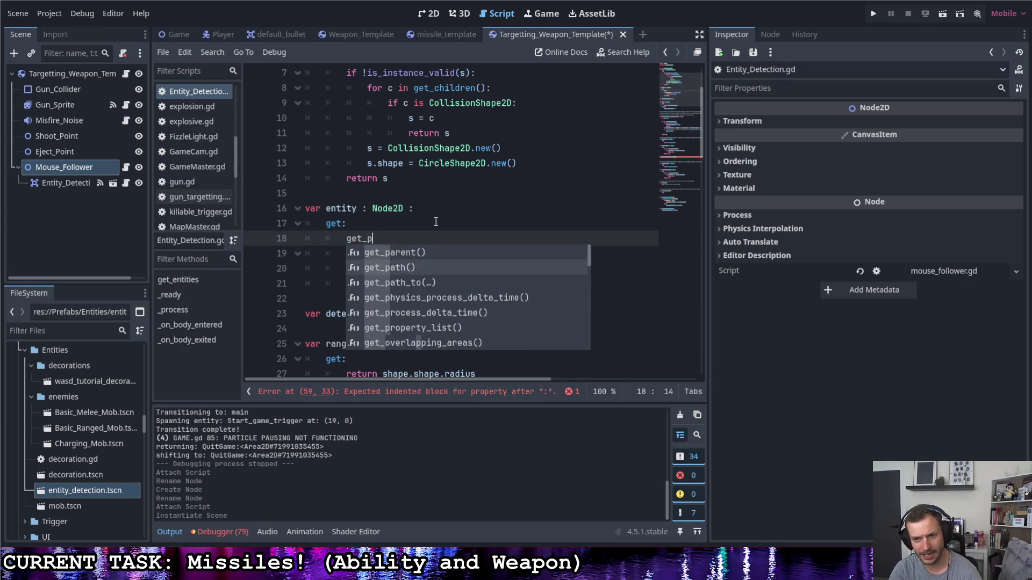
key(Return)
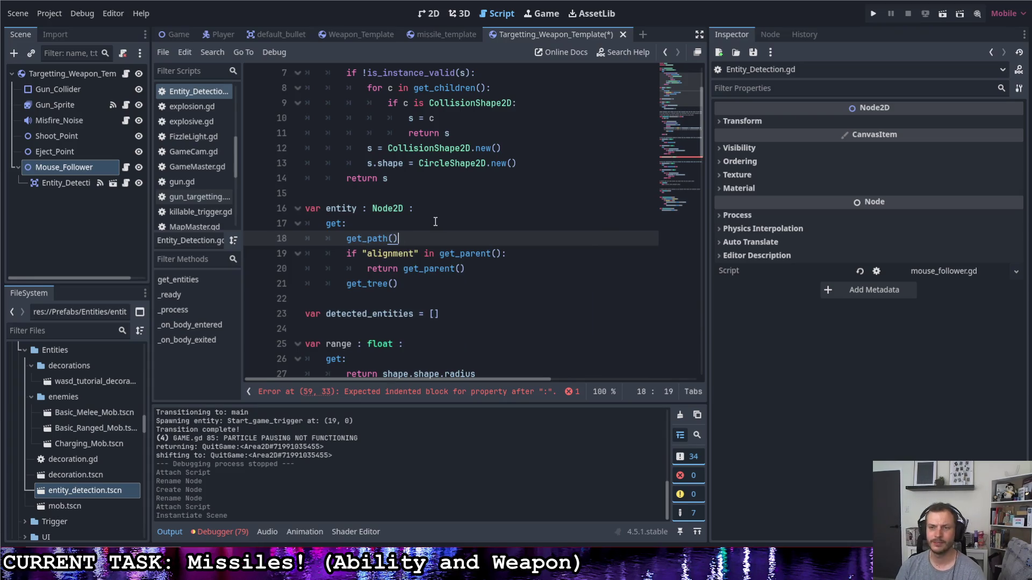
click(637, 49)
Read the get_path help in EditorFileSystemDirectory, then open mouse_follower.gd
text(get_path)
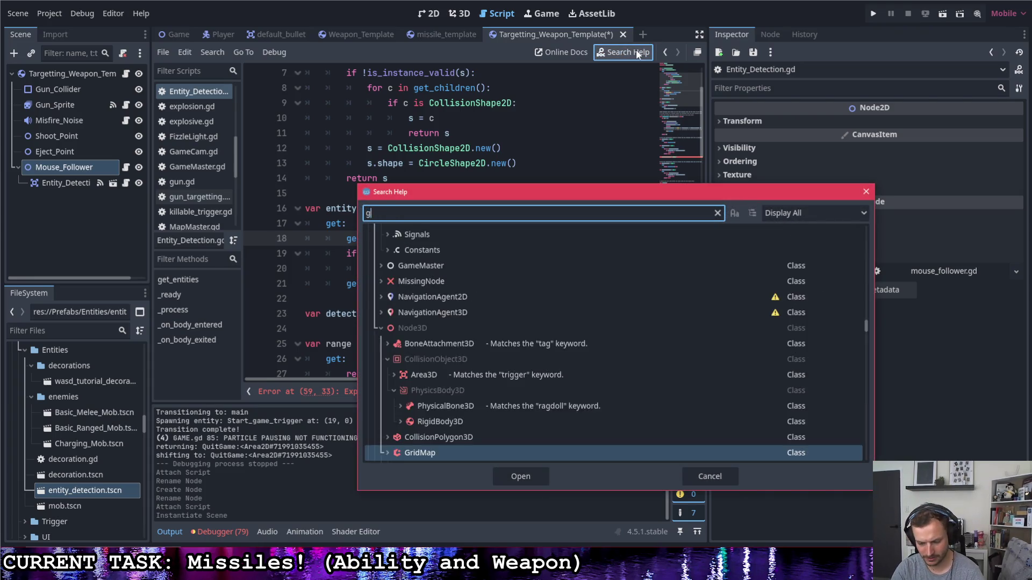
key(Return)
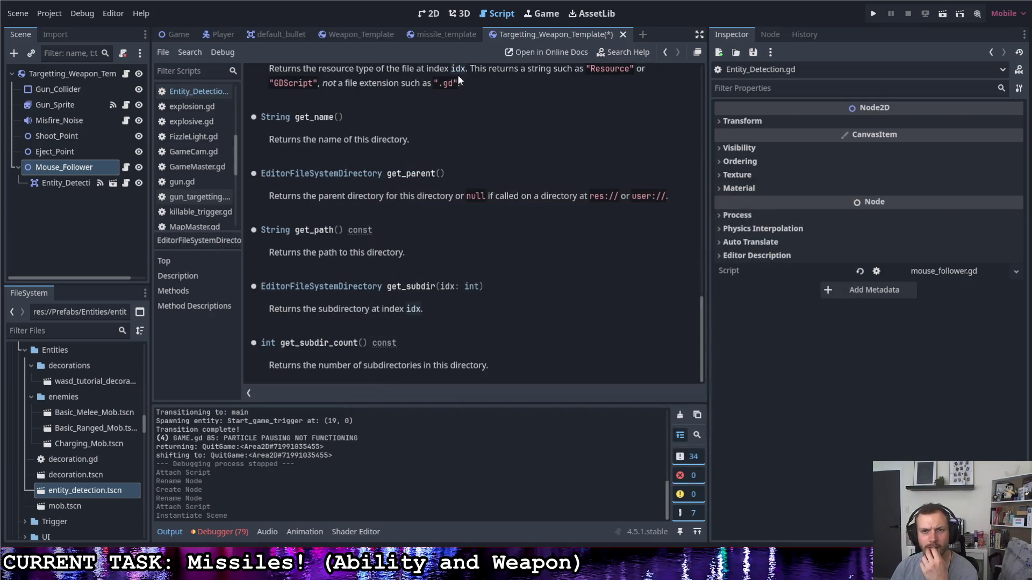
scroll(428, 175, up, 1)
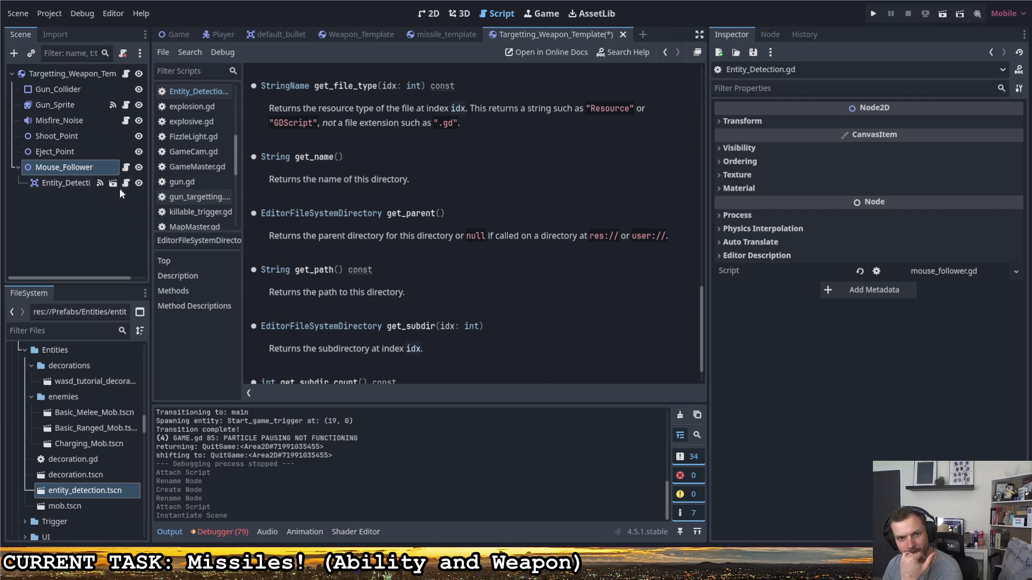
click(126, 167)
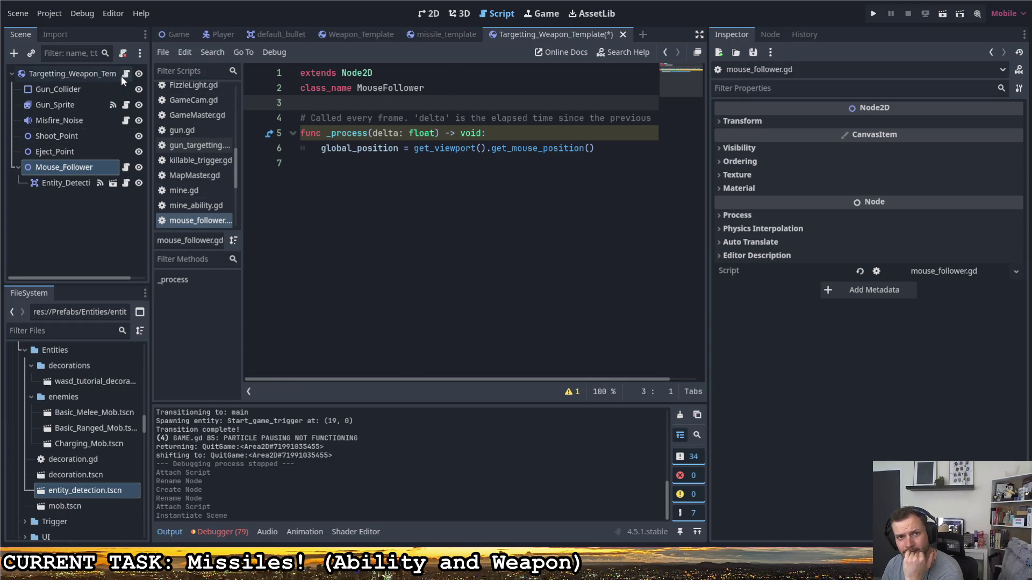
Return to Entity_Detection.gd and select the get_path() line in the entity getter
click(127, 184)
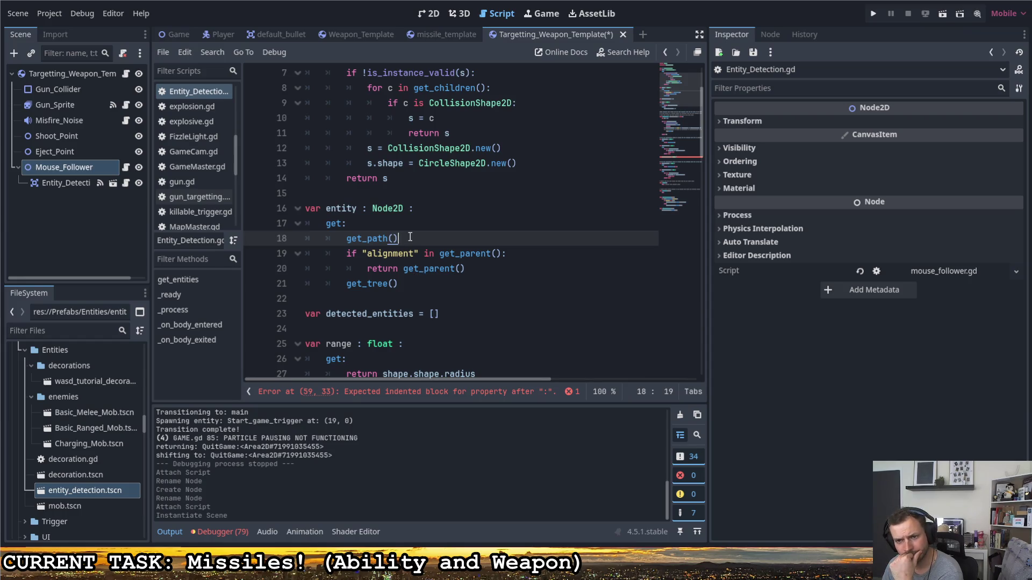
drag(399, 238, 255, 238)
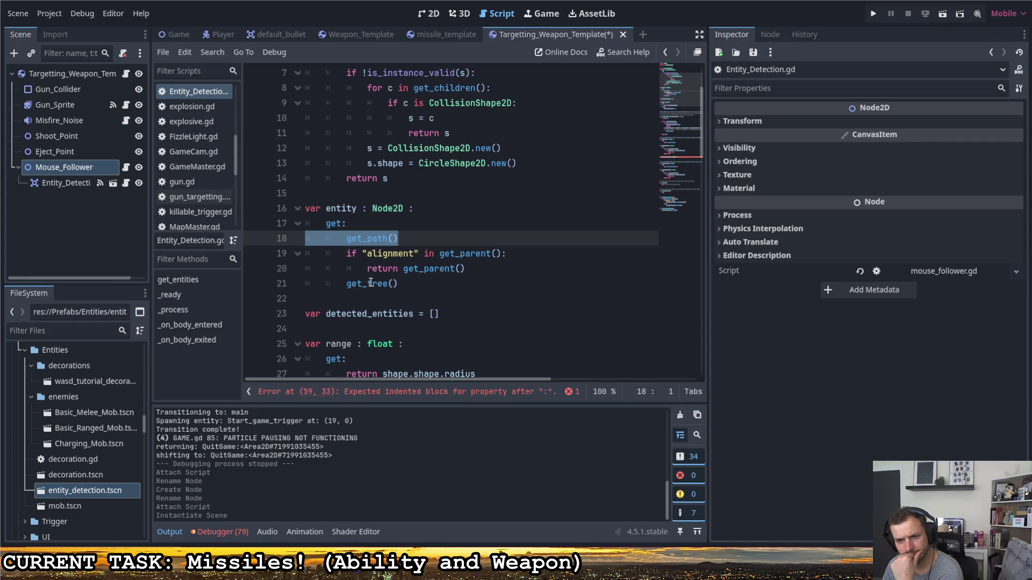
mouse_move(371, 284)
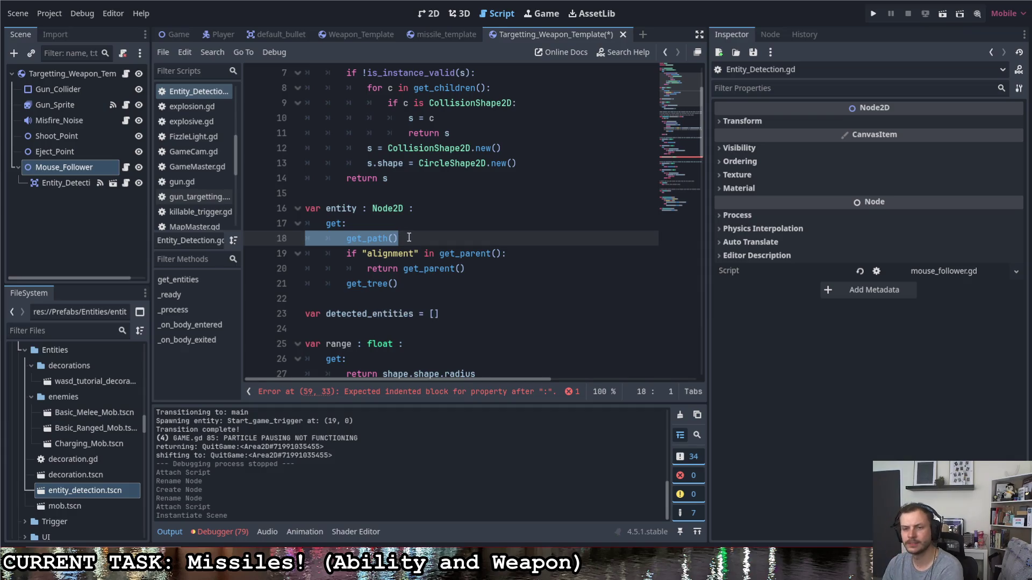
Delete get_path() and replace get_tree() with if "alignment" in get_parent().get_parent():
key(BackSpace)
key(BackSpace)
drag(431, 269, 346, 269)
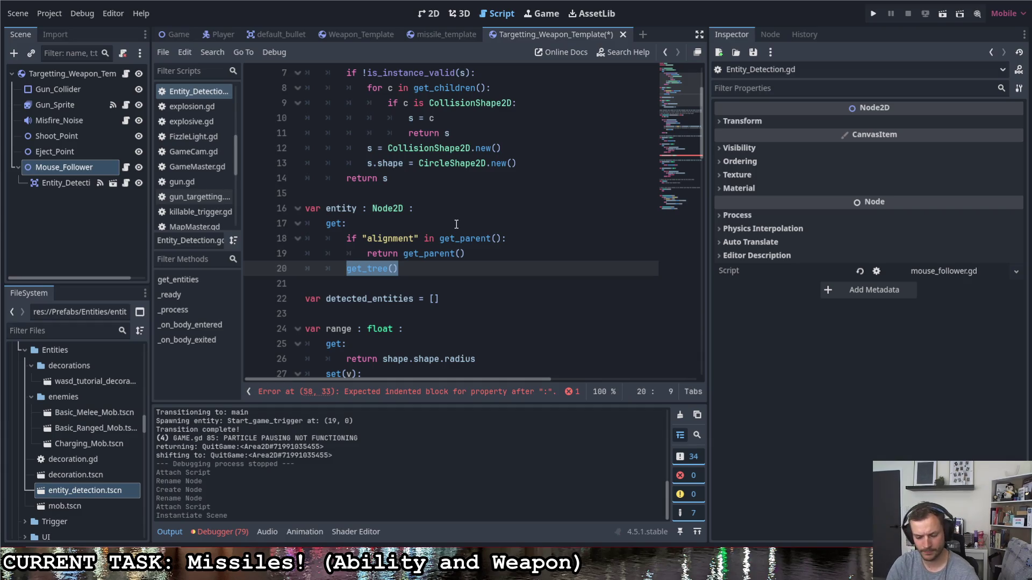
text(if ")
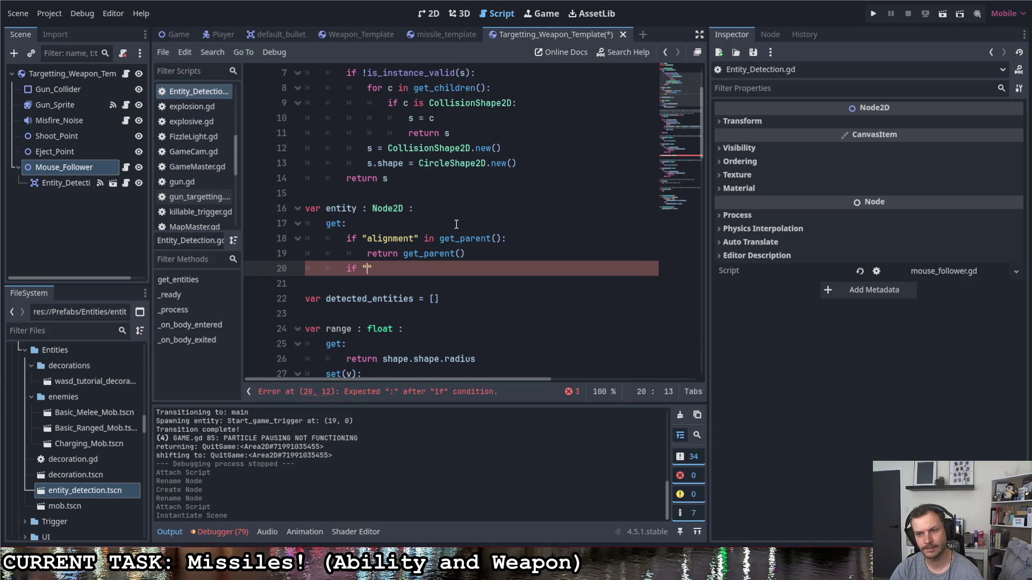
text(alignme)
text(nt" in get_parent().get_parent())
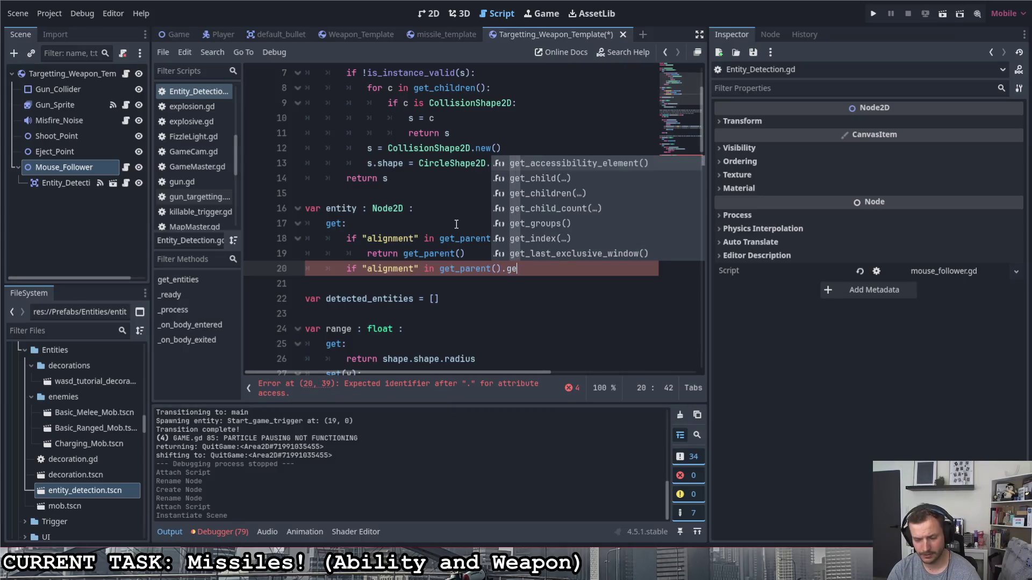
text(:)
key(Return)
text(return)
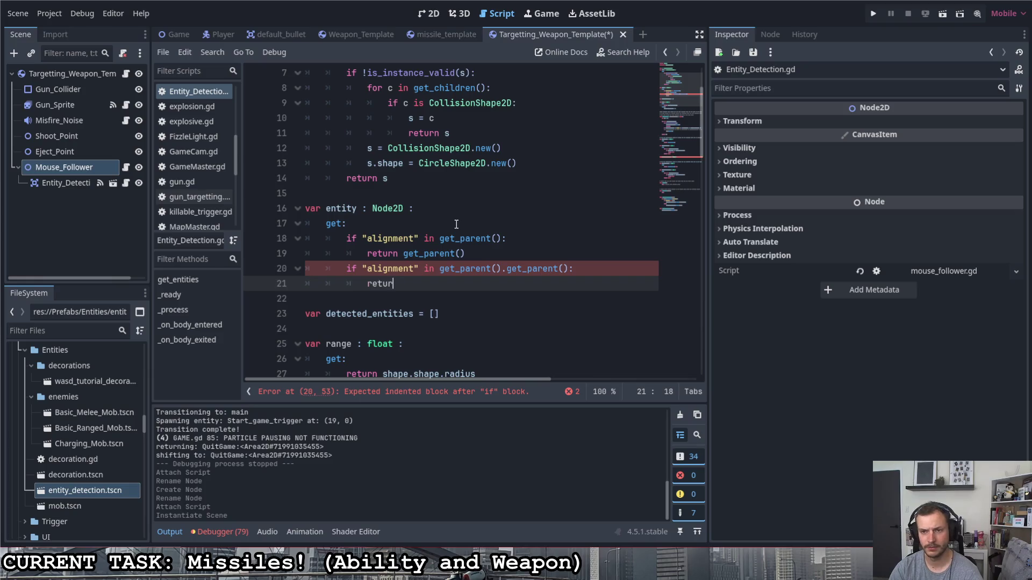
Make the nested line return get_parent().get_parent() and save the script
click(440, 269)
mouse_move(440, 268)
mouse_down()
mouse_move(569, 268)
mouse_move(559, 268)
mouse_up()
key(ctrl+c)
click(486, 288)
key(ctrl+v)
key(ctrl+s)
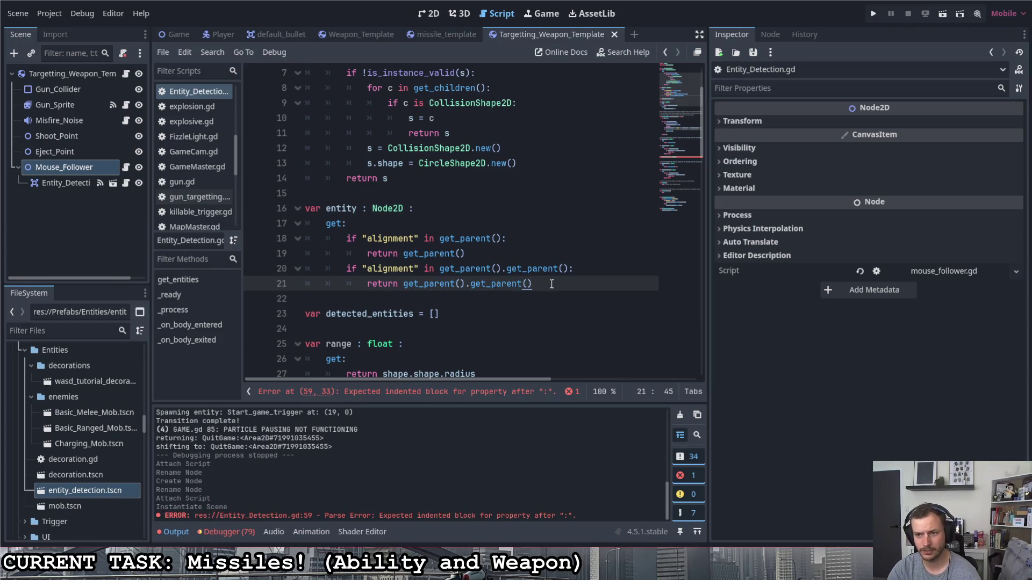
scroll(407, 306, down, 6)
scroll(407, 306, up, 6)
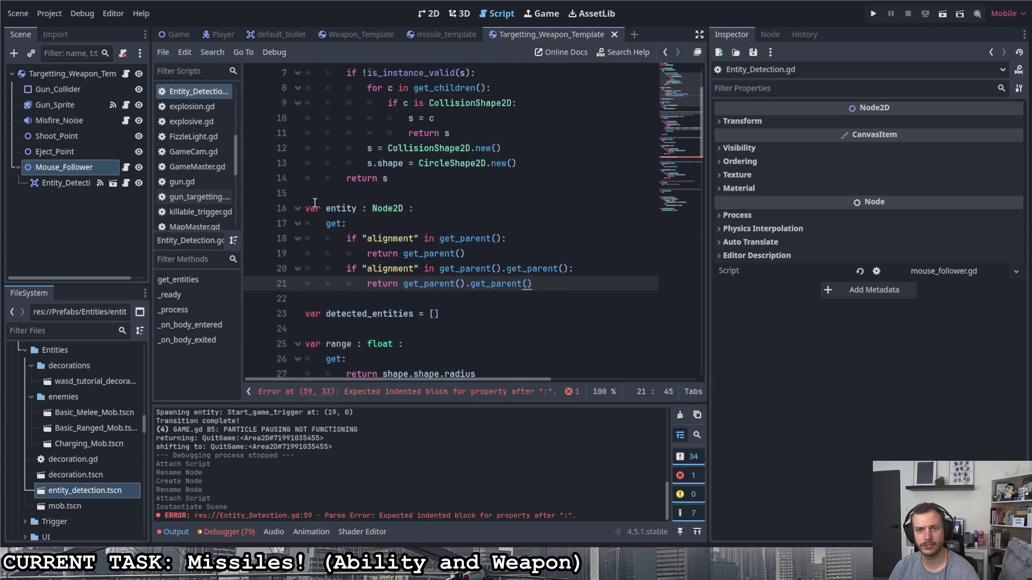
click(297, 208)
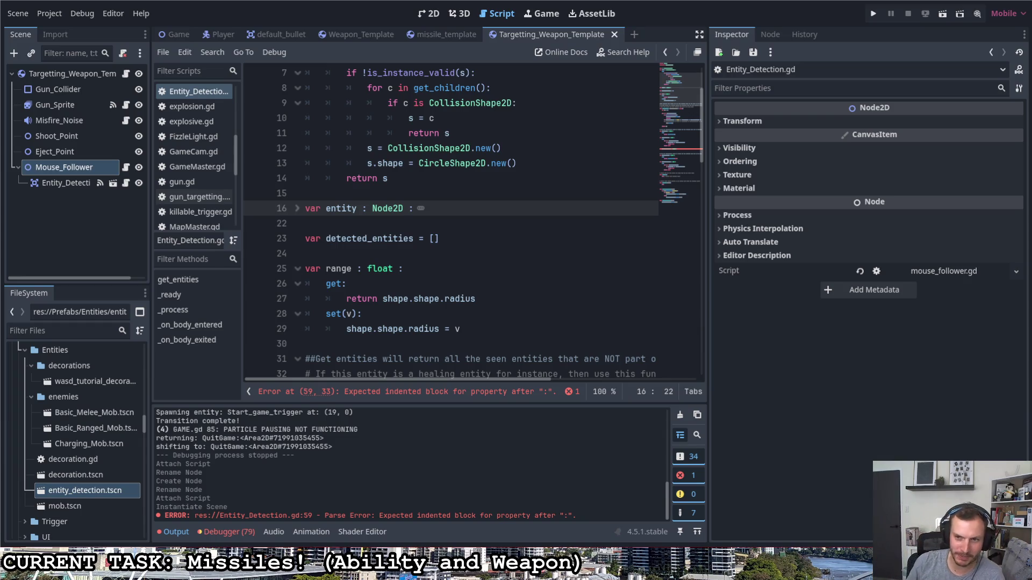
click(452, 207)
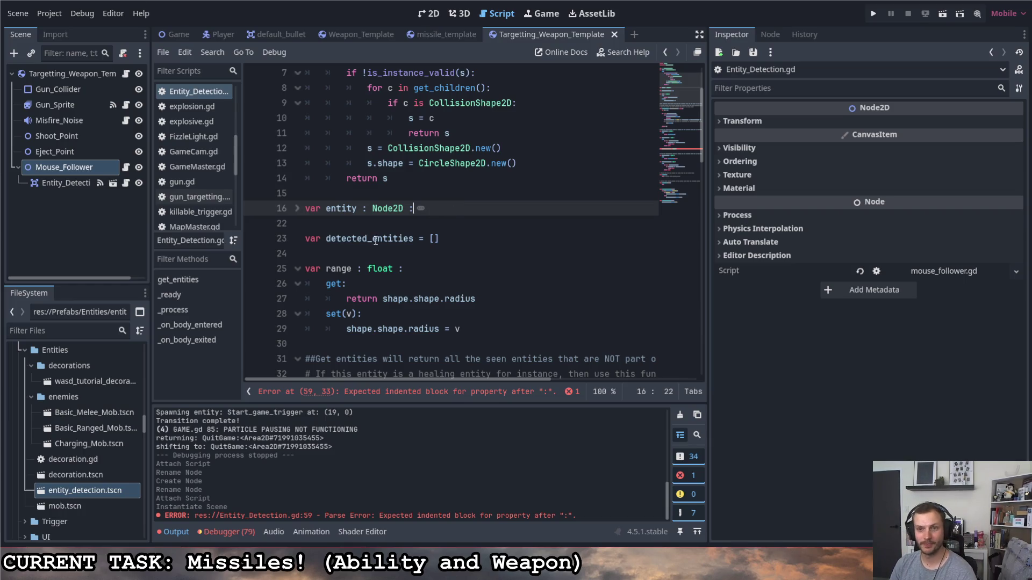
click(299, 212)
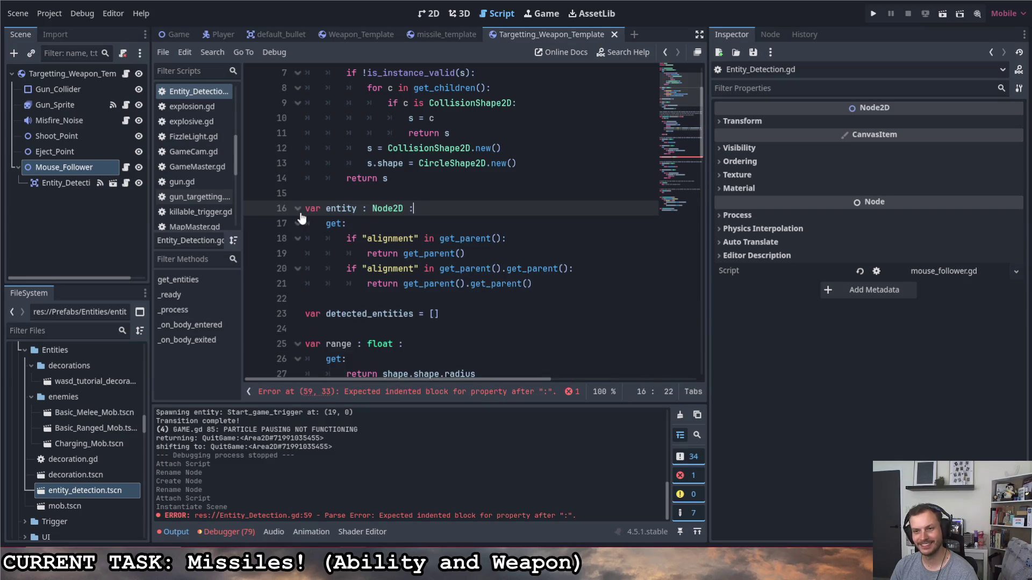
click(299, 209)
scroll(299, 226, down, 2)
scroll(300, 253, up, 3)
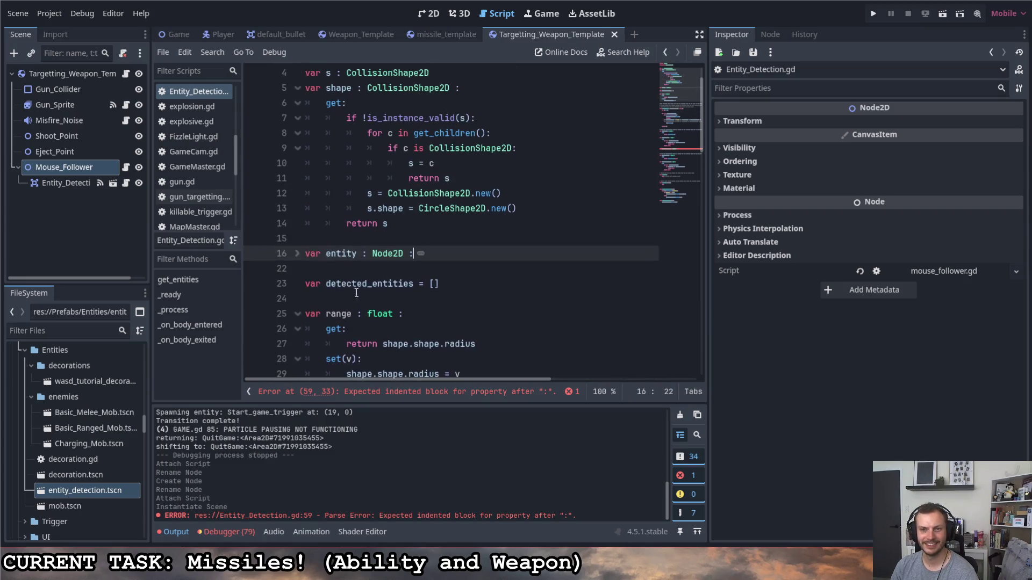
click(298, 254)
scroll(299, 261, down, 1)
drag(554, 283, 299, 271)
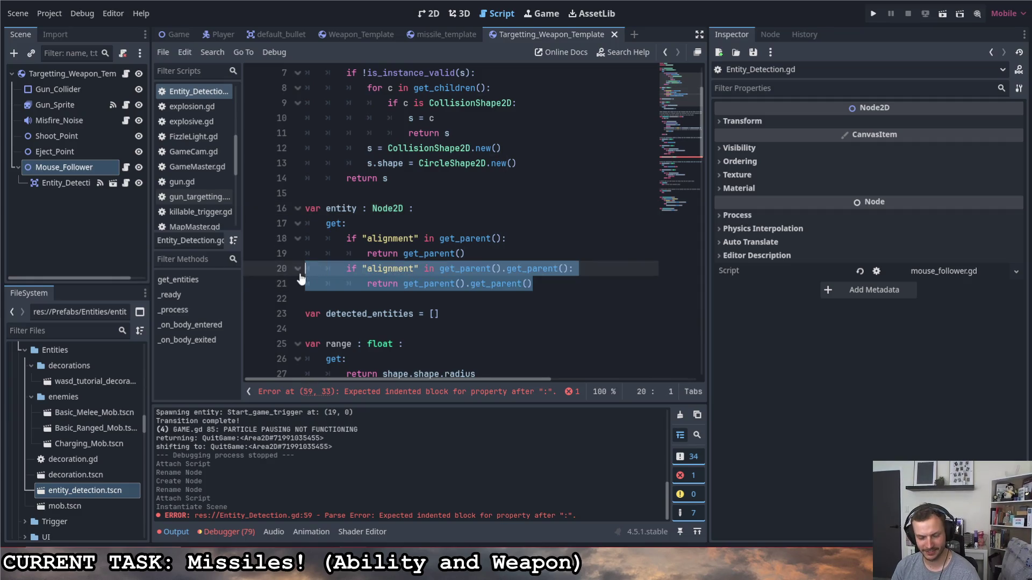
Paste a copy of the grandparent check below line 21 and fix its indentation
click(535, 286)
key(Return)
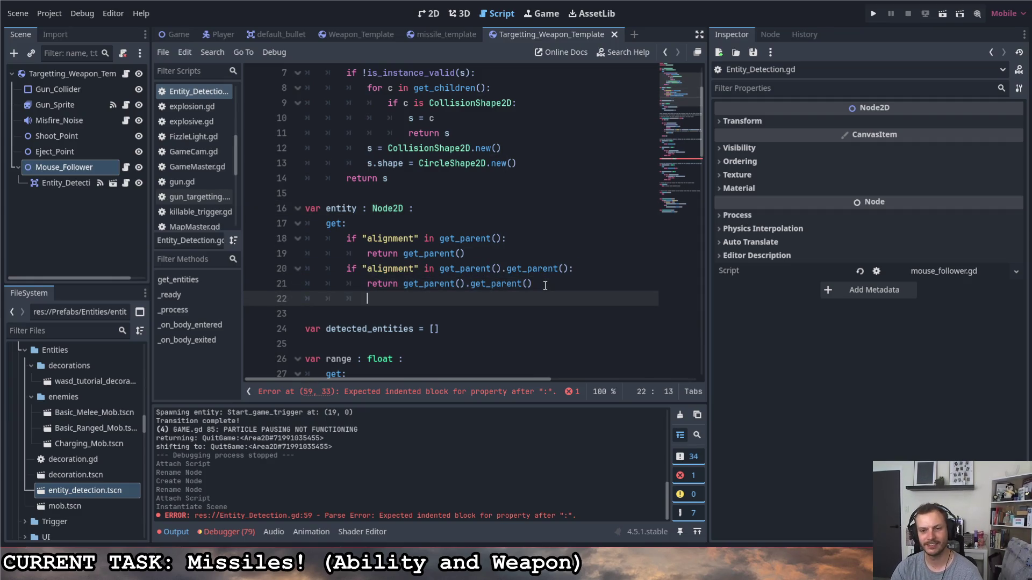
key(ctrl+v)
click(387, 300)
key(BackSpace)
key(BackSpace)
Append .get_parent() to line 22's condition and line 23's return
click(568, 268)
key(ctrl+shift+Left)
key(ctrl+shift+Left)
key(ctrl+shift+Left)
key(ctrl+c)
click(569, 299)
key(ctrl+v)
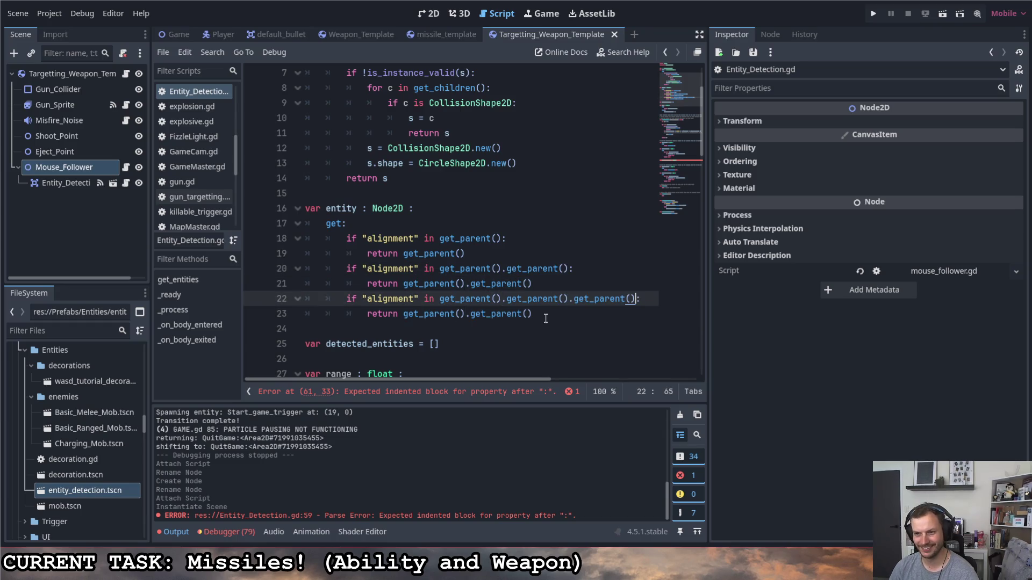
click(546, 317)
key(ctrl+v)
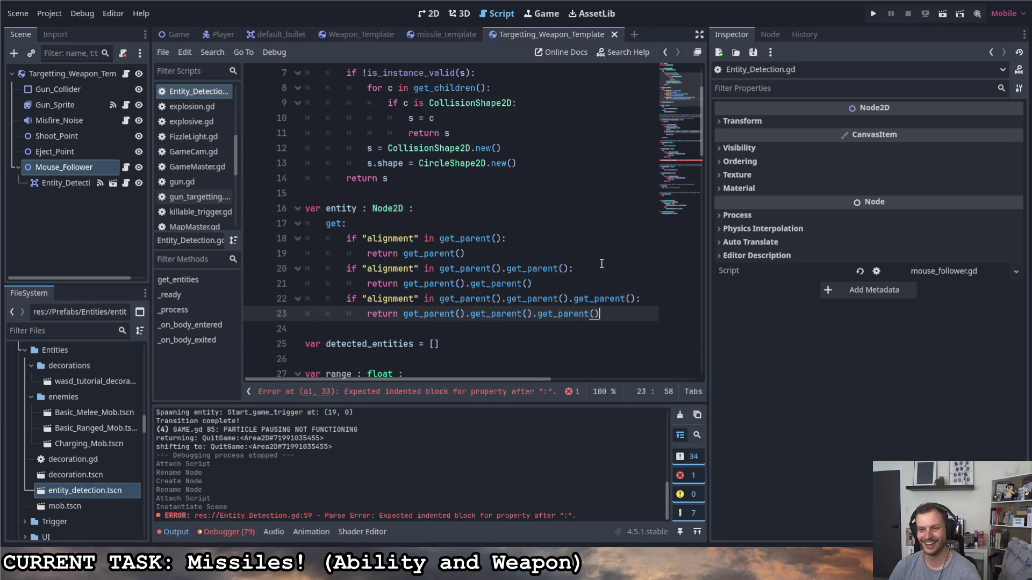
click(581, 271)
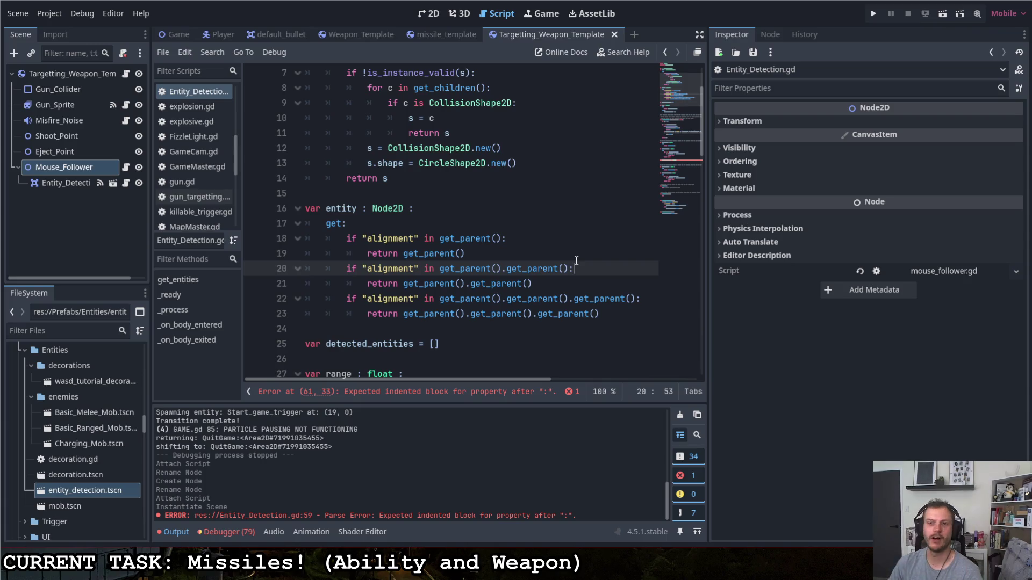
click(575, 222)
Add 'var e = get_parent()' as the first line of the entity getter
key(Return)
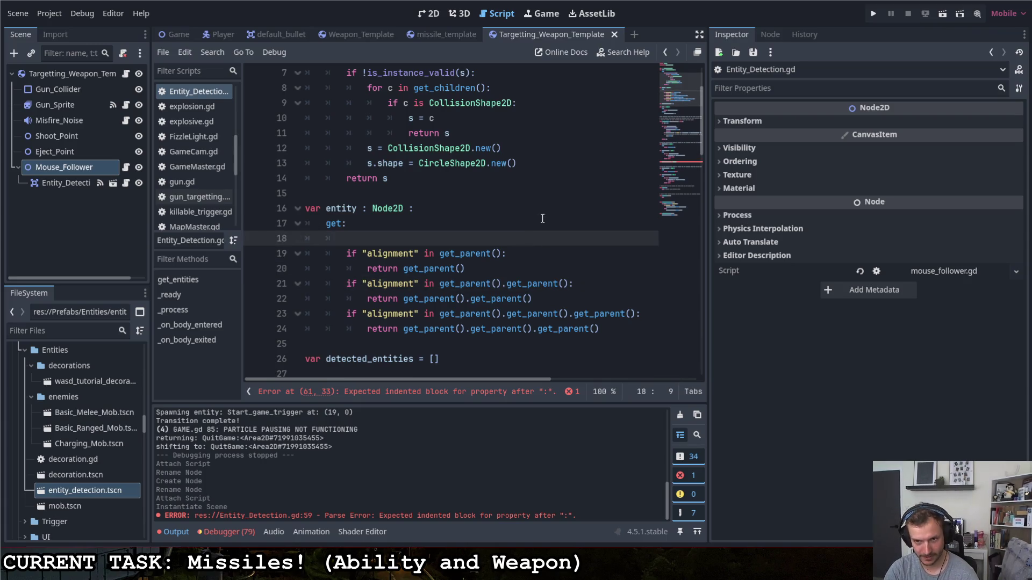
text(var )
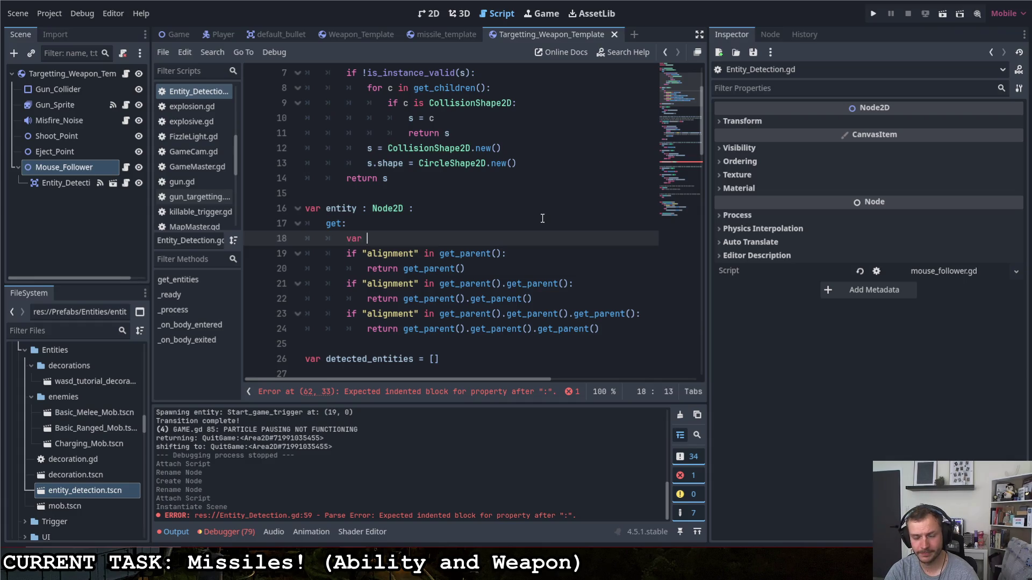
text(e = )
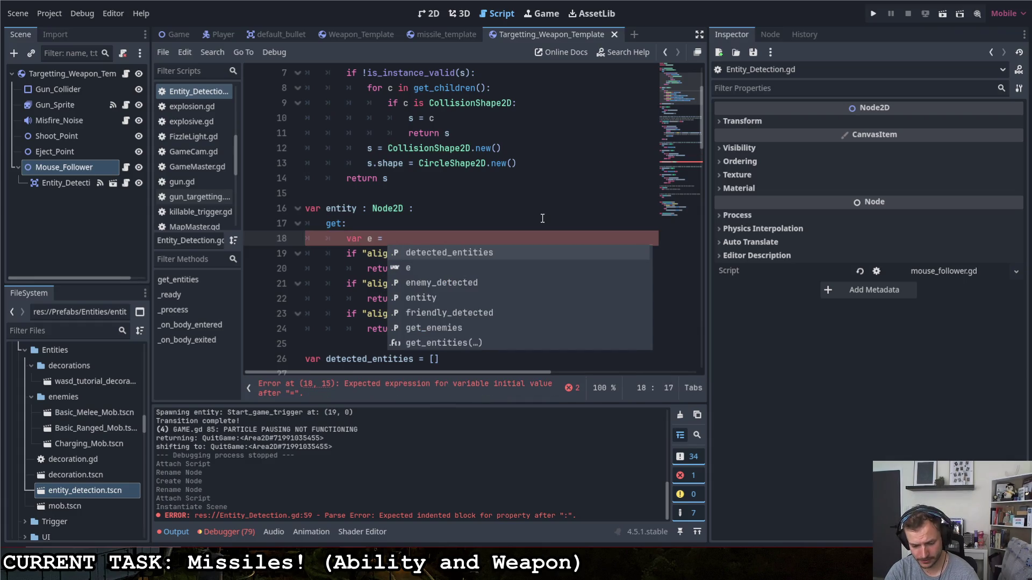
text(get_p)
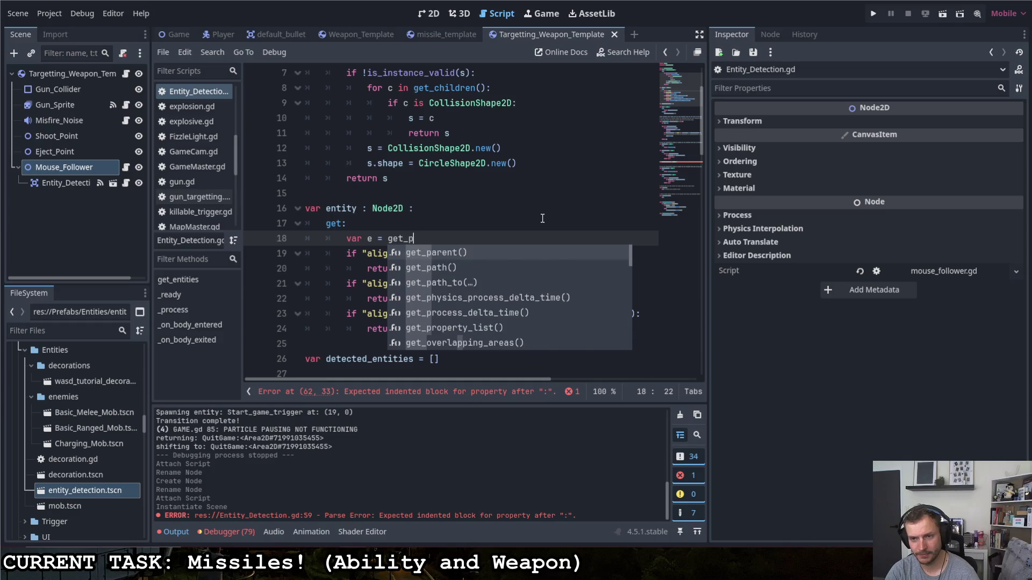
key(Return)
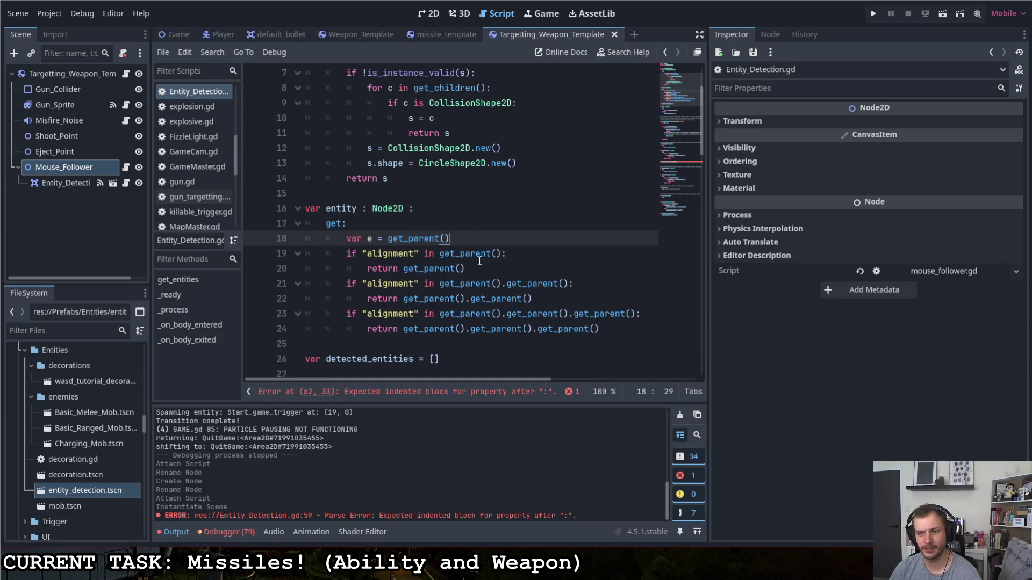
Delete the three hard-coded get_parent() alignment if-blocks from the getter
mouse_move(506, 253)
mouse_down()
mouse_move(440, 253)
mouse_move(406, 269)
mouse_up()
text(e)
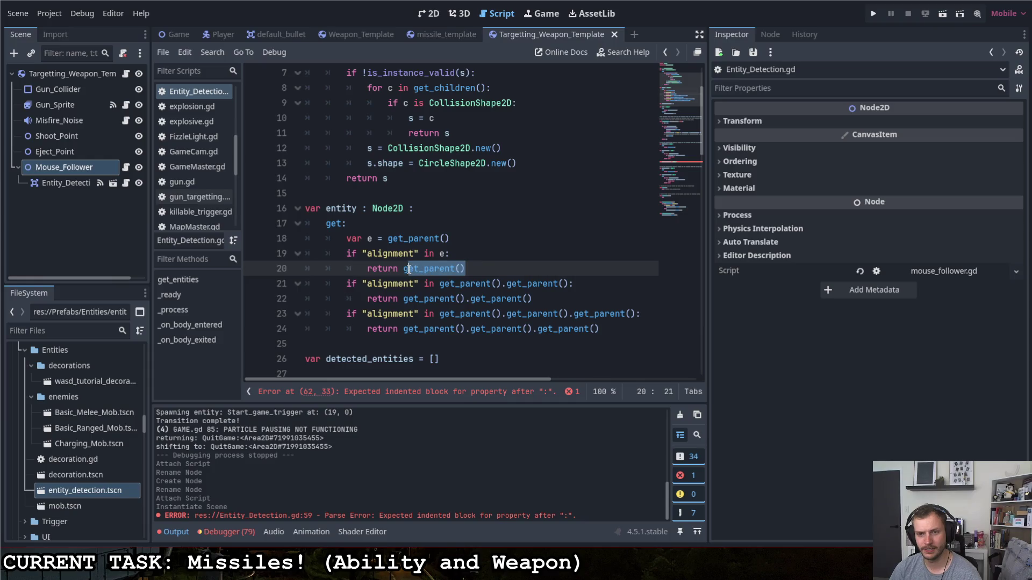
click(345, 254)
mouse_move(345, 253)
mouse_down()
mouse_move(438, 329)
mouse_move(608, 334)
mouse_up()
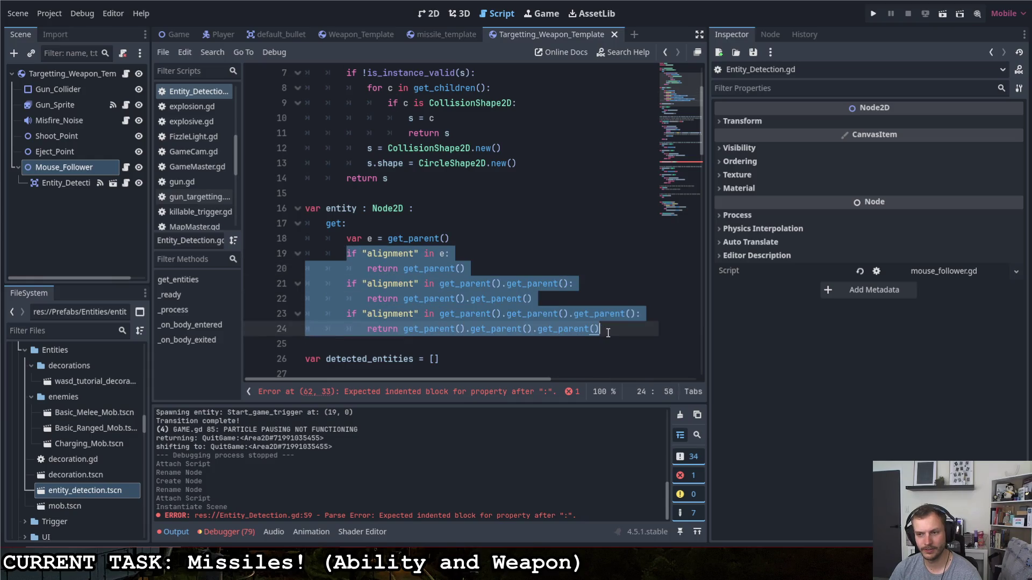
key(BackSpace)
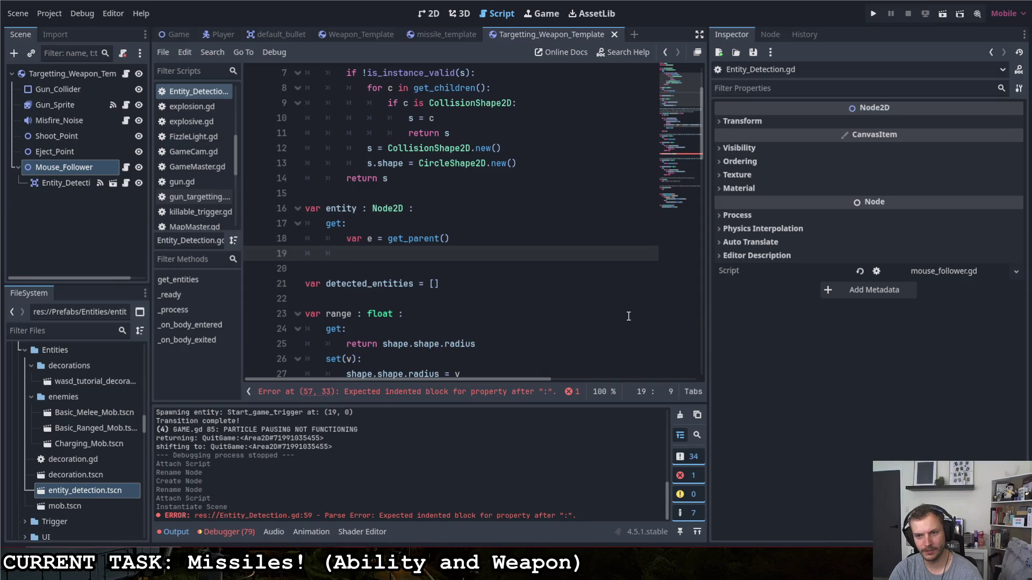
Add the check 'if "alignment" in e: return e' to the entity getter
text(while (e)
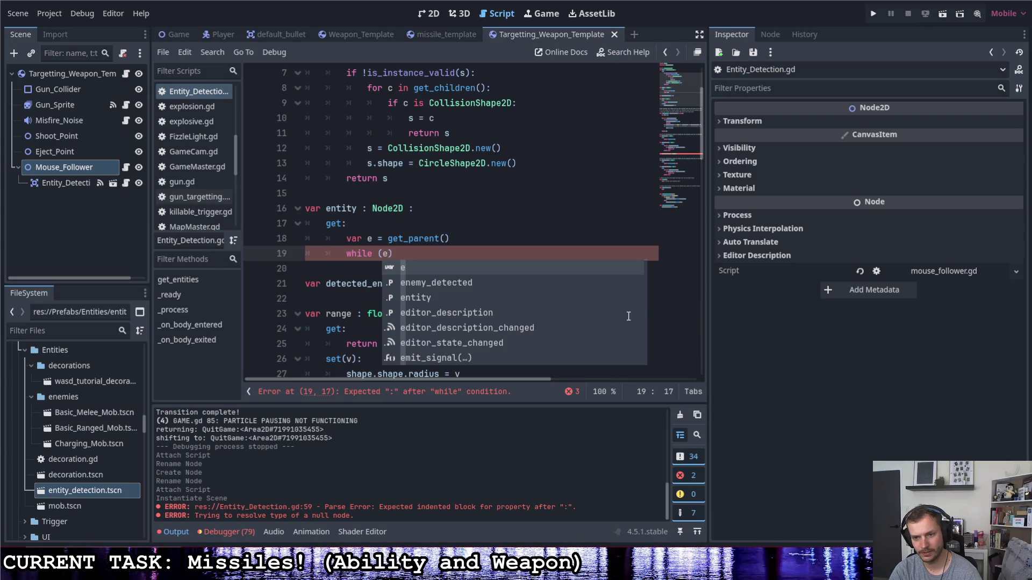
key(BackSpace)
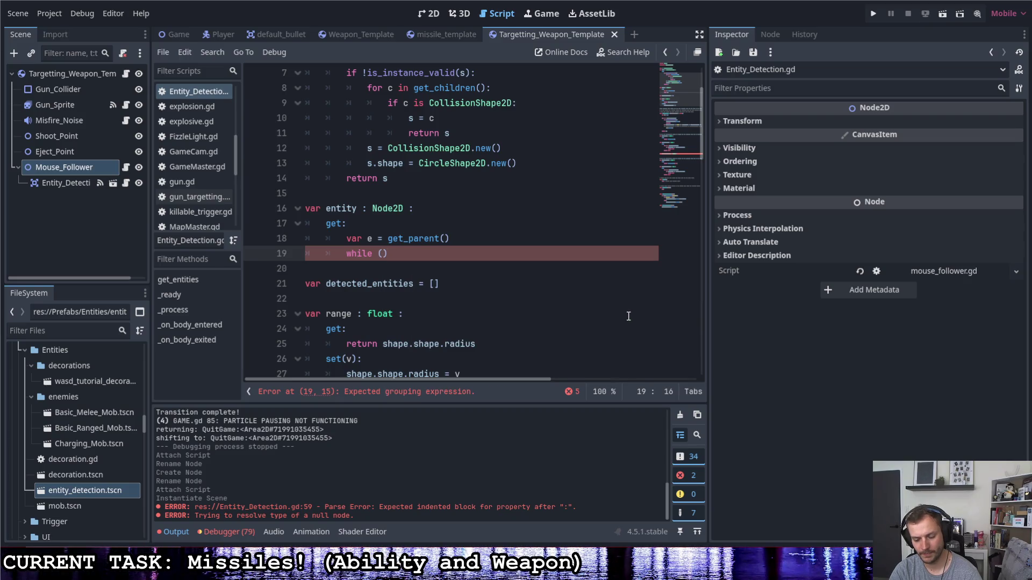
key(BackSpace)
key(BackSpace)
key(BackSpace)
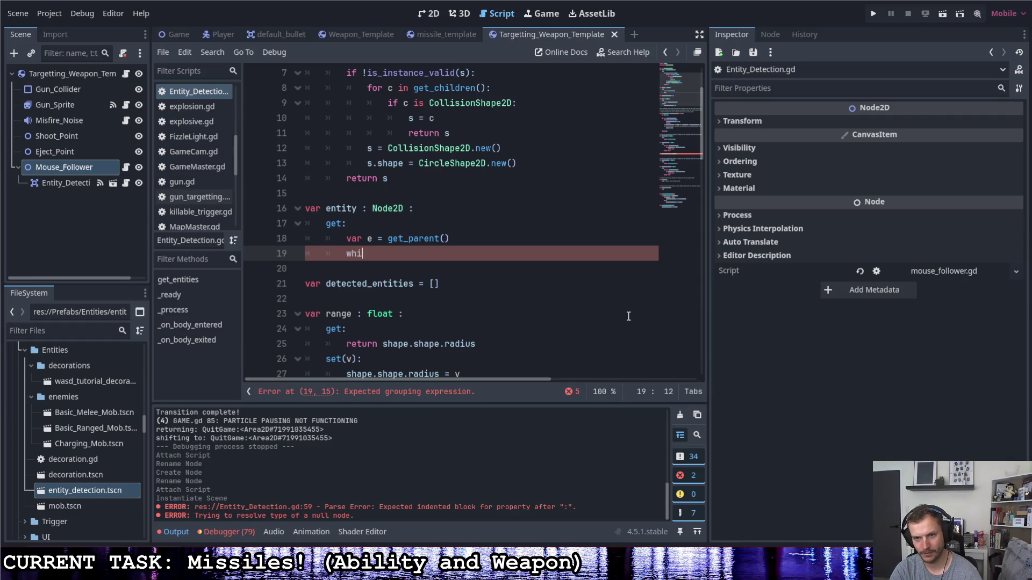
text(if al)
key(BackSpace)
key(BackSpace)
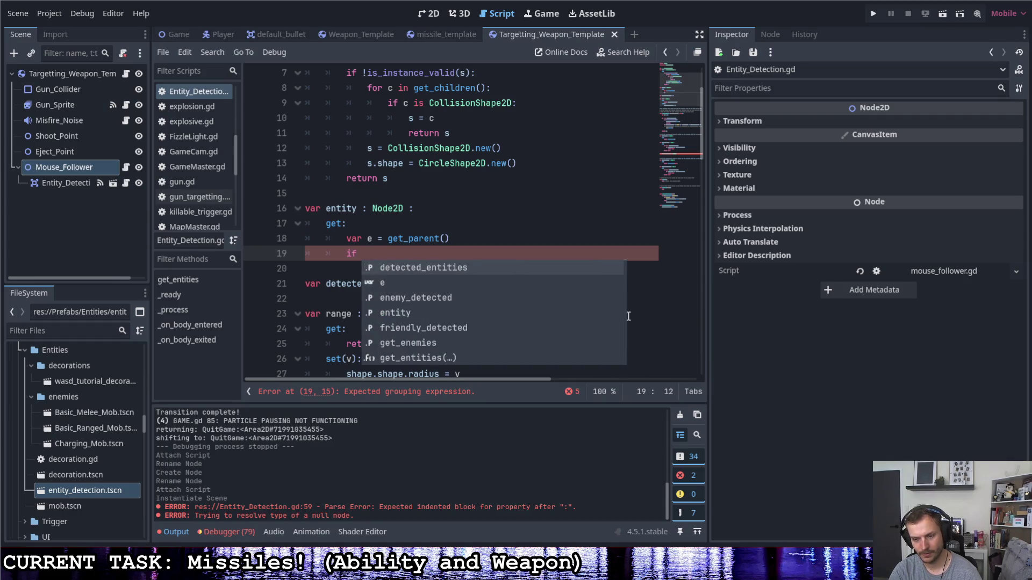
text("alig)
key(Escape)
text(nment" in e:)
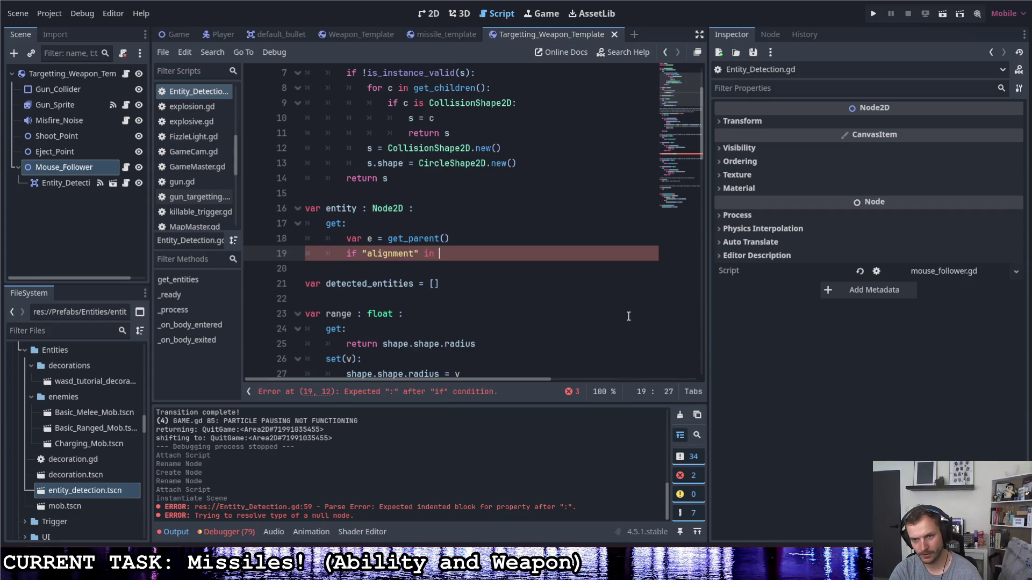
key(Return)
text(return enemy_detecte)
key(BackSpace)
key(BackSpace)
key(BackSpace)
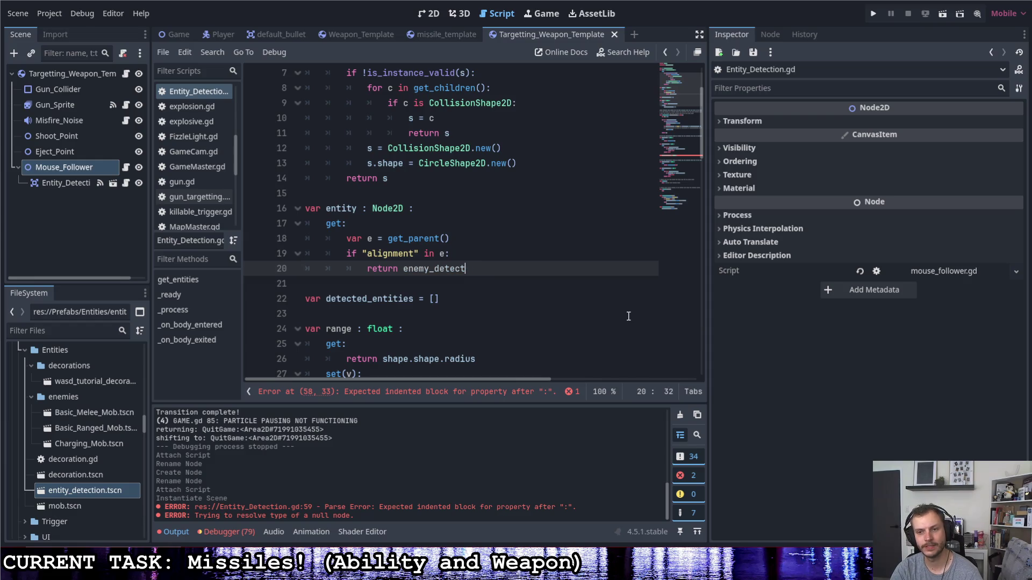
text(eturn e)
key(Return)
key(BackSpace)
Add a 'while(is_instance_valid(e.get_parent()))' loop whose body sets 'e = e.get_parent()'
text(while()
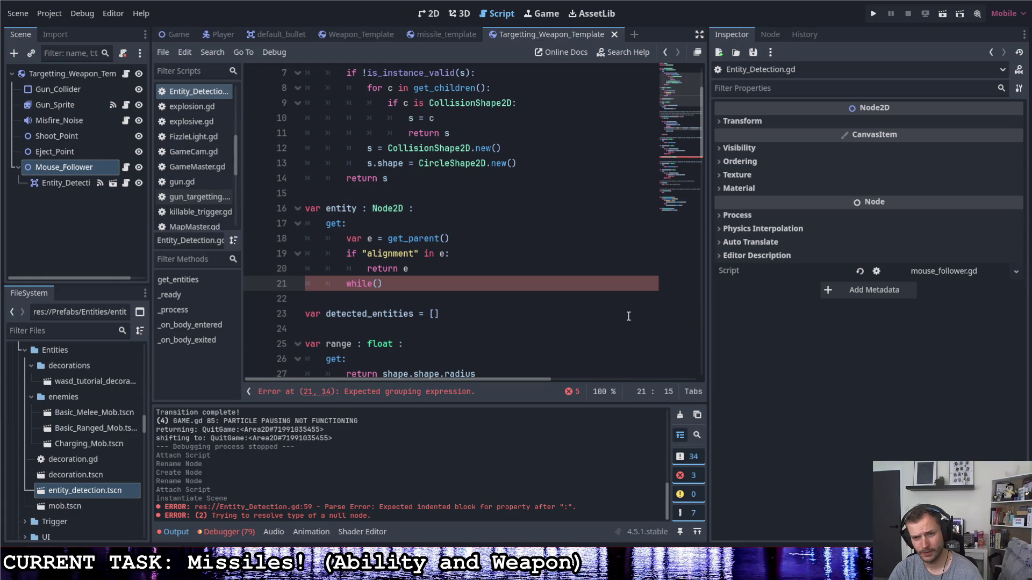
text(is_ins)
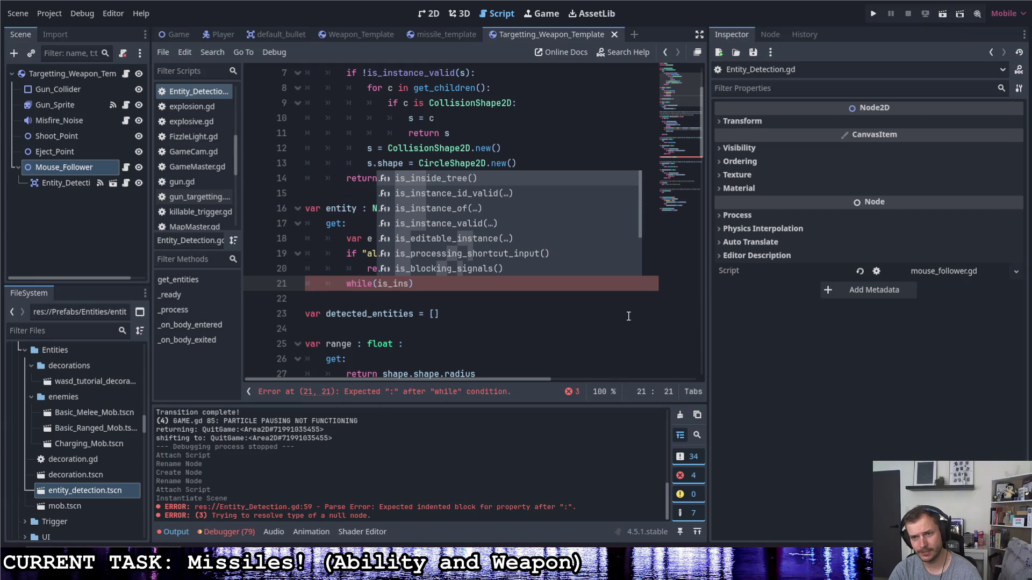
text(tance_v)
key(Return)
text(e)
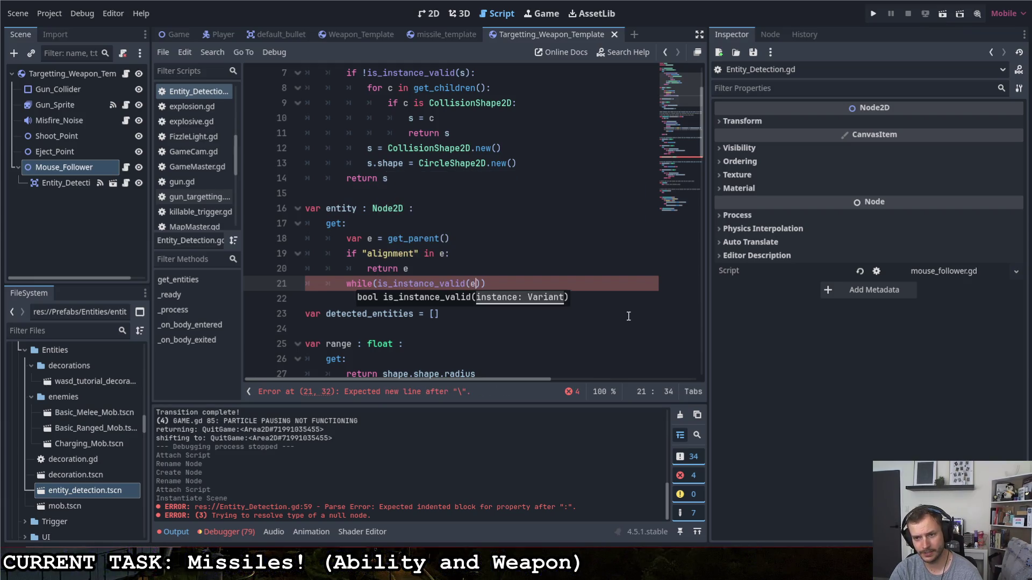
text(.get_parent()
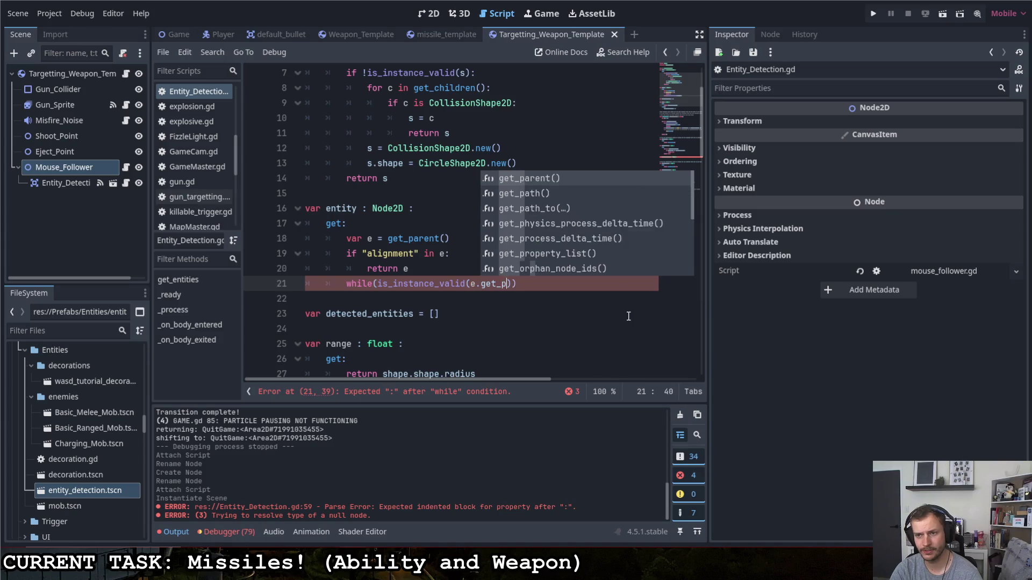
key(Return)
text()):)
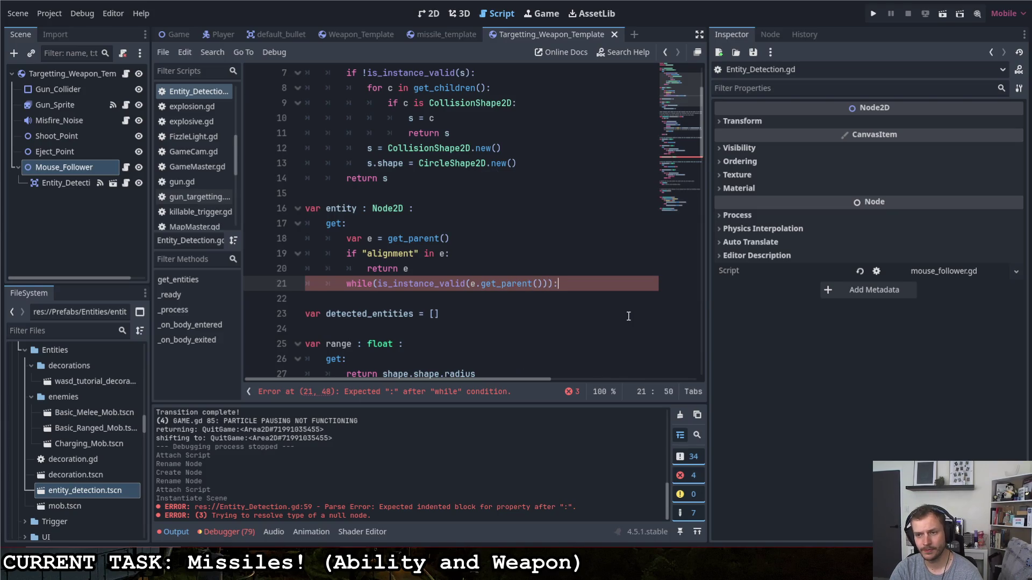
key(Return)
text(e = e.)
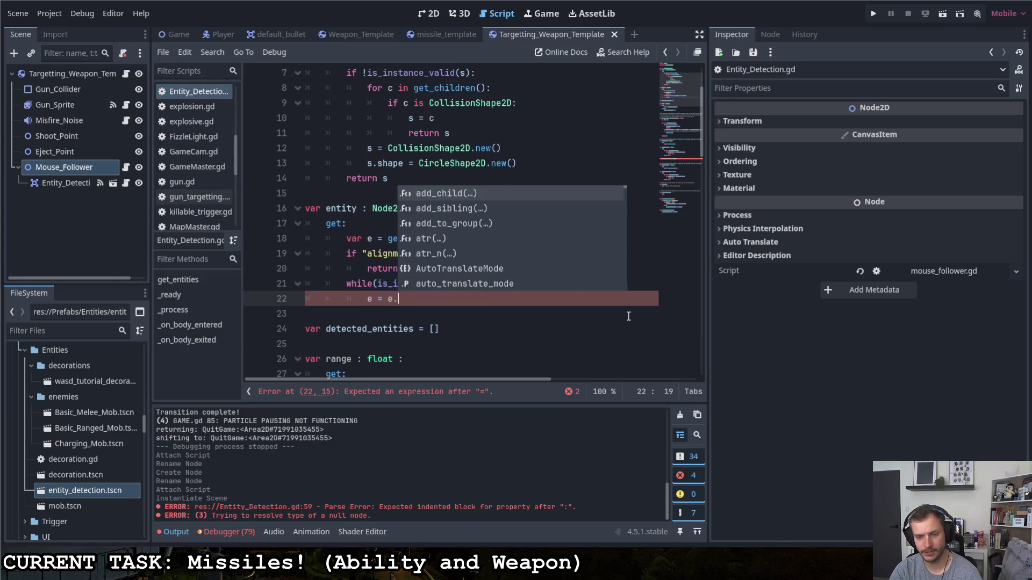
text(get_par)
key(Return)
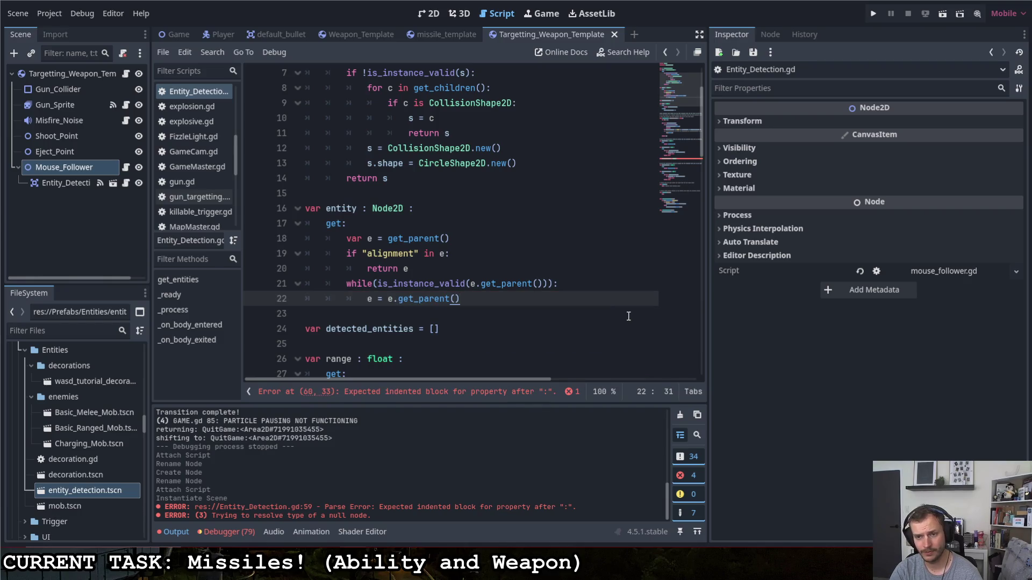
Inside the loop return e if it has "alignment", and return null after the loop
key(Return)
text(if algi)
key(BackSpace)
key(BackSpace)
text(ignment)
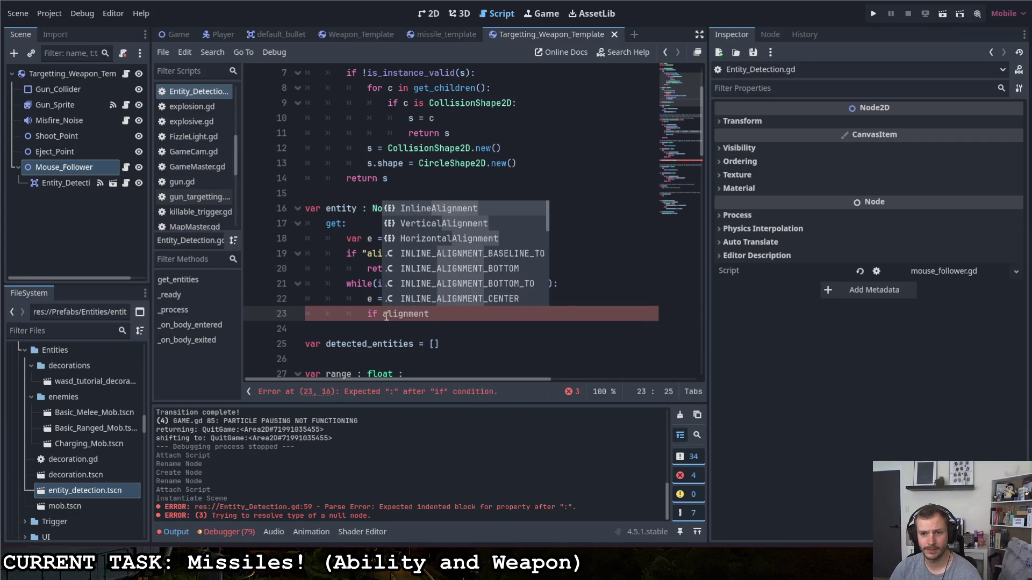
double_click(429, 314)
text(" )
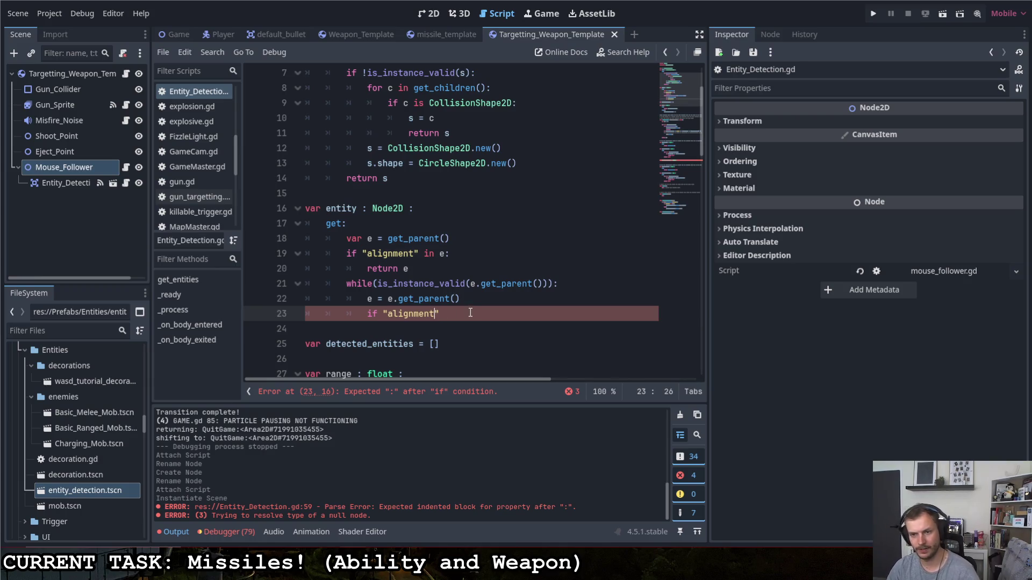
text(in e:)
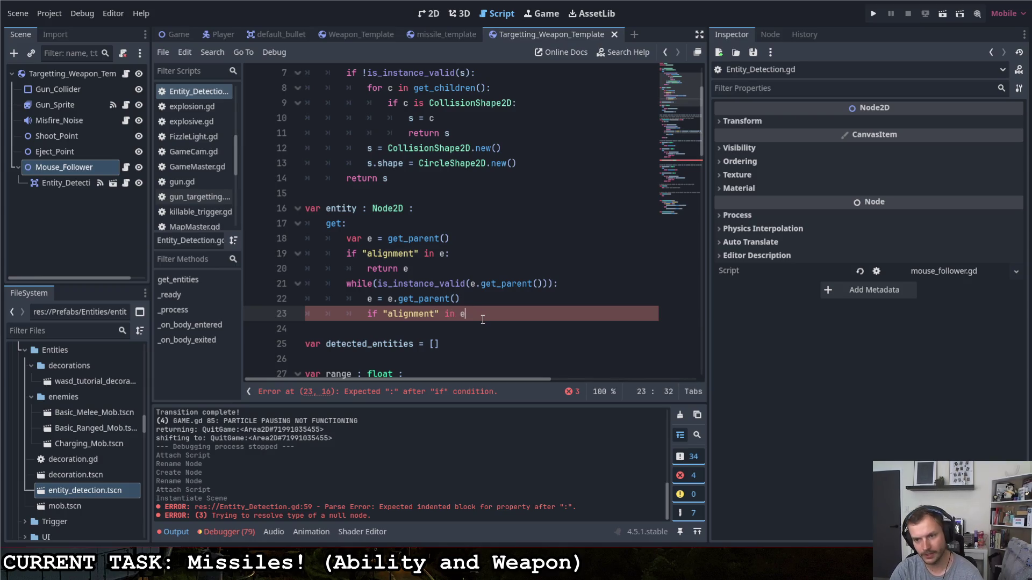
key(Return)
text(return e)
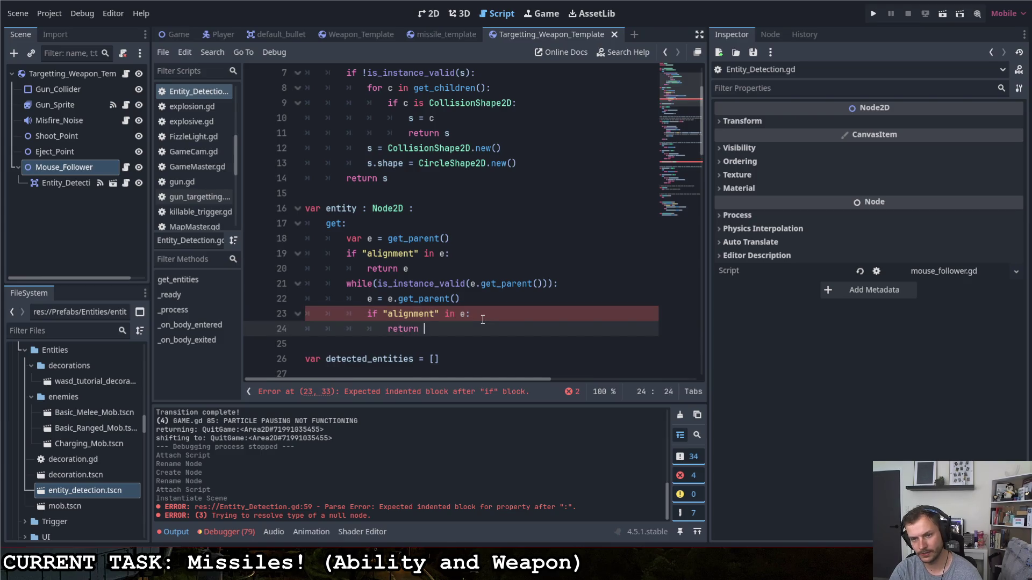
key(Escape)
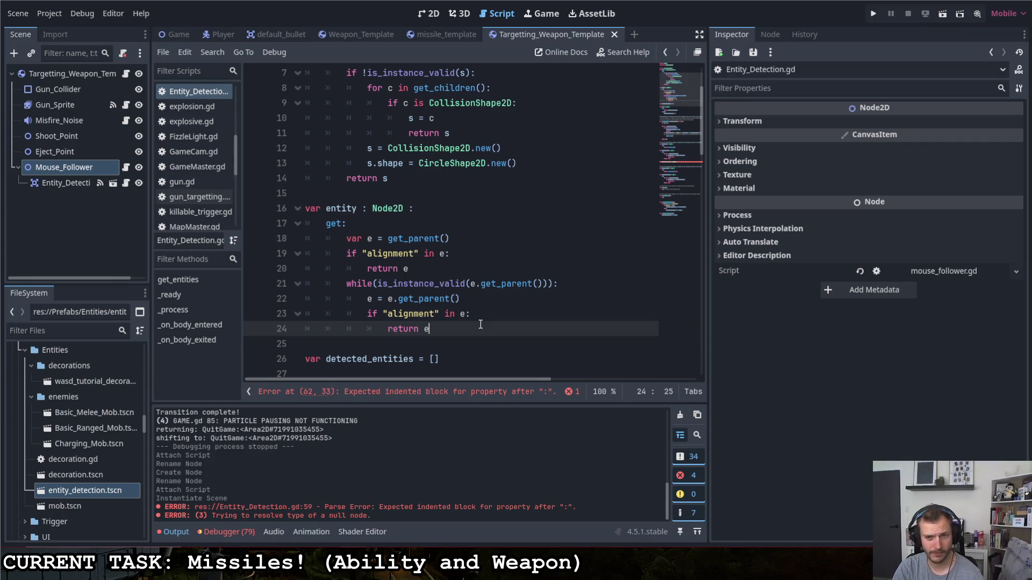
key(Return)
key(BackSpace)
text(return null)
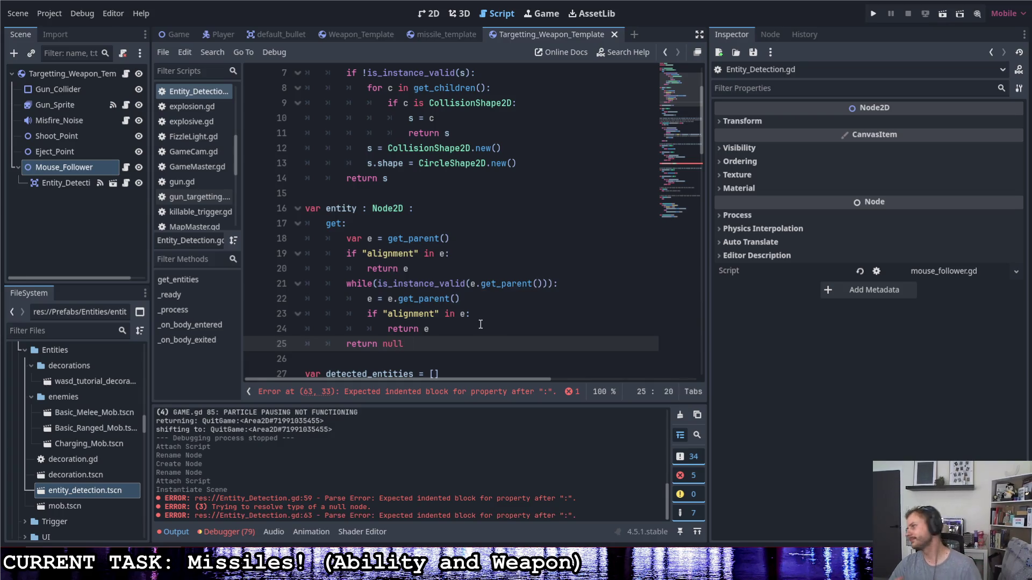
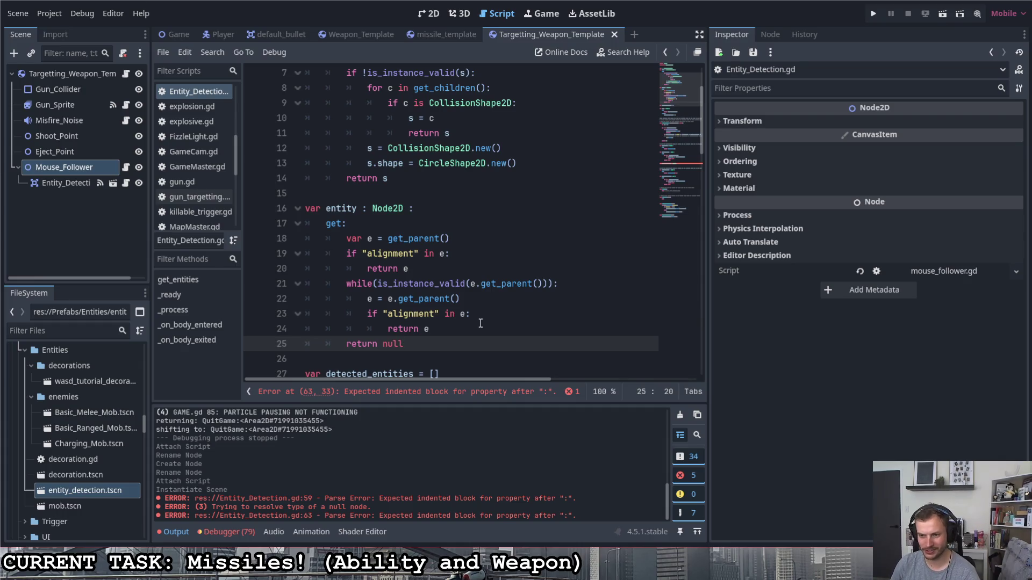
Review the entity getter's alignment check and parent-walking loop in Entity_Detection.gd
scroll(510, 320, down, 1)
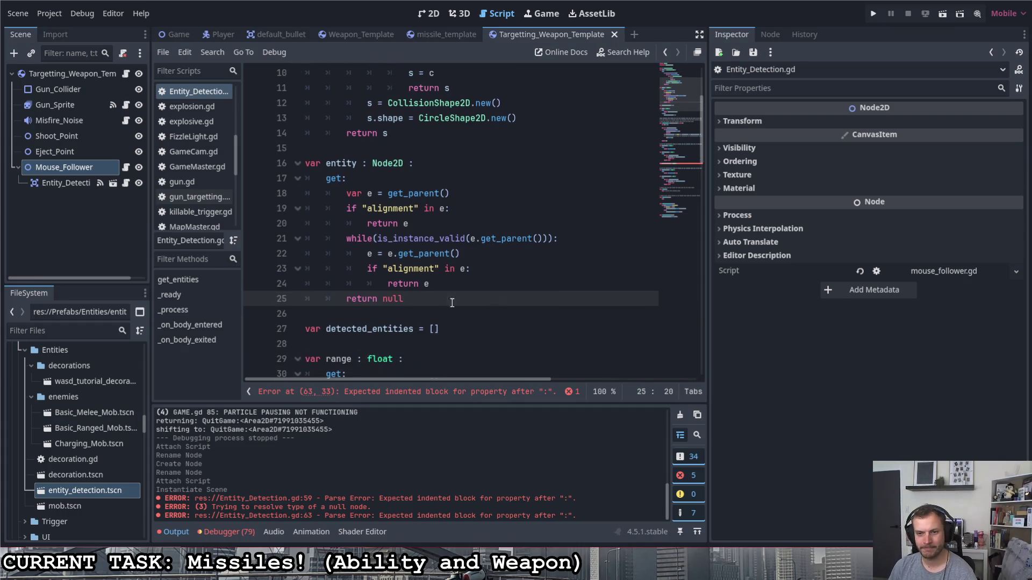
click(478, 268)
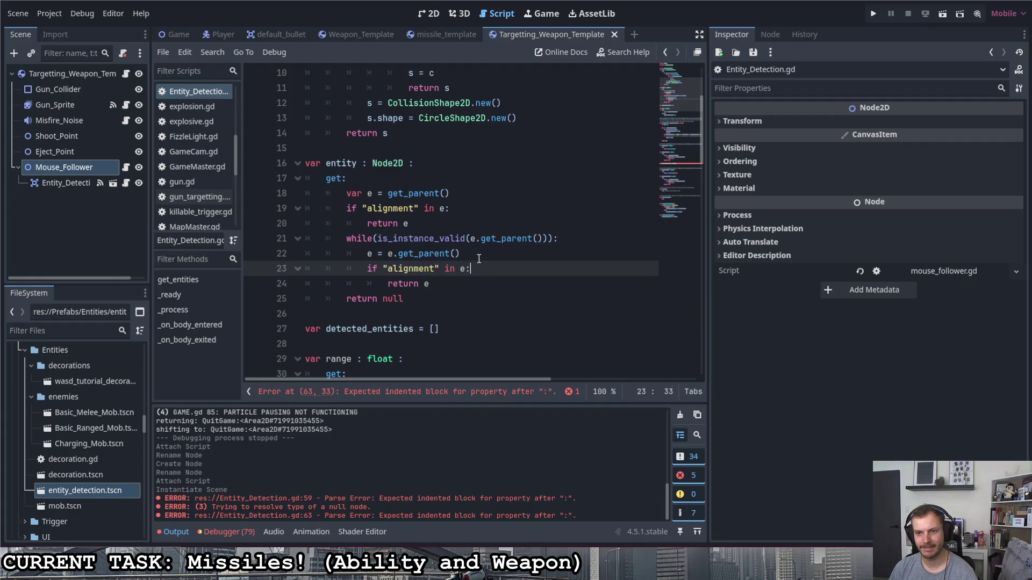
click(475, 255)
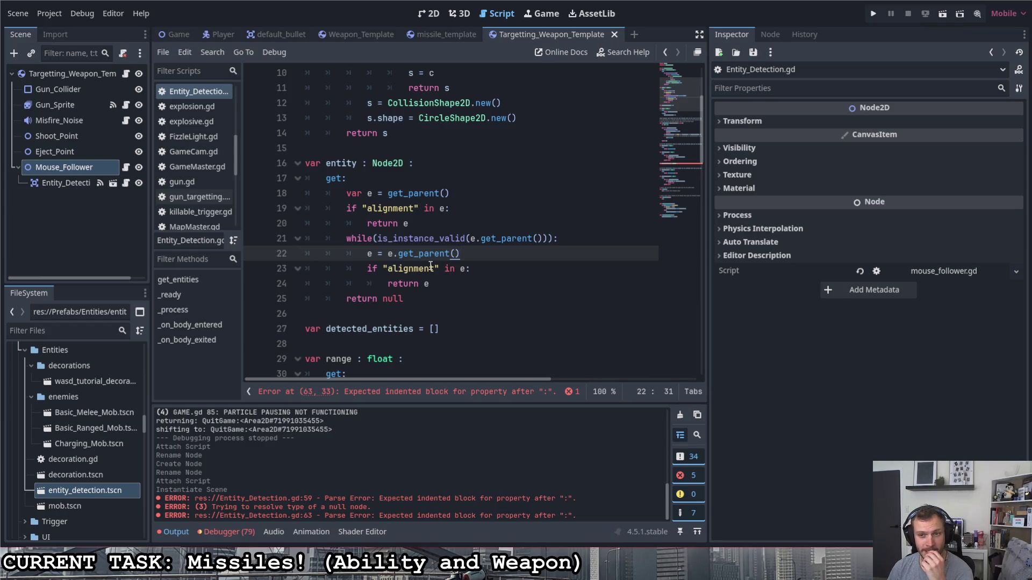
scroll(430, 265, up, 1)
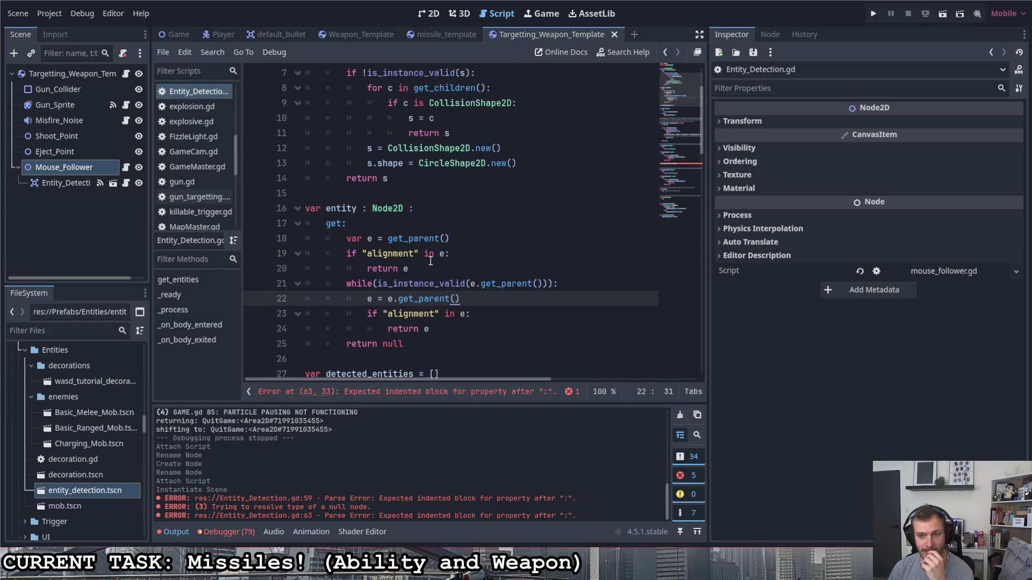
mouse_move(348, 239)
mouse_down()
mouse_move(425, 269)
mouse_move(457, 344)
mouse_up()
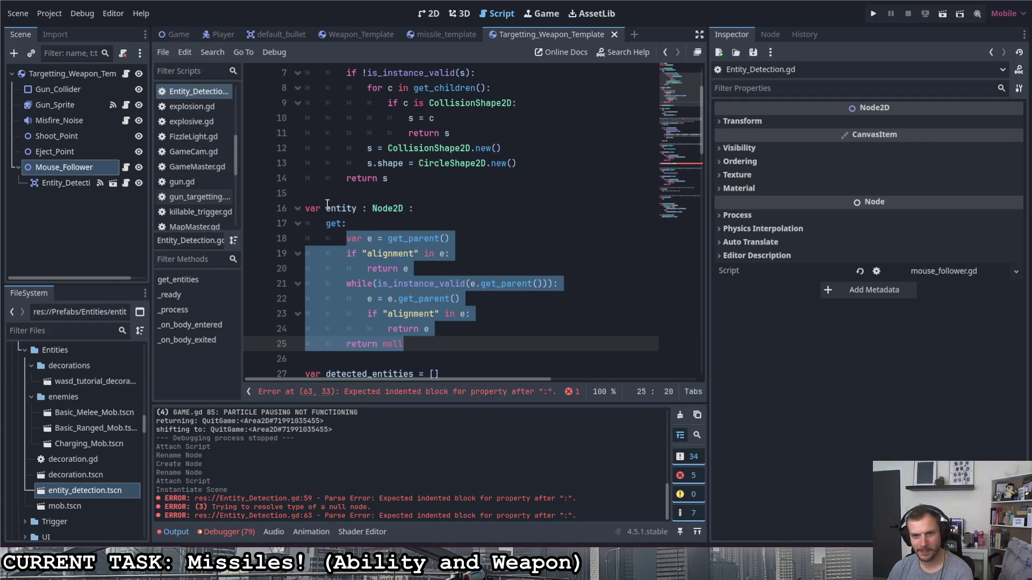
Fold the entity getter at line 16 down to its declaration line
click(297, 208)
click(457, 240)
scroll(458, 246, down, 1)
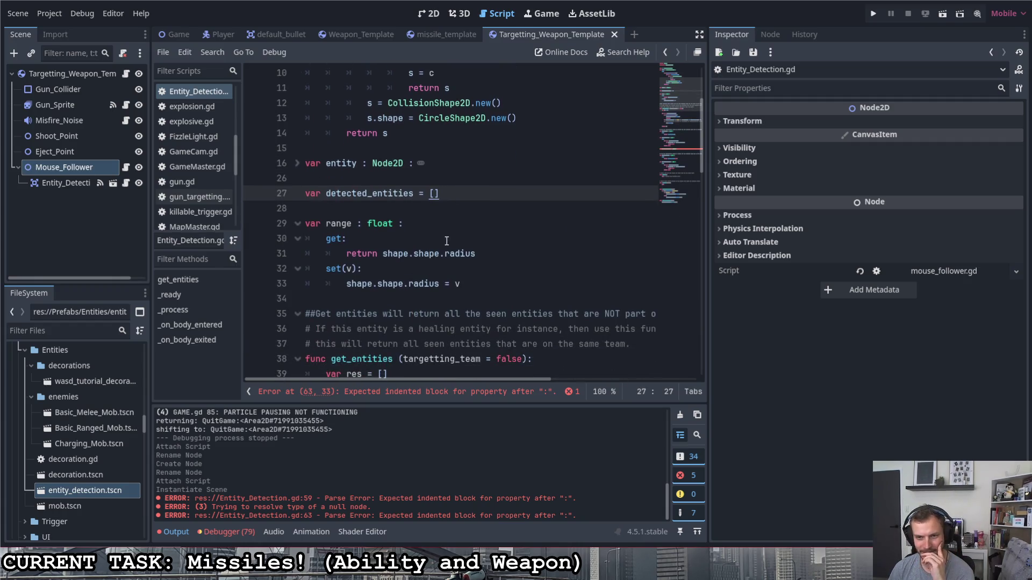
click(297, 164)
click(297, 164)
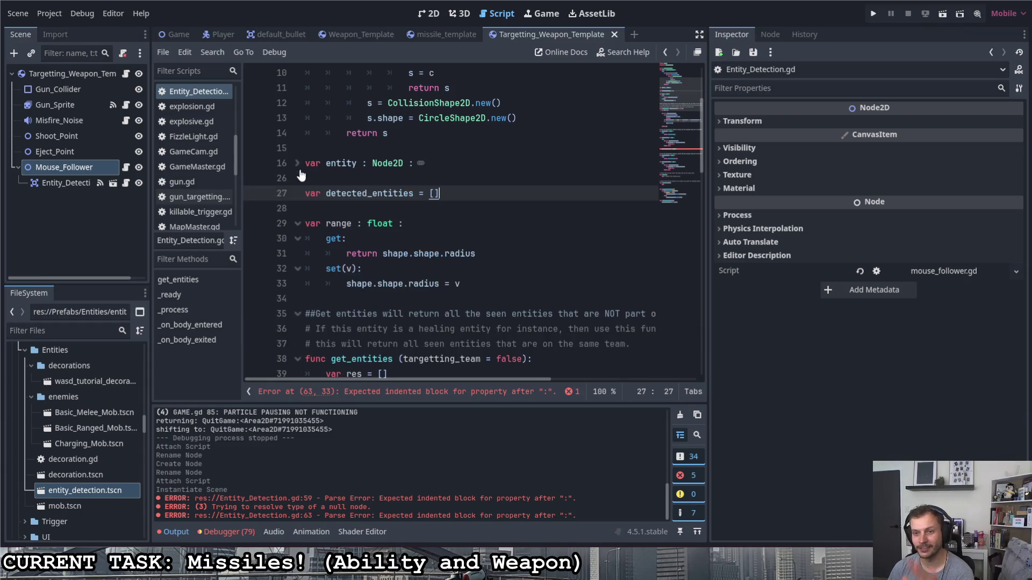
click(459, 243)
scroll(458, 242, down, 2)
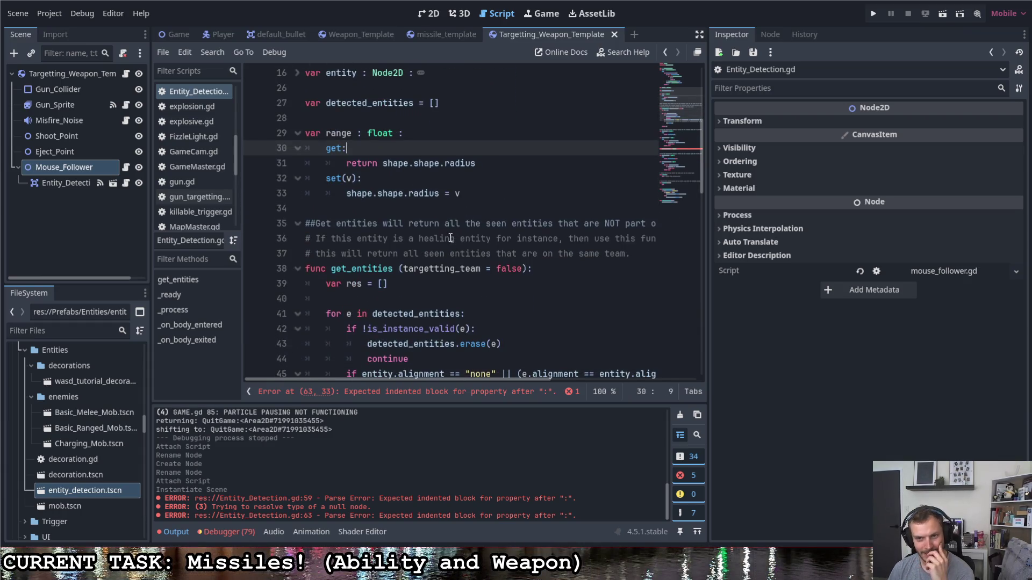
scroll(450, 238, up, 2)
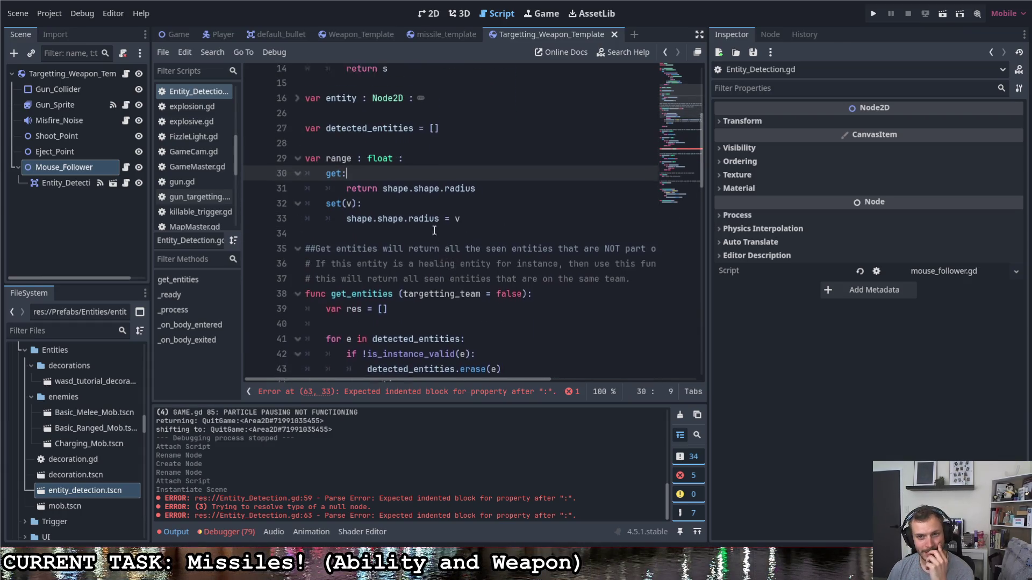
click(91, 78)
Open gun.gd from the Targetting_Weapon_Template root and scroll down through its code
click(183, 182)
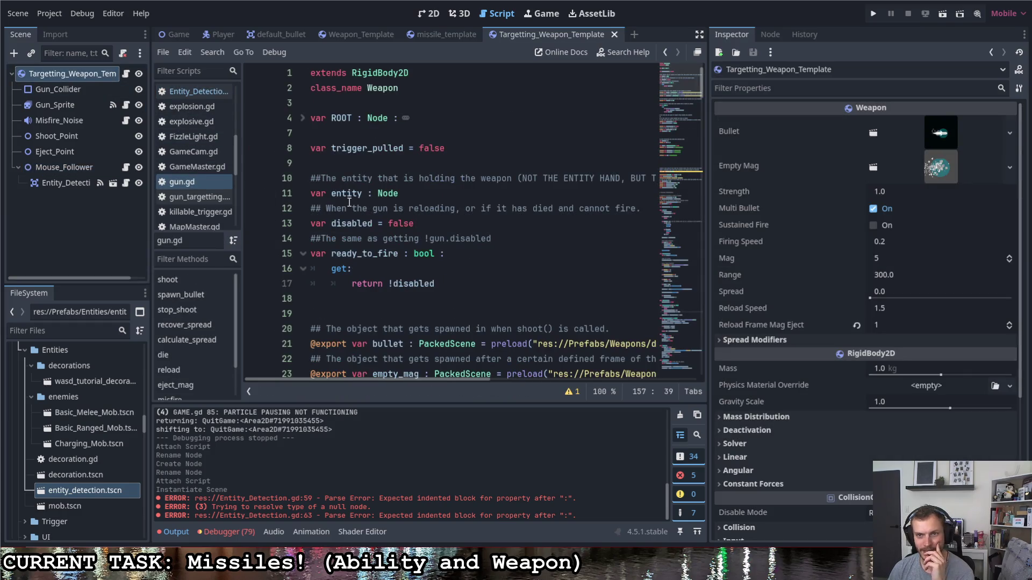
scroll(403, 211, down, 5)
scroll(403, 211, down, 8)
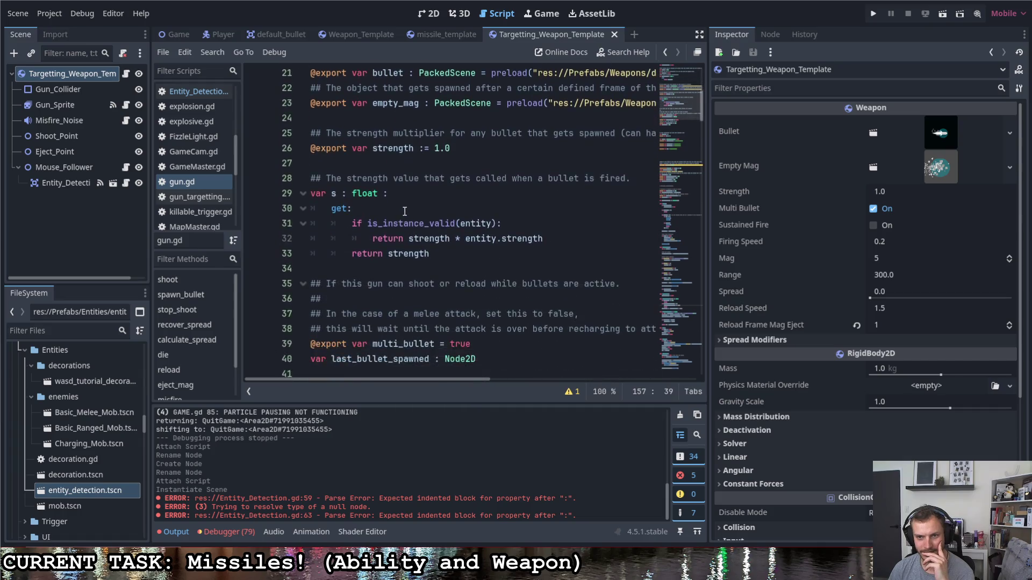
scroll(410, 203, down, 8)
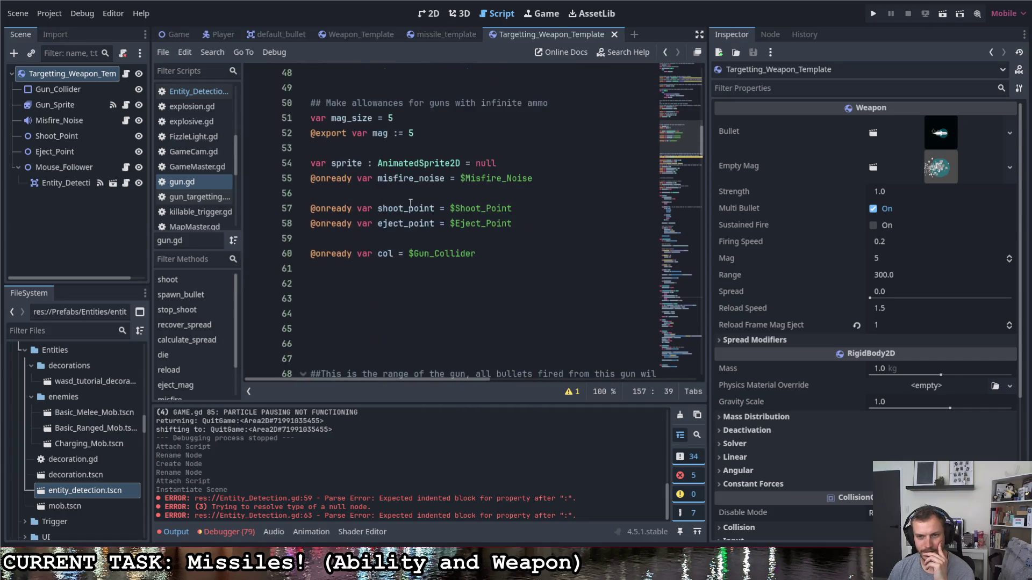
scroll(410, 203, down, 8)
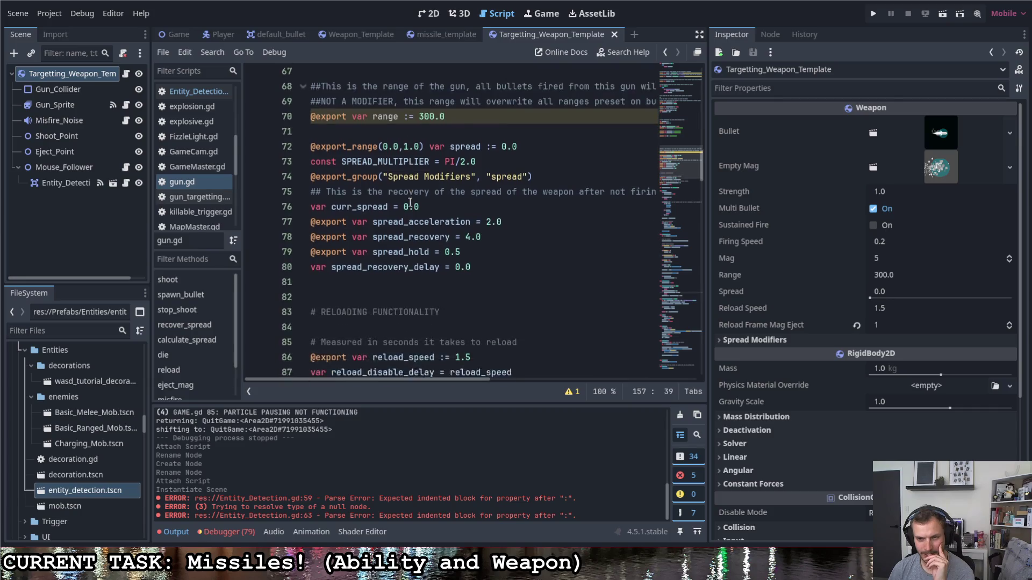
scroll(409, 202, down, 15)
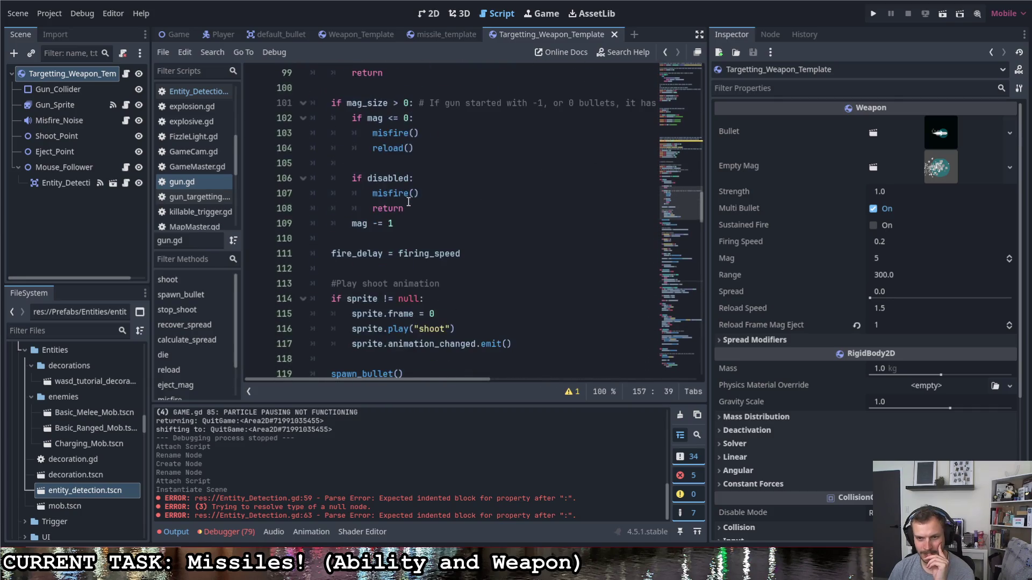
Read to the end of gun.gd, return near the top, and start a text search
drag(680, 247, 671, 81)
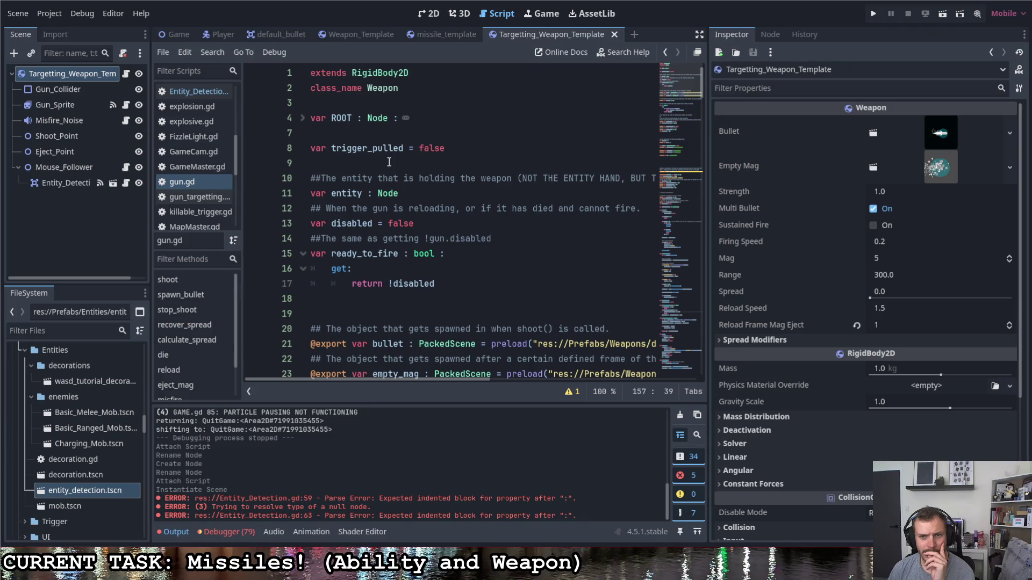
scroll(388, 164, down, 3)
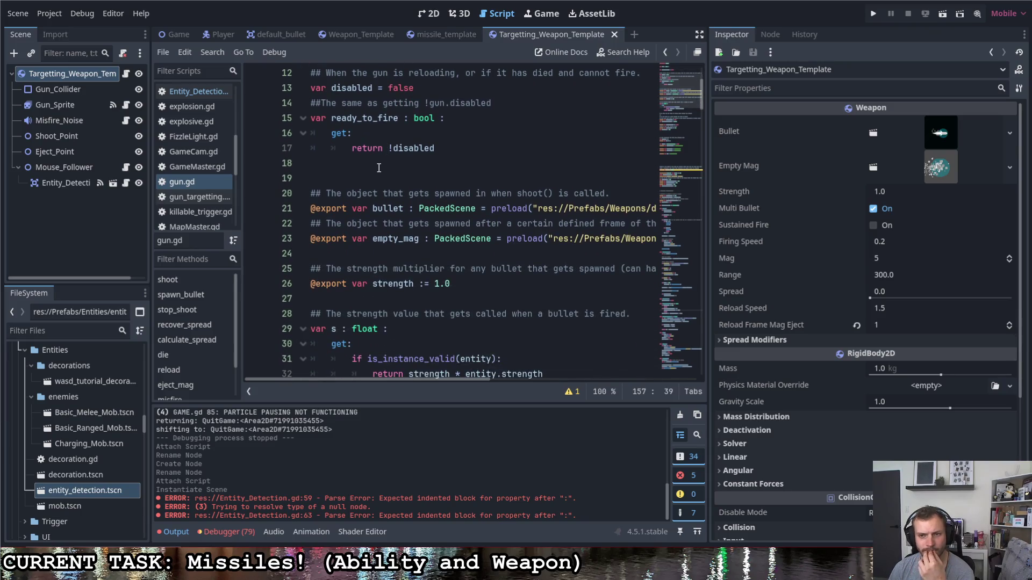
scroll(379, 168, down, 3)
scroll(388, 167, down, 8)
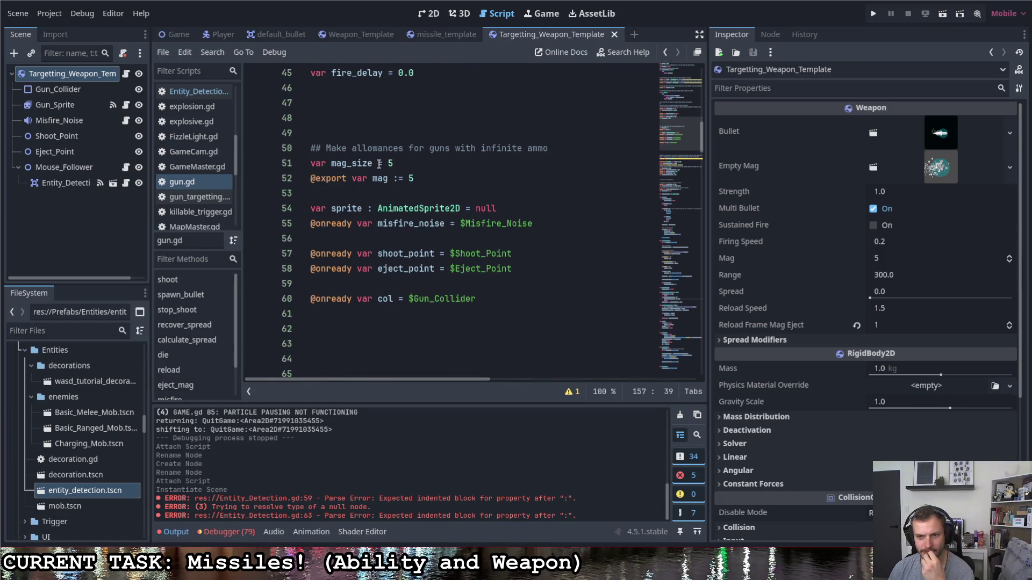
scroll(379, 163, down, 6)
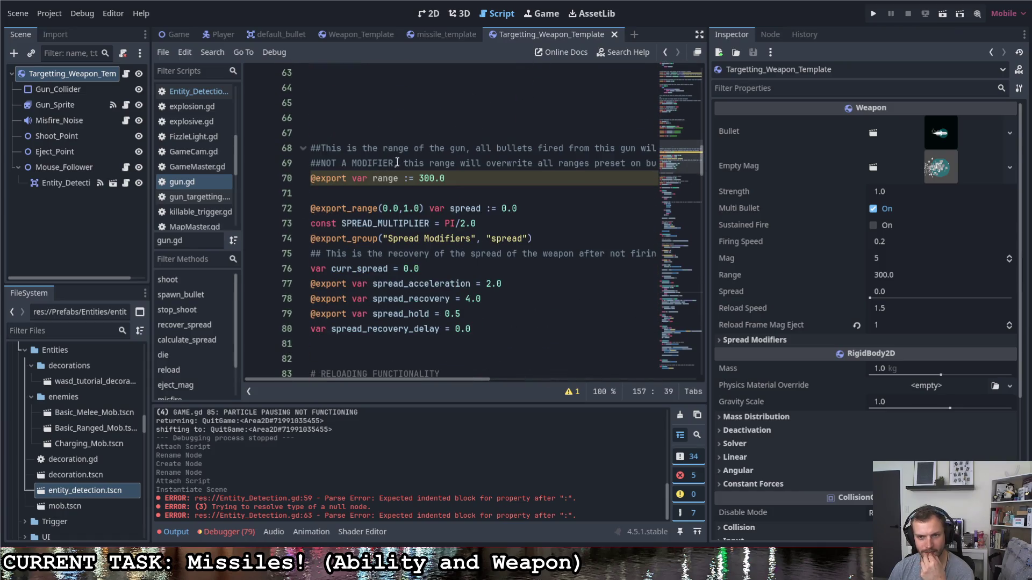
scroll(396, 162, up, 20)
click(430, 135)
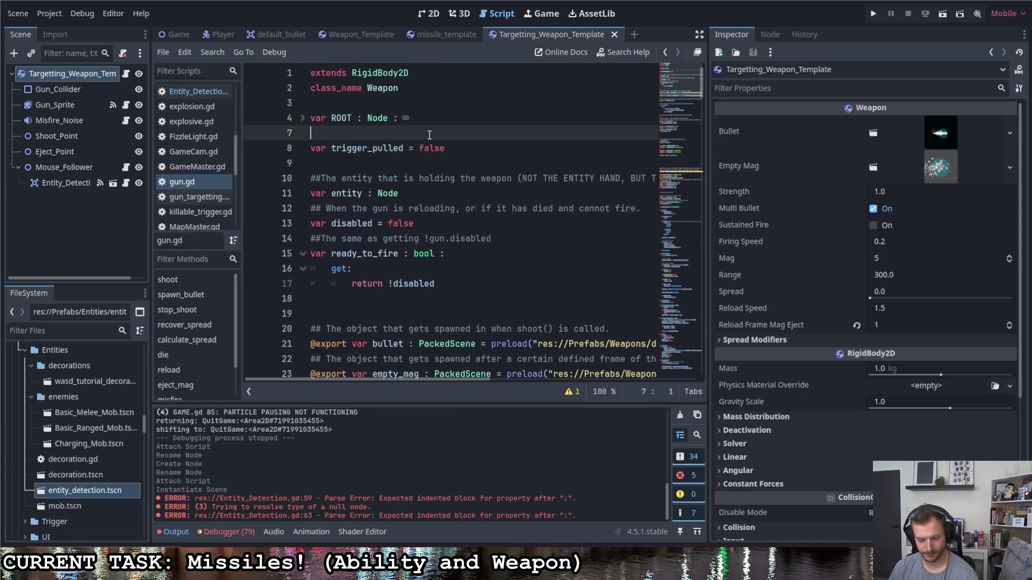
key(ctrl+f)
Search gun.gd for 'alignment' and inspect the spawn_bullet match
text(alignment)
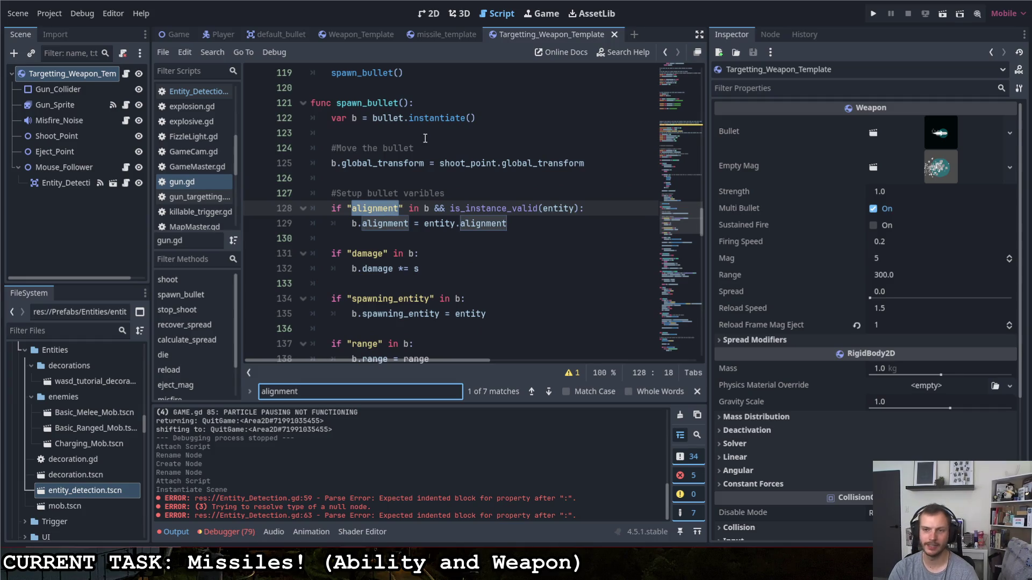
click(490, 164)
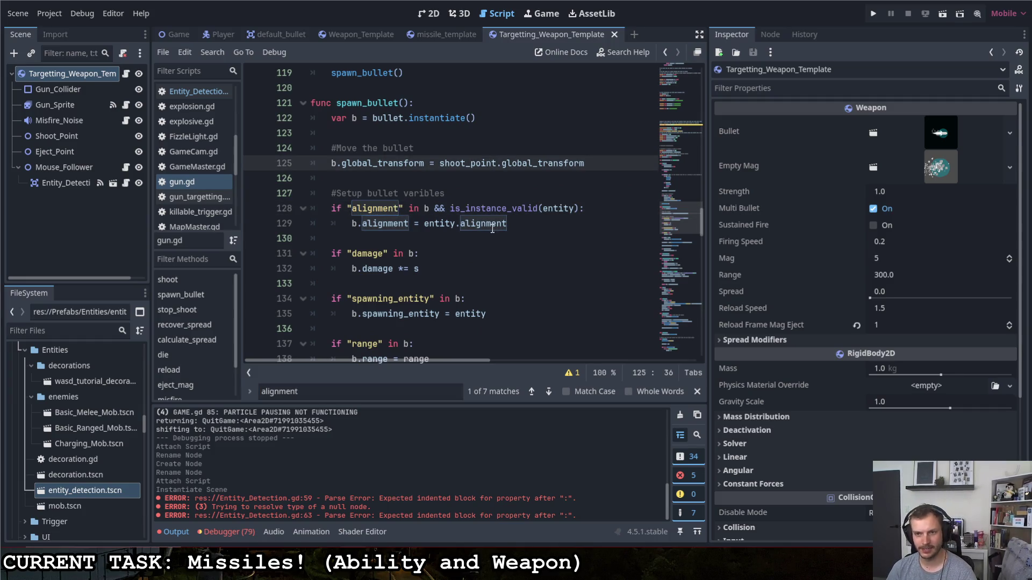
drag(698, 221, 698, 83)
Select the entity declaration on line 11 and scroll back to the top
click(414, 154)
key(shift+Home)
click(414, 154)
scroll(420, 215, up, 1)
mouse_move(431, 360)
mouse_down()
mouse_move(555, 355)
mouse_move(352, 346)
mouse_up()
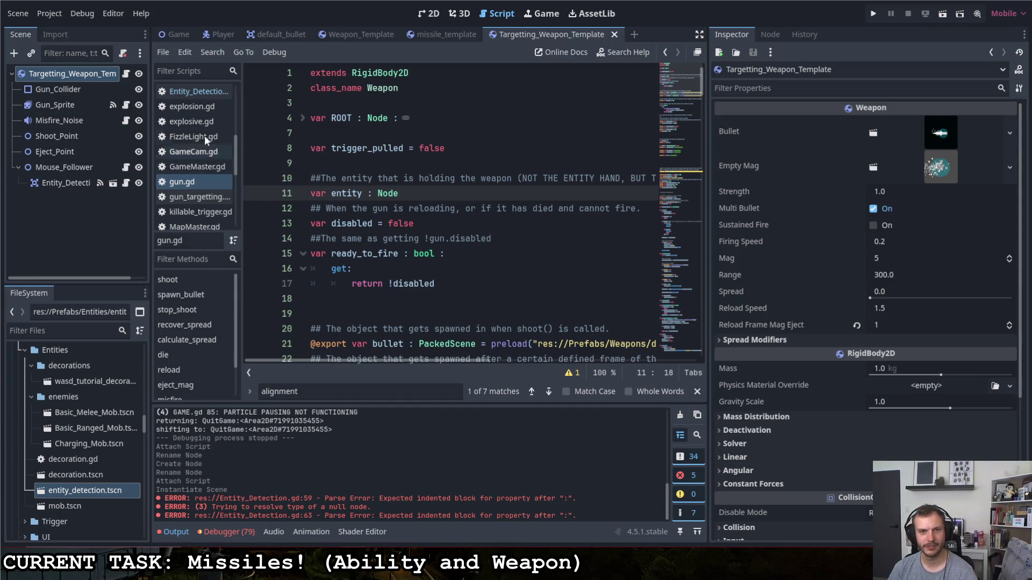
scroll(201, 131, up, 3)
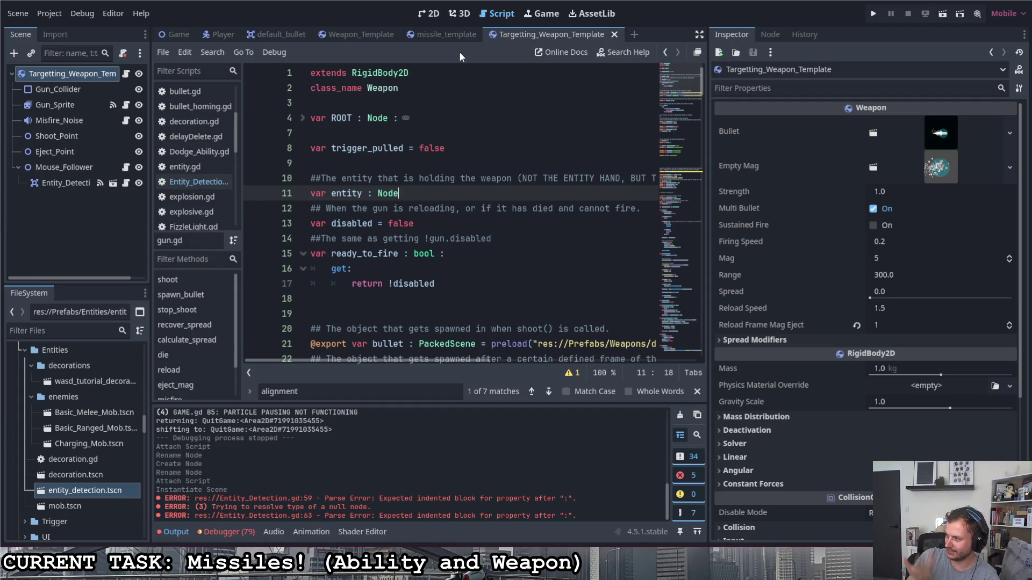
Scroll through gun.gd from the trigger_pulled declaration and back up
click(491, 144)
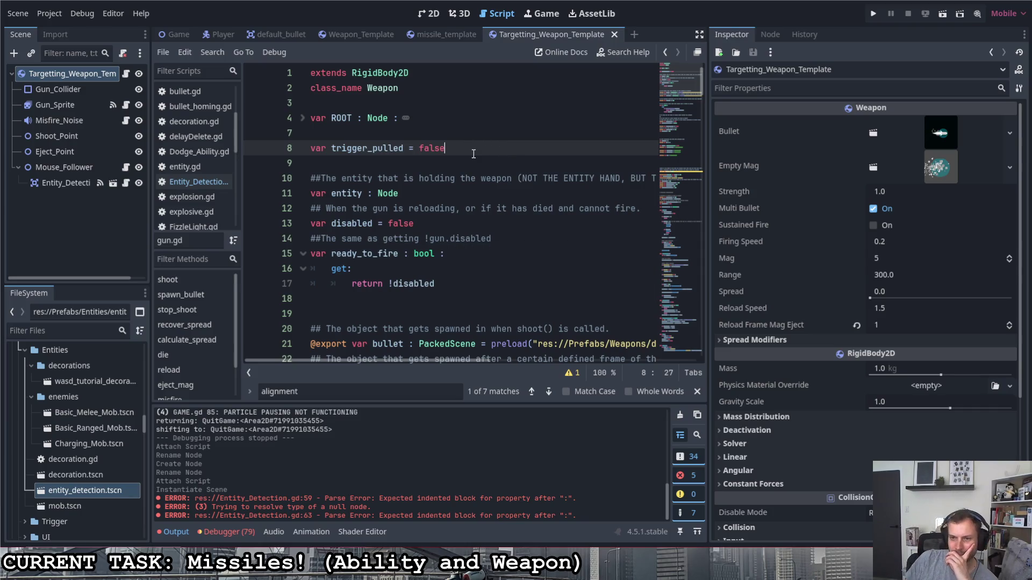
scroll(473, 154, down, 3)
scroll(473, 153, down, 10)
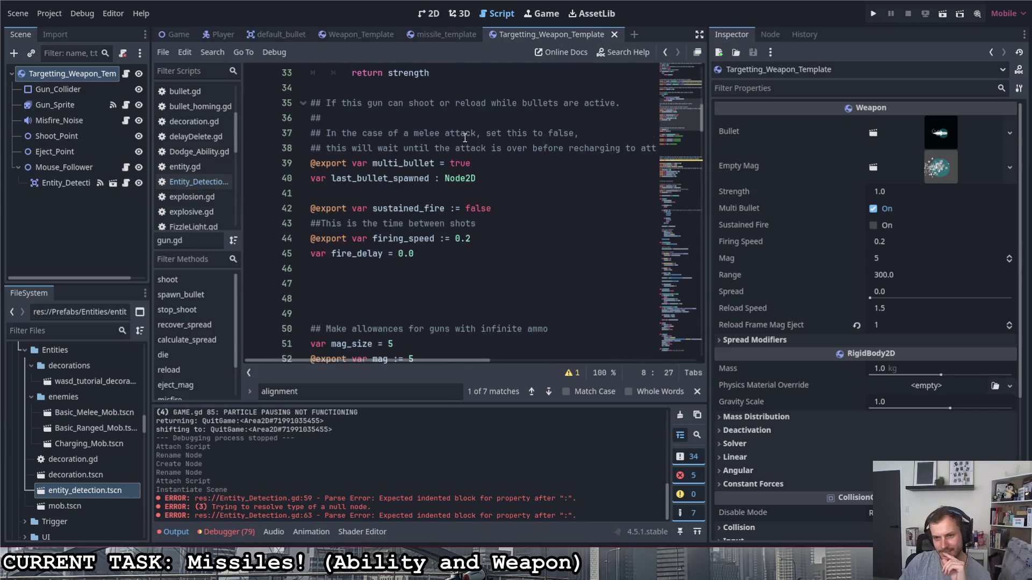
scroll(484, 141, down, 2)
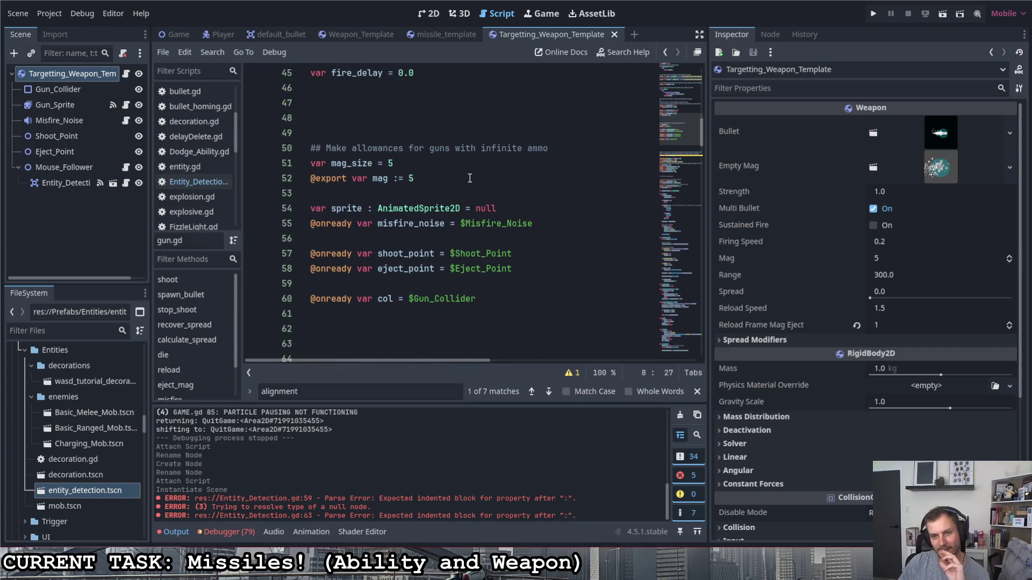
scroll(473, 174, down, 1)
scroll(476, 181, down, 2)
scroll(479, 184, down, 2)
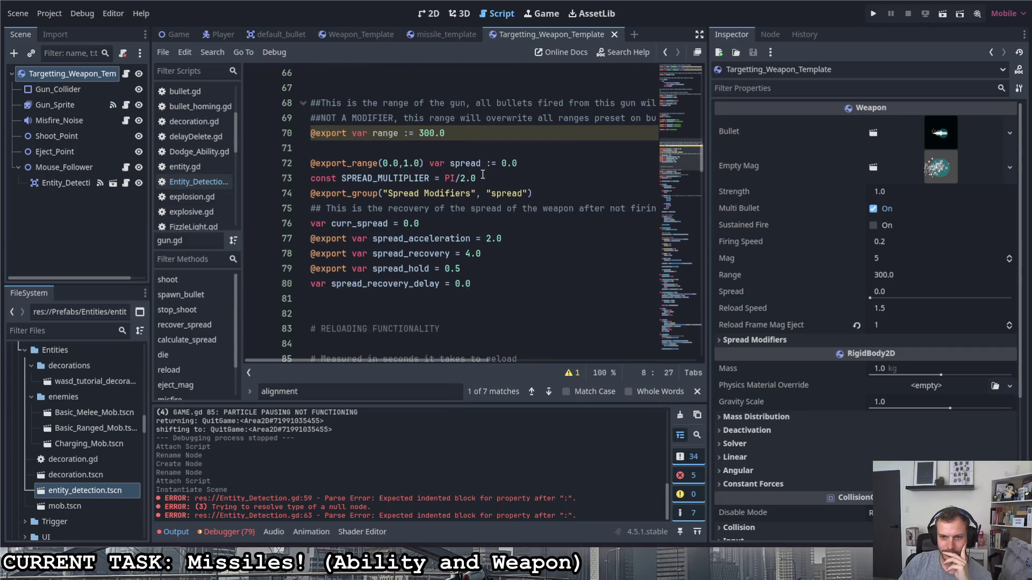
scroll(481, 172, down, 20)
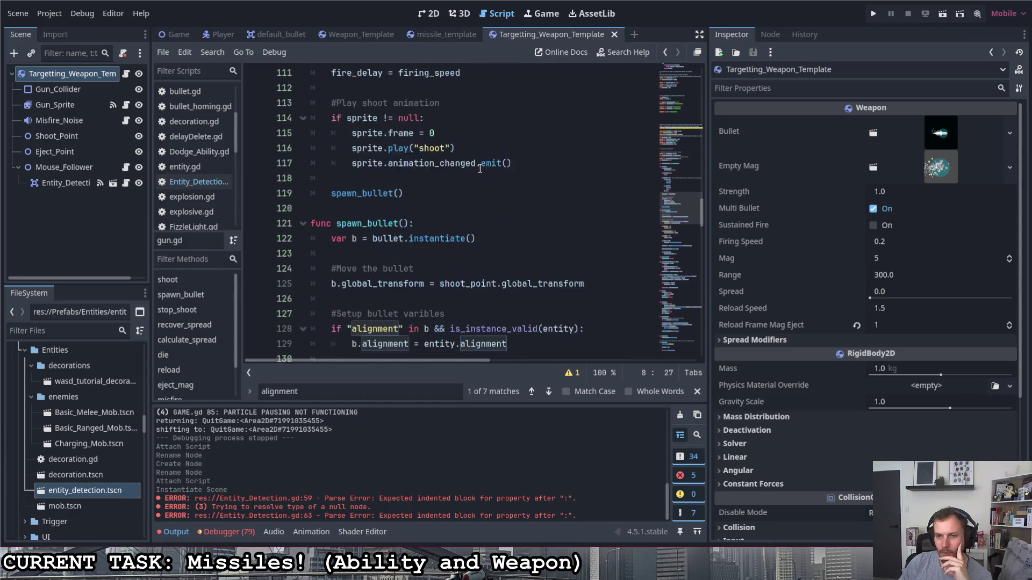
scroll(478, 168, up, 20)
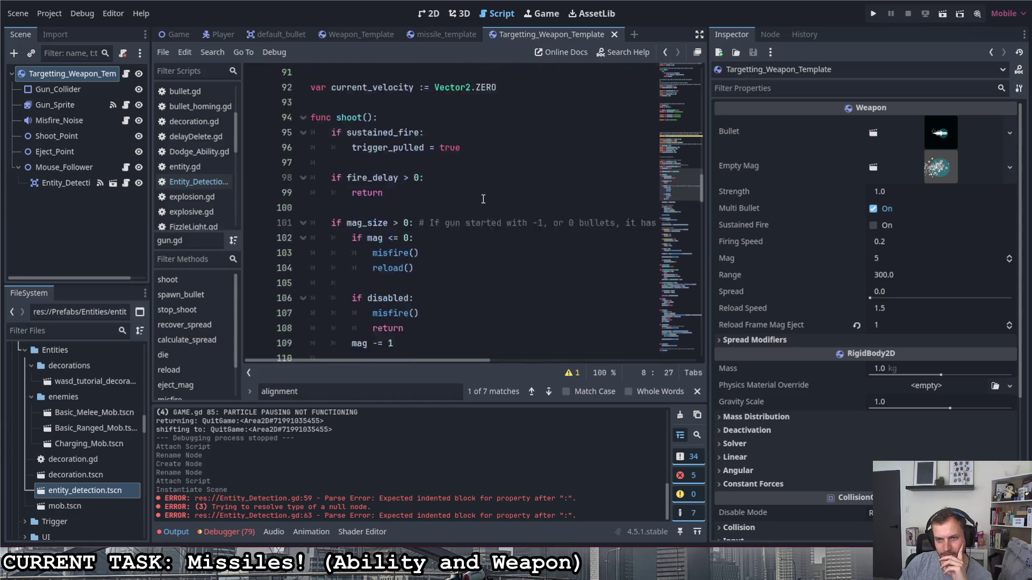
scroll(496, 214, up, 20)
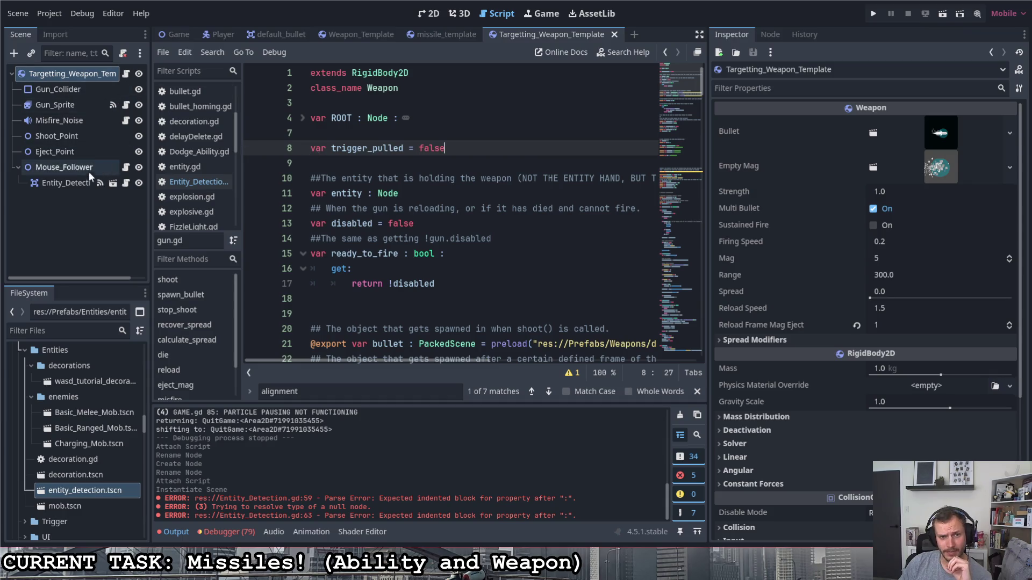
Open Entity_Detection.gd from the Entity_Detection node and scroll to line 1
click(99, 185)
click(127, 185)
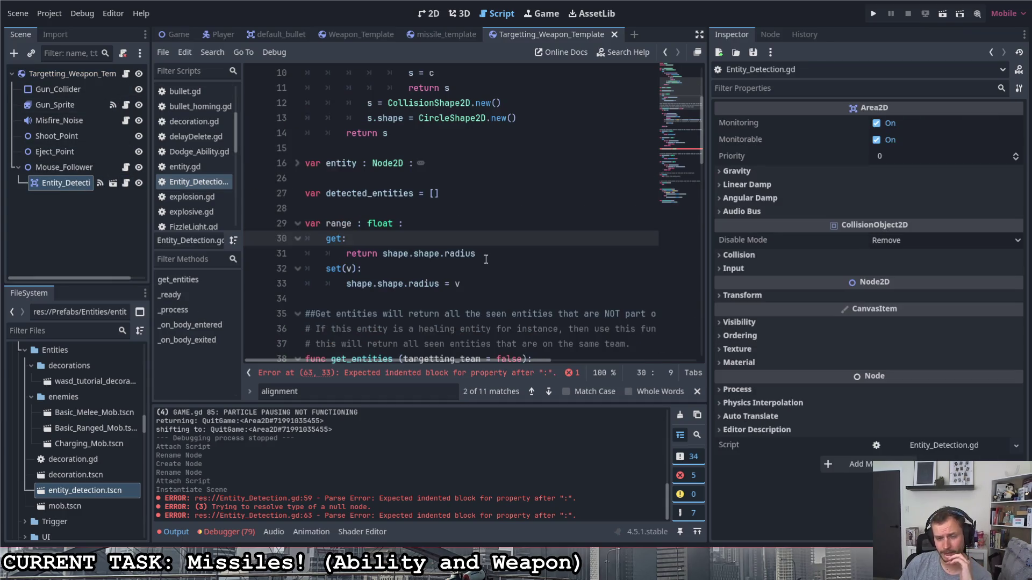
scroll(475, 260, up, 3)
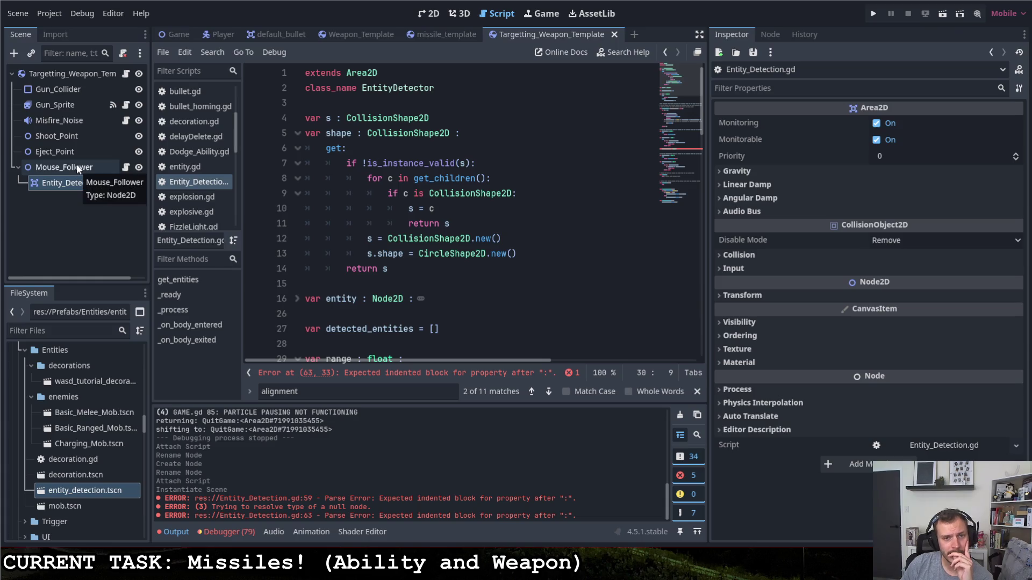
In gun_targetting.gd, declare var detector : EntityDetector with an empty get: block
click(125, 74)
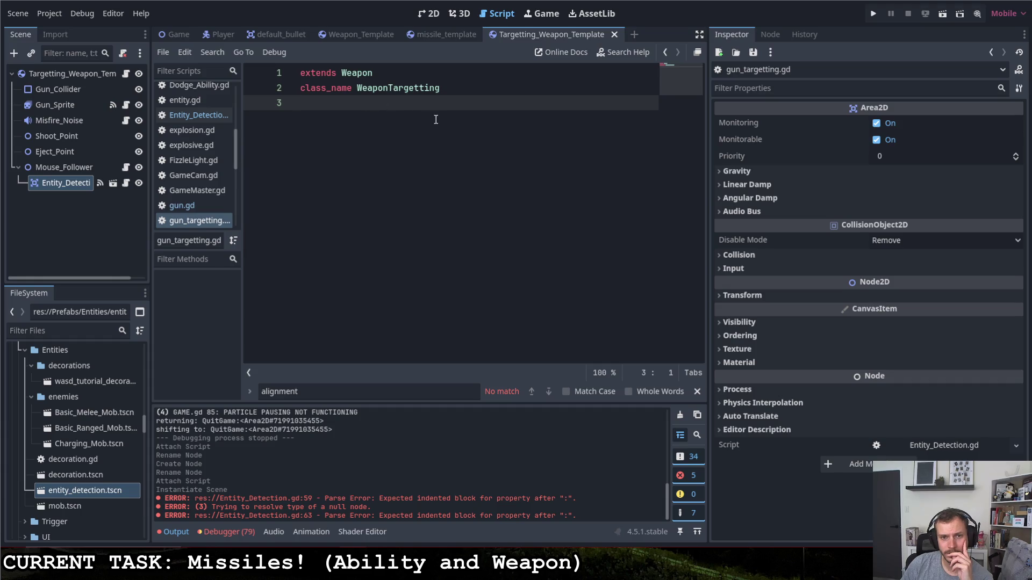
key(Return)
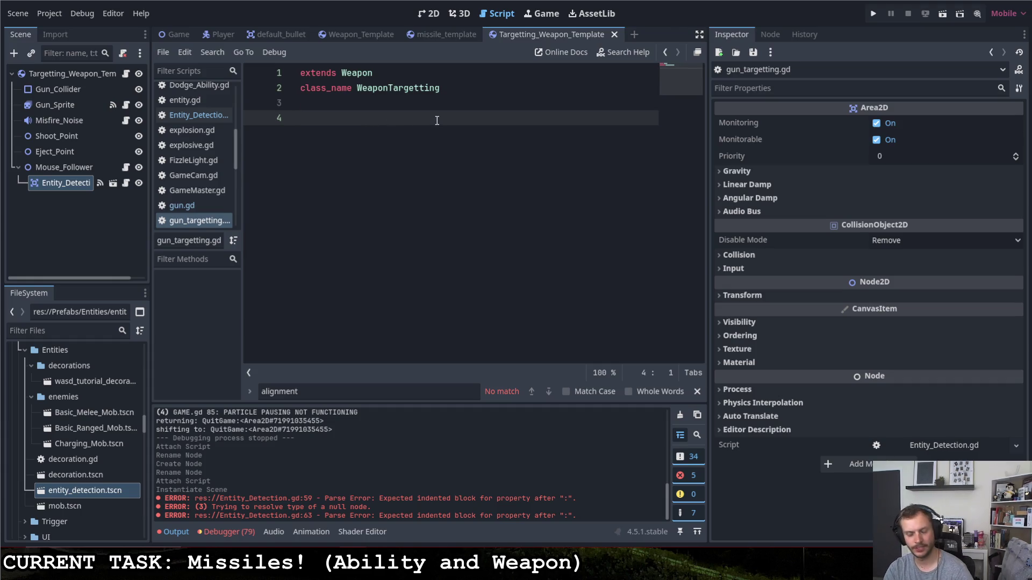
text(var detector : )
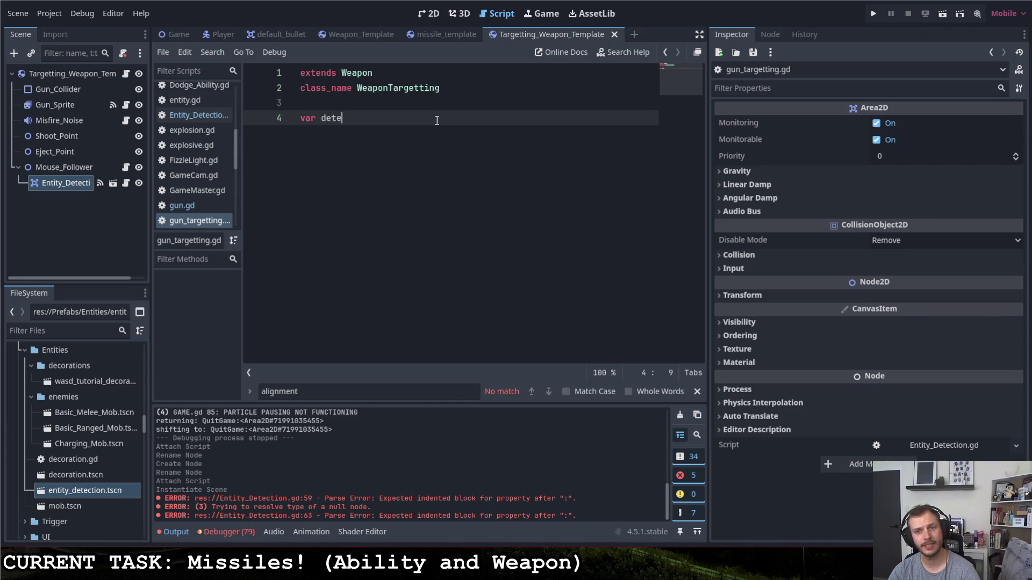
text(EntityD)
key(Return)
text(:)
key(Return)
text(get:)
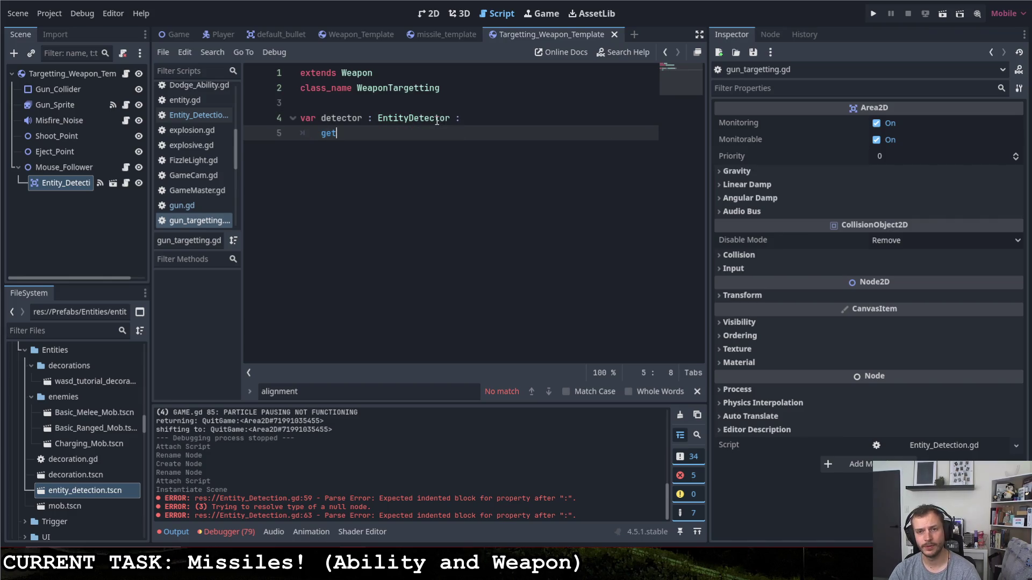
key(Return)
text(retu)
key(BackSpace)
key(BackSpace)
key(BackSpace)
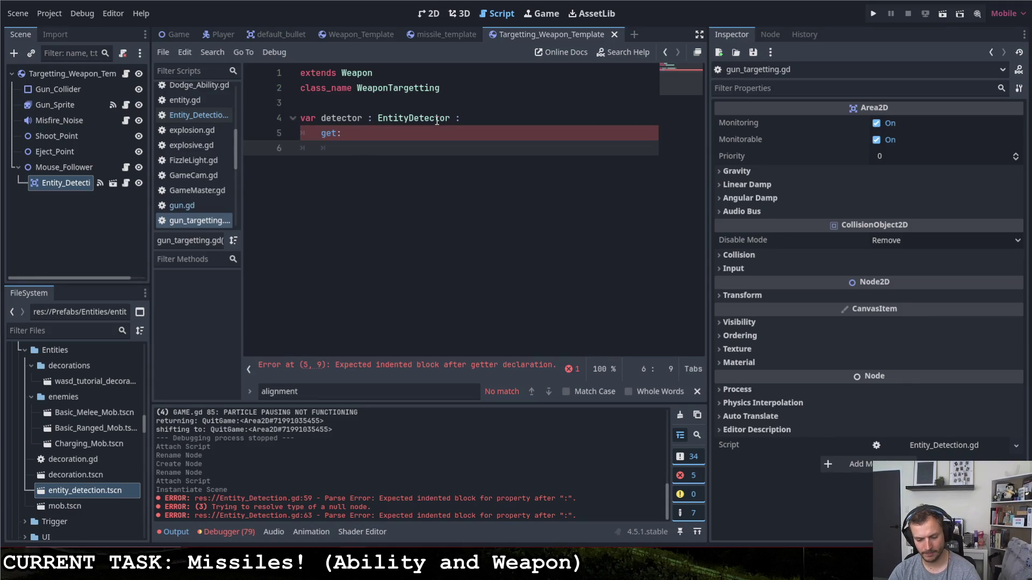
Add var det : EntityDetector above the detector property
key(Up)
key(Up)
key(Up)
key(Return)
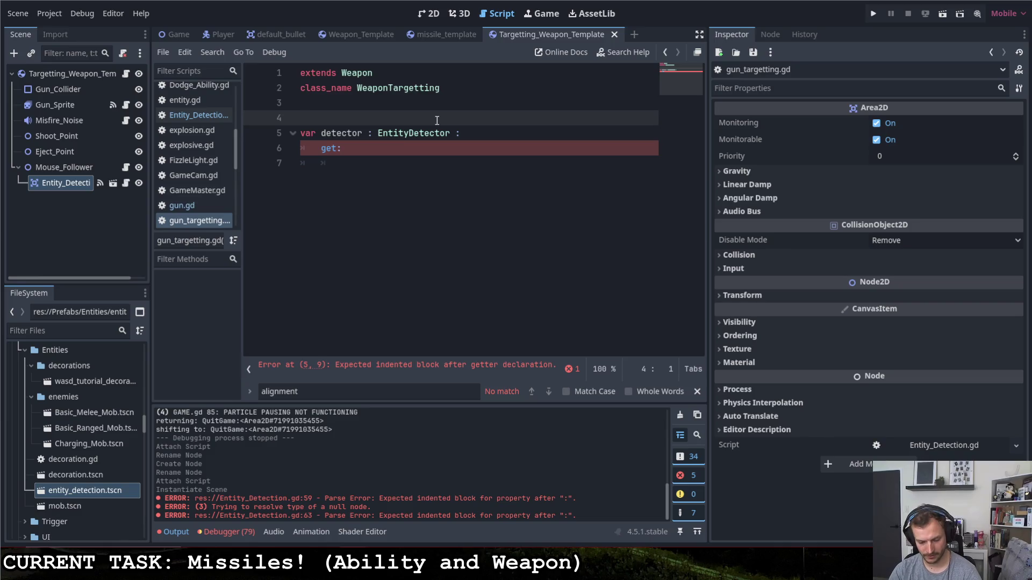
text(var det : Entity)
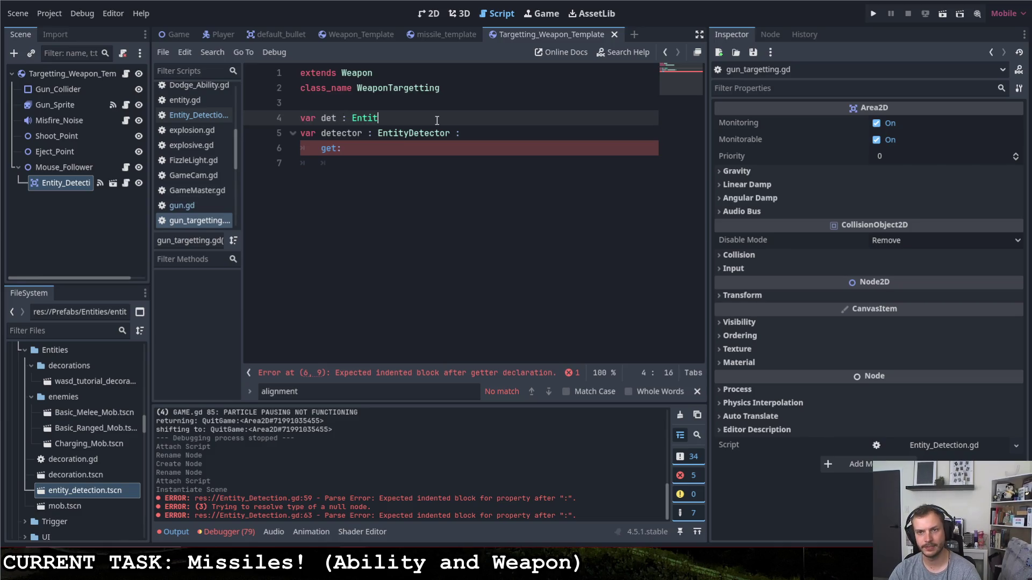
key(Down)
key(Return)
Begin the getter with if !is_instance_valid(det):
key(Down)
key(Down)
key(Down)
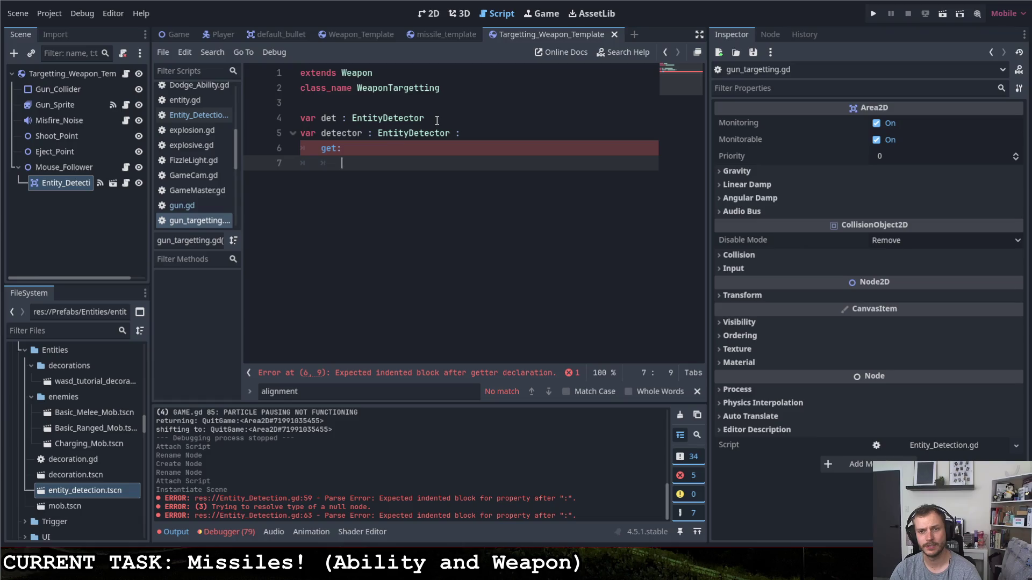
text(if det)
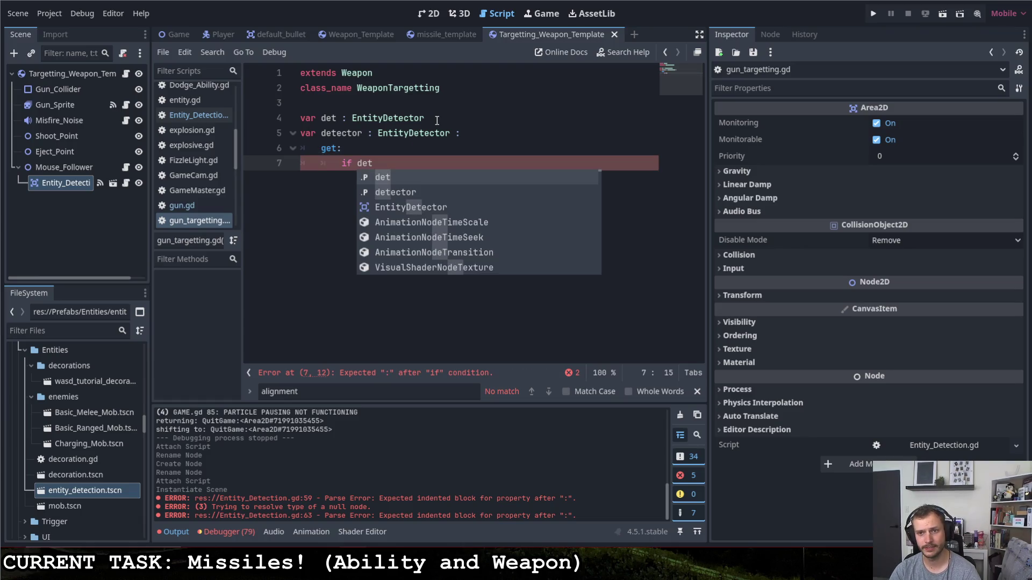
key(BackSpace)
key(BackSpace)
key(BackSpace)
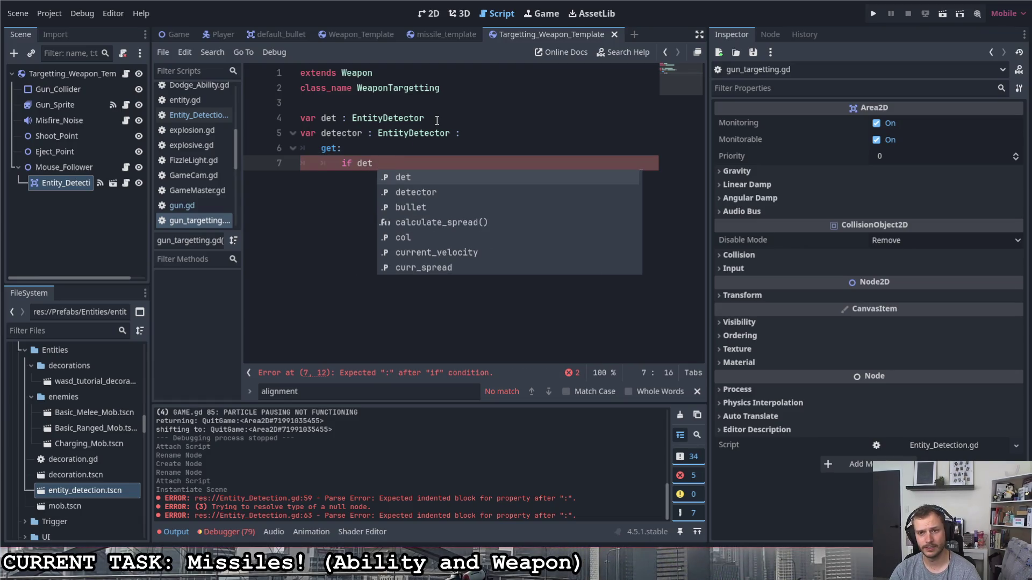
text(!is_)
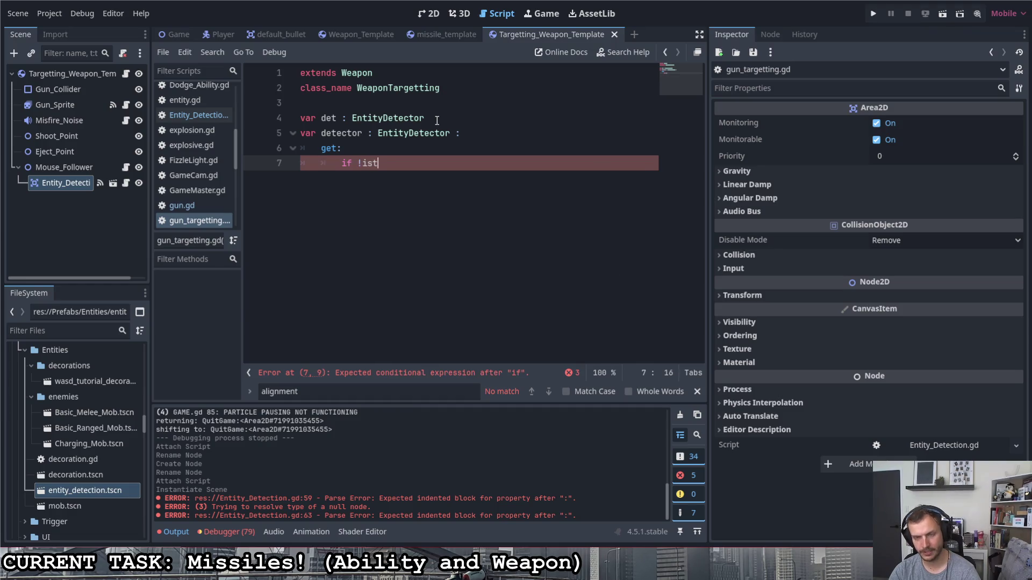
text(inst)
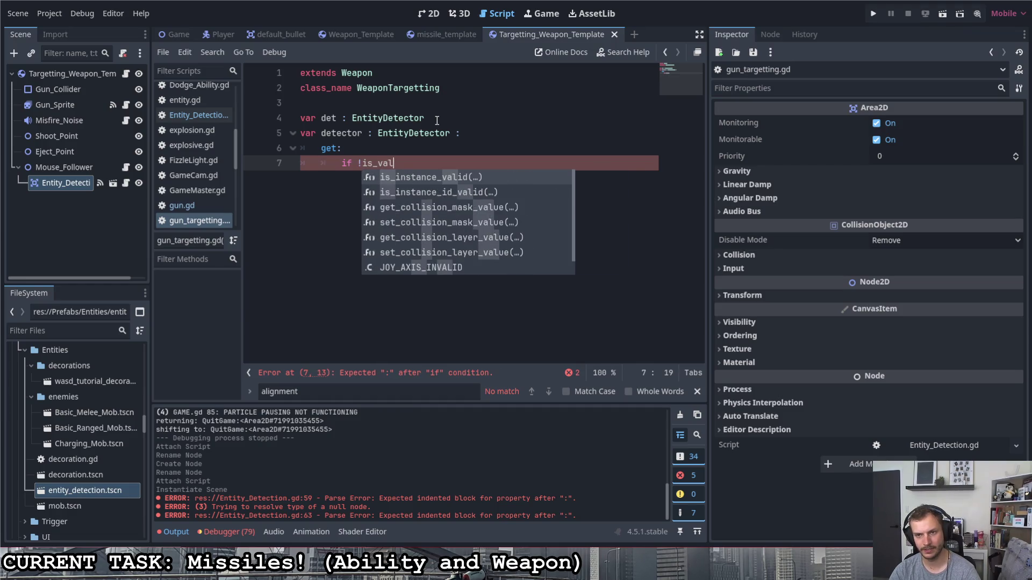
key(Return)
text(de)
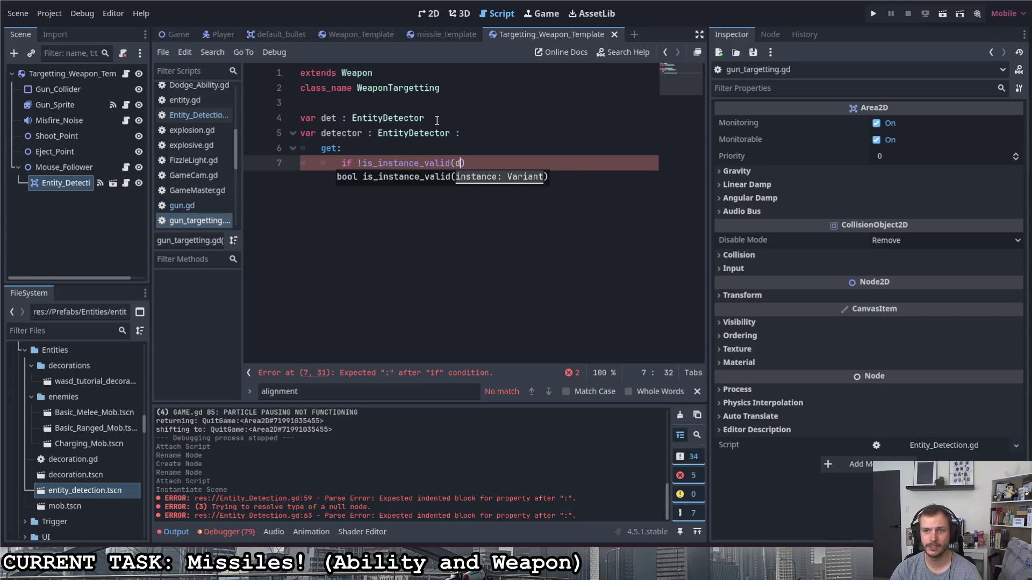
text(t)L)
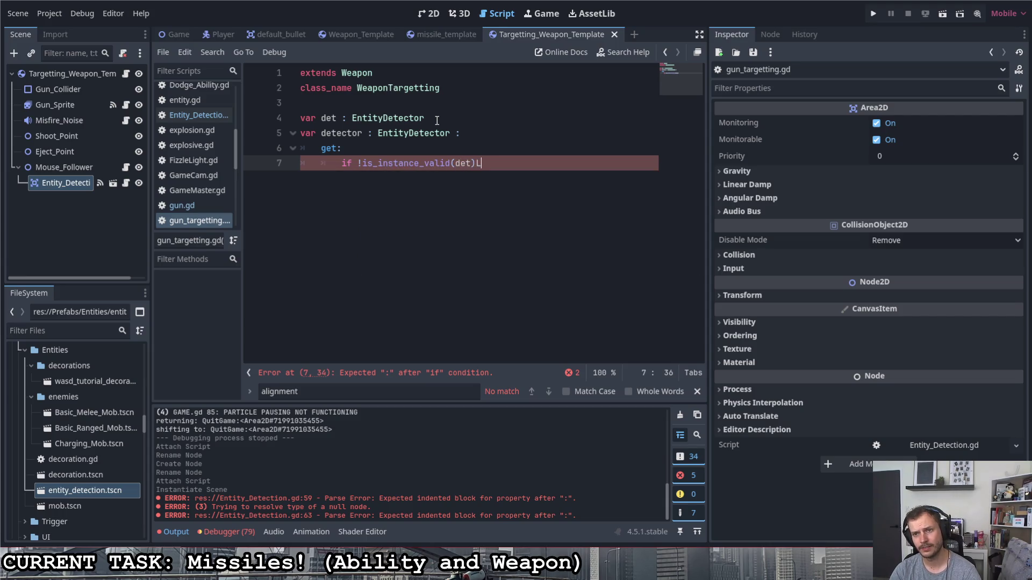
key(BackSpace)
text(:)
key(Return)
Inside the if, start a for c in get_children() loop
text(return)
key(BackSpace)
key(BackSpace)
key(BackSpace)
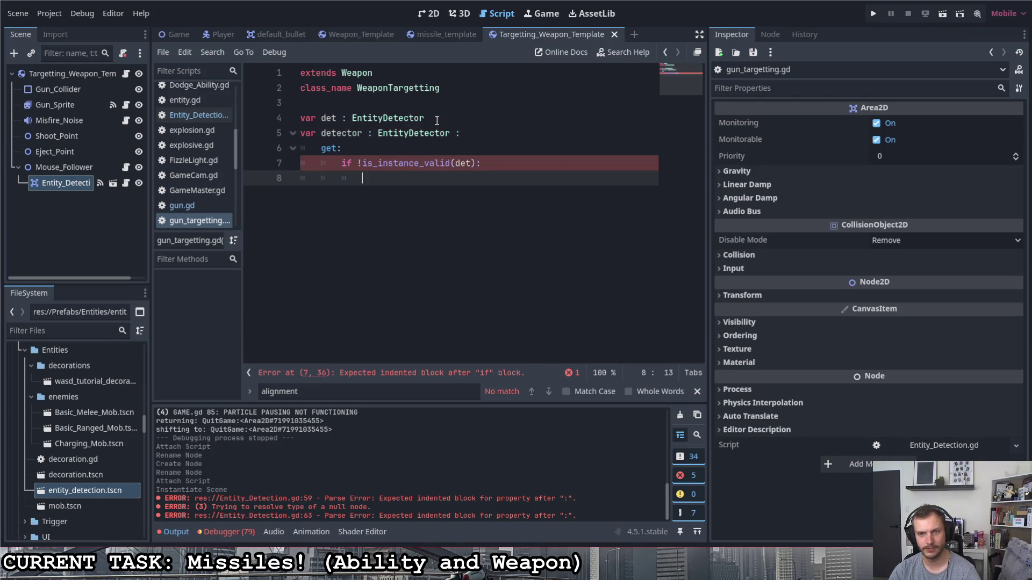
text(for)
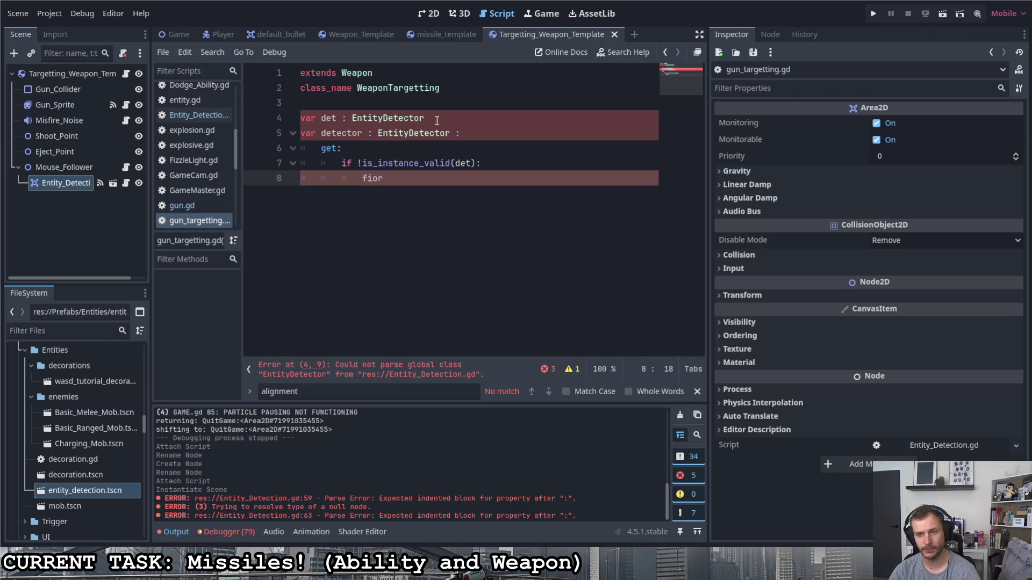
text( c in get)
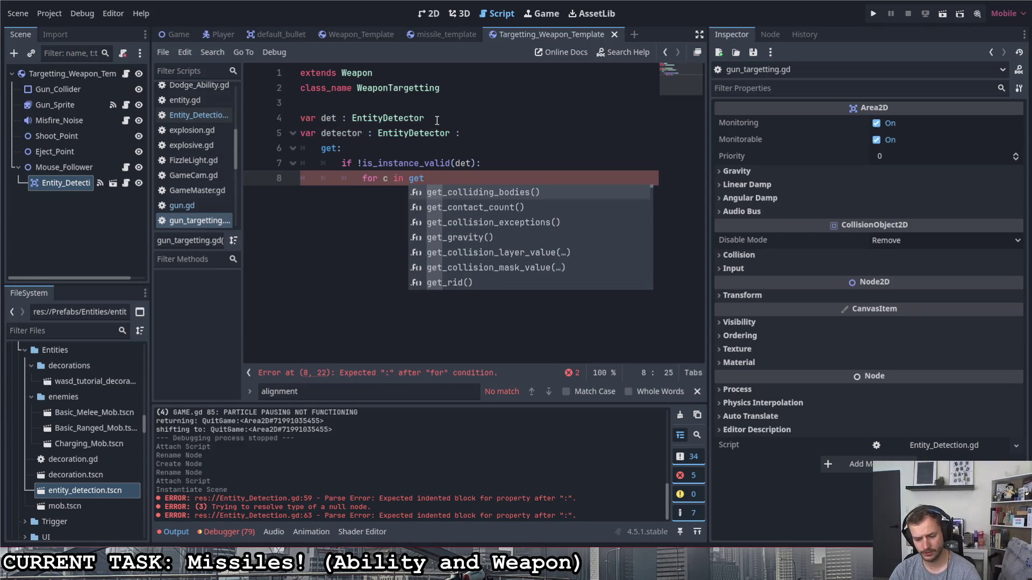
text(_ch)
key(Down)
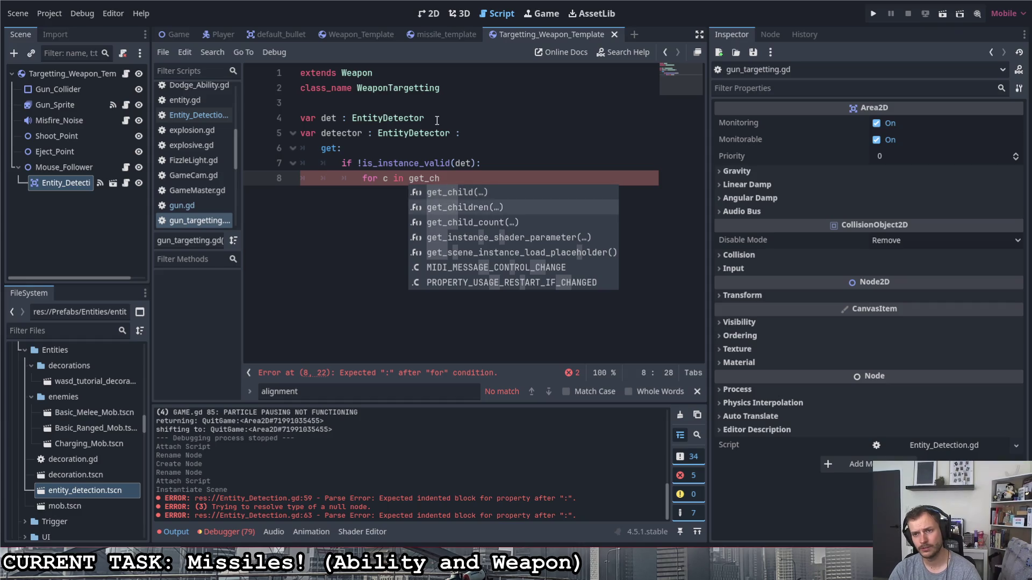
key(Return)
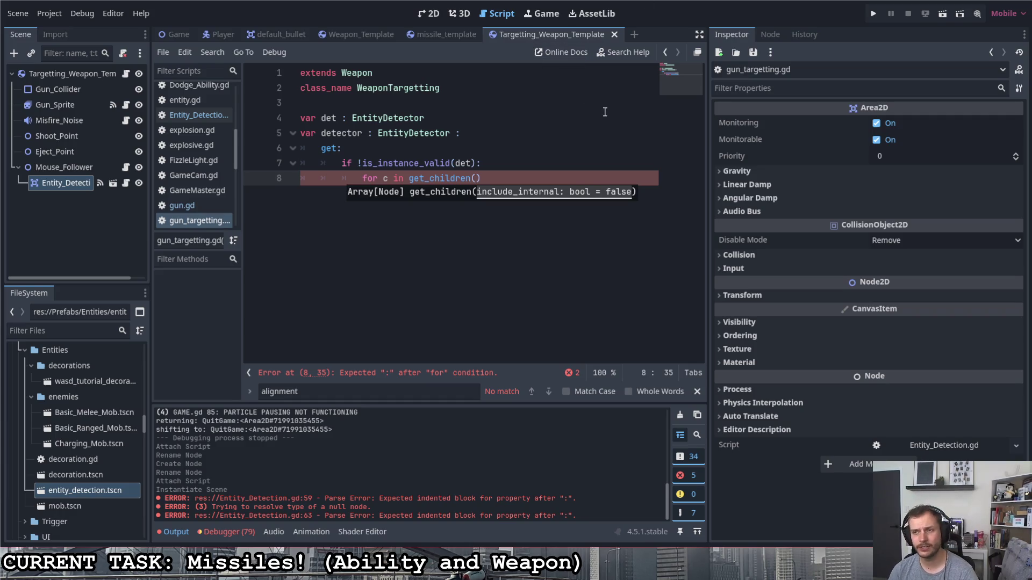
Look up get_children in the documentation and read about internal children
click(625, 52)
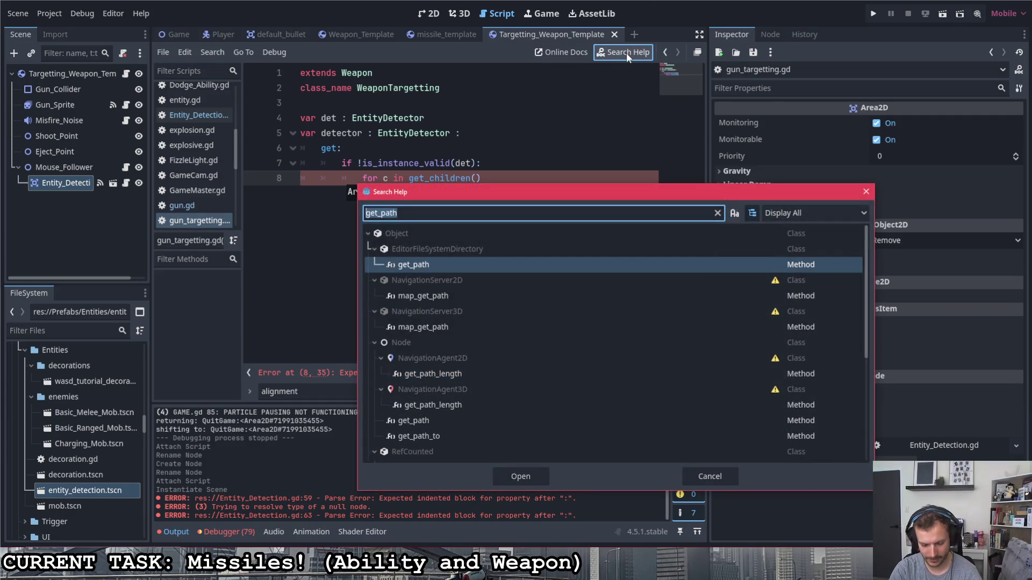
key(BackSpace)
text(get_chil)
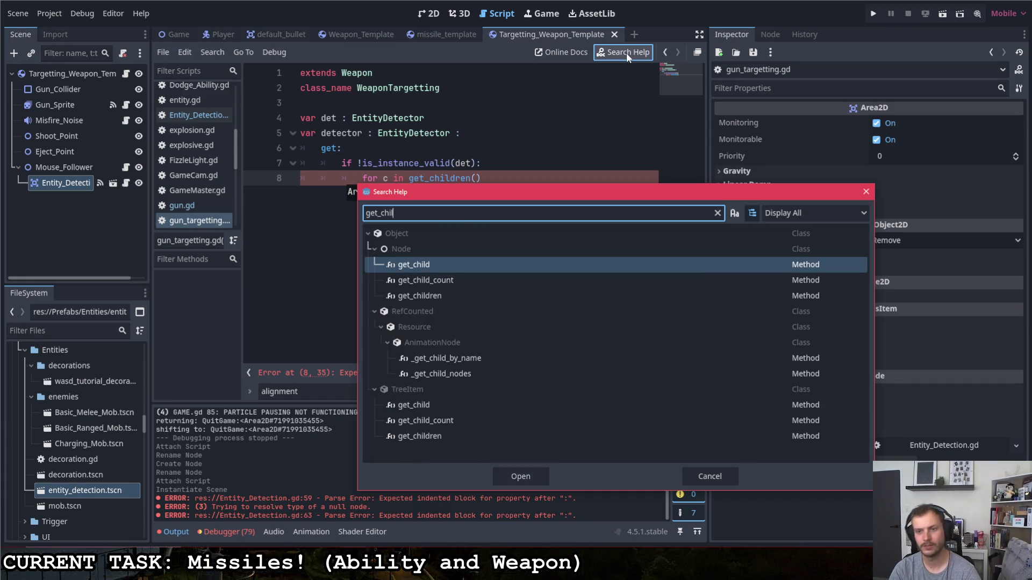
double_click(430, 296)
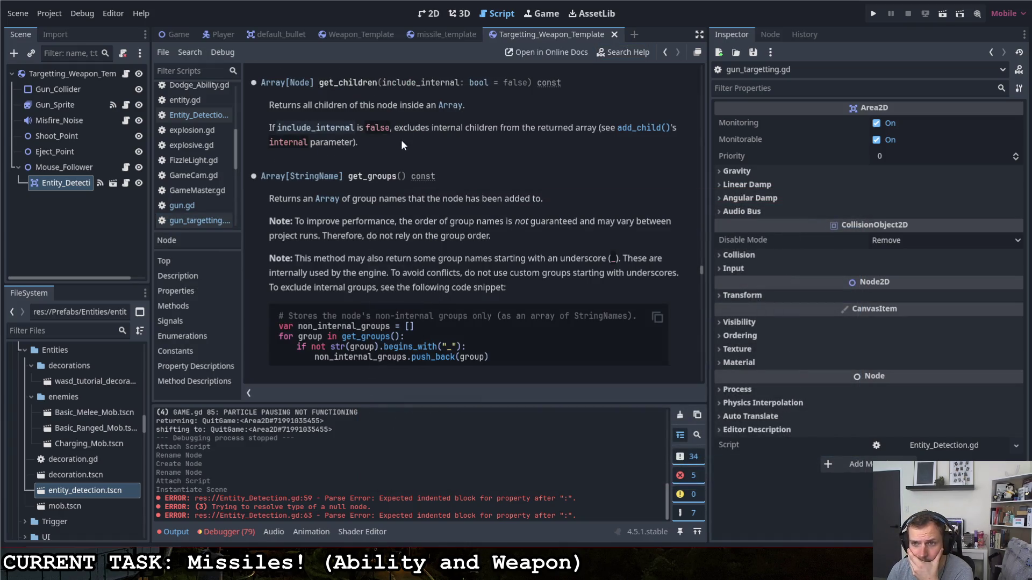
drag(464, 130, 494, 130)
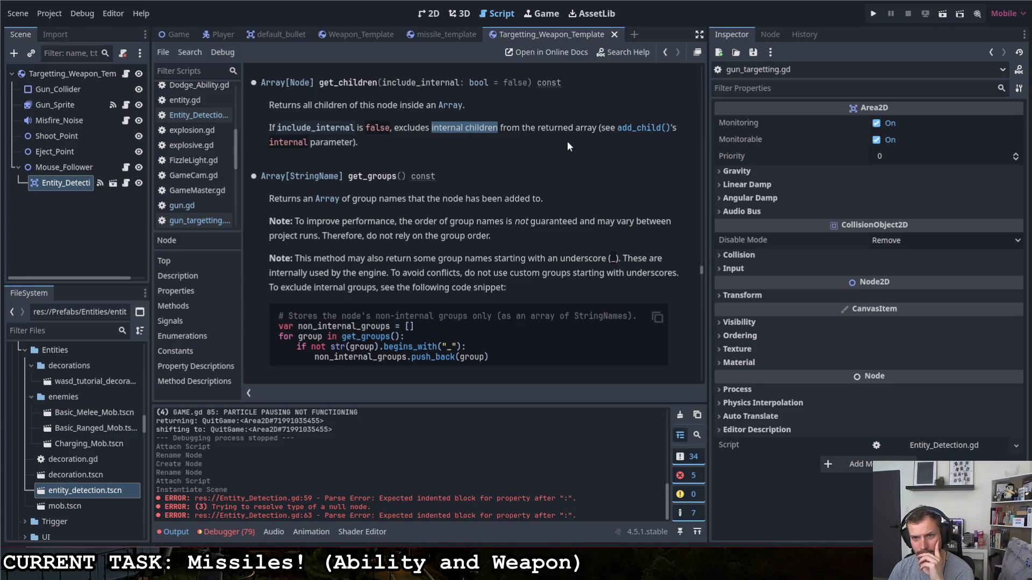
click(627, 131)
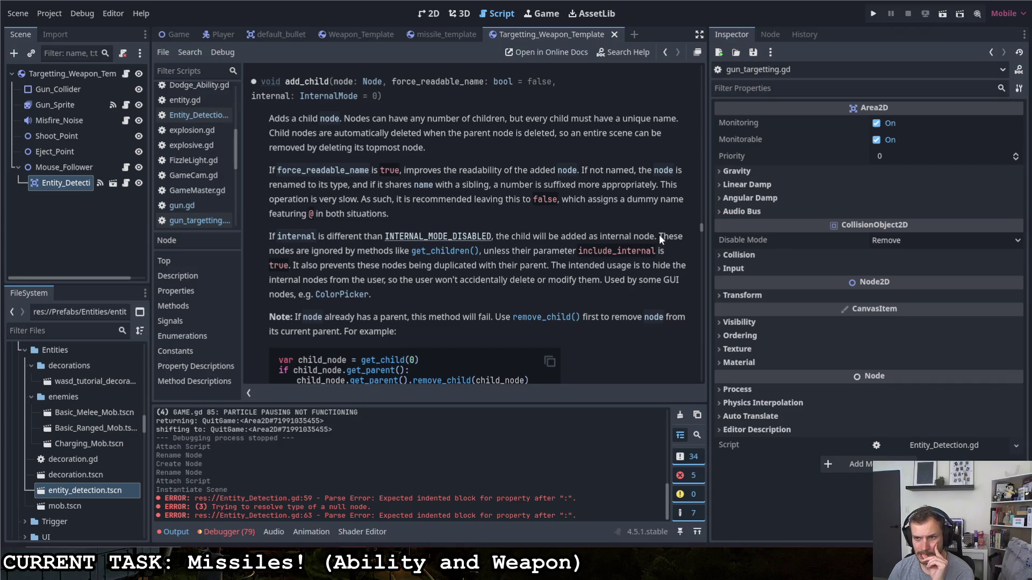
Read add_child's notes on internal nodes, then return to Entity_Detection.gd
drag(358, 251, 485, 253)
click(496, 253)
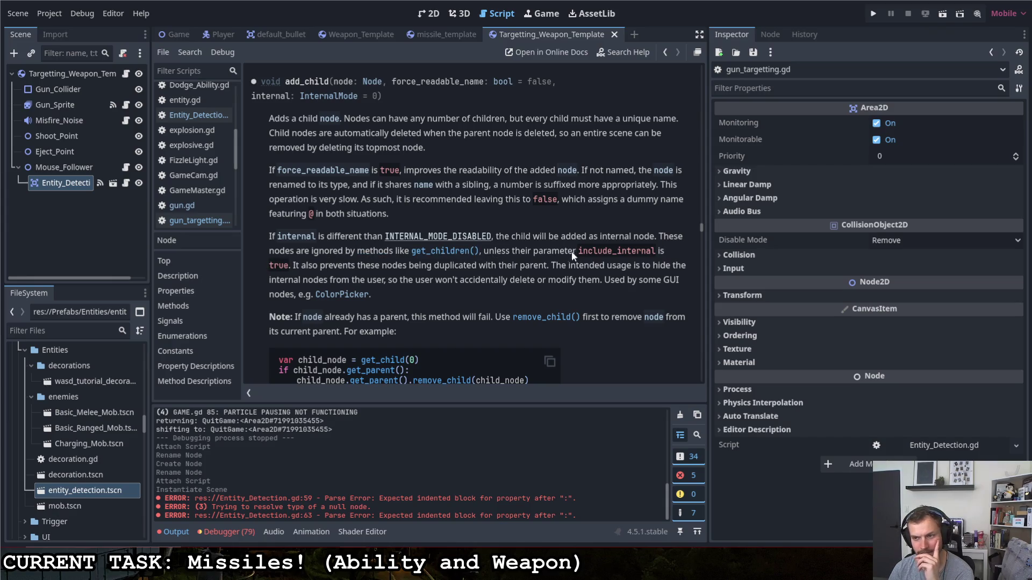
drag(293, 265, 545, 265)
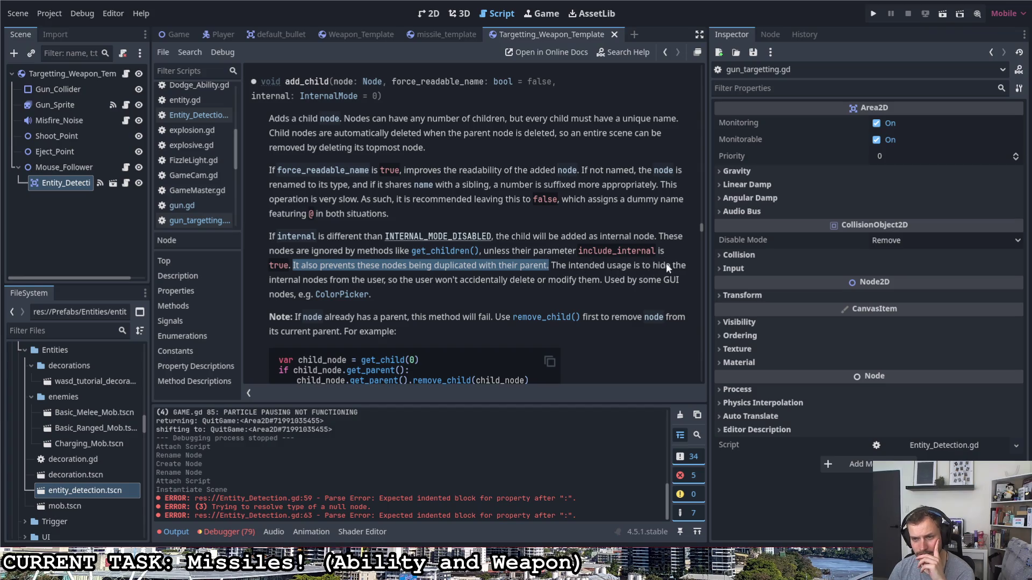
mouse_move(386, 281)
mouse_down()
mouse_move(422, 282)
mouse_move(371, 295)
mouse_move(643, 280)
mouse_move(299, 296)
mouse_move(376, 295)
mouse_up()
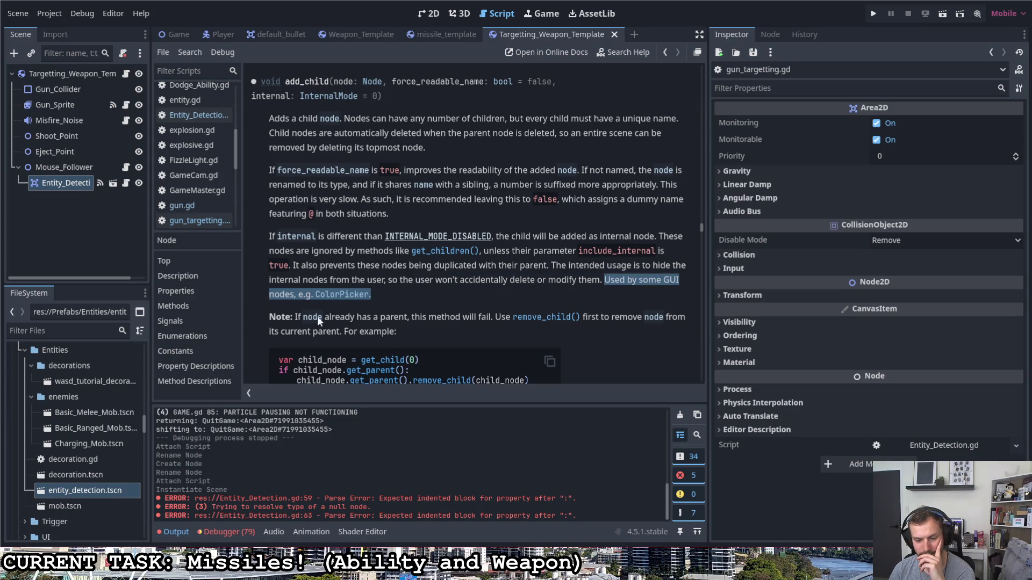
scroll(378, 317, down, 2)
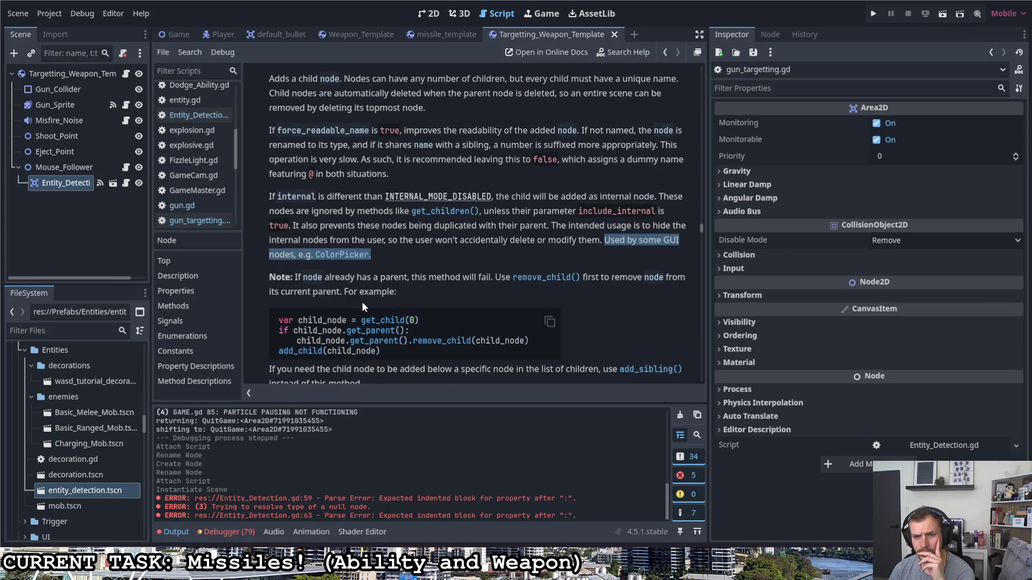
click(126, 182)
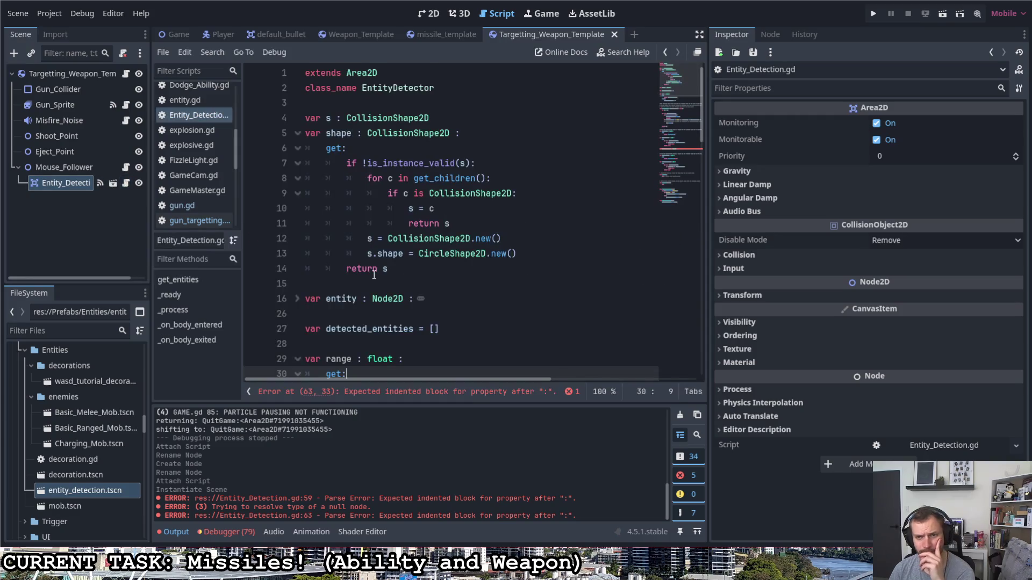
In gun_targetting.gd, close the loop header and add if c is EntityDetector:
scroll(363, 251, down, 1)
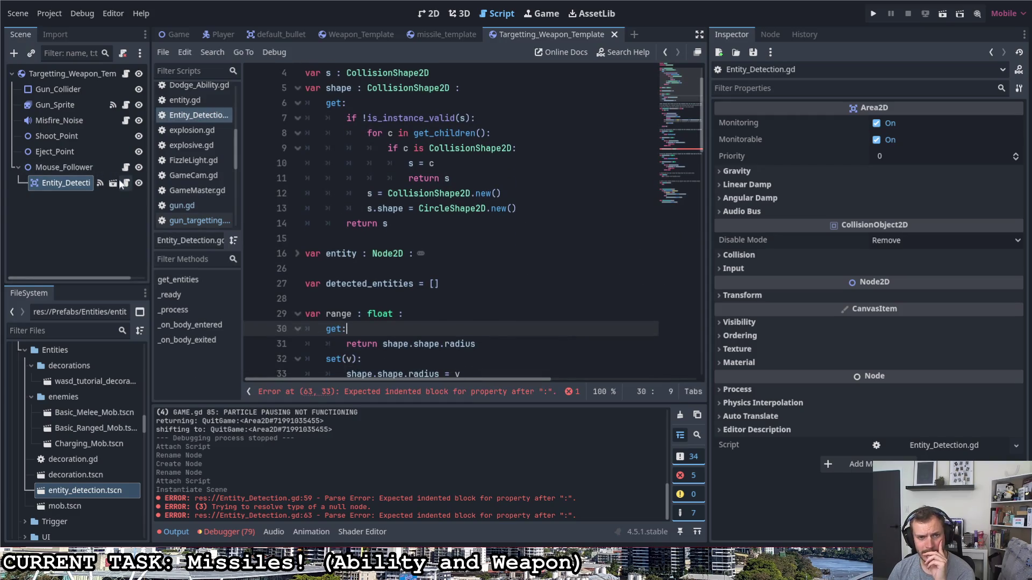
click(127, 76)
click(127, 76)
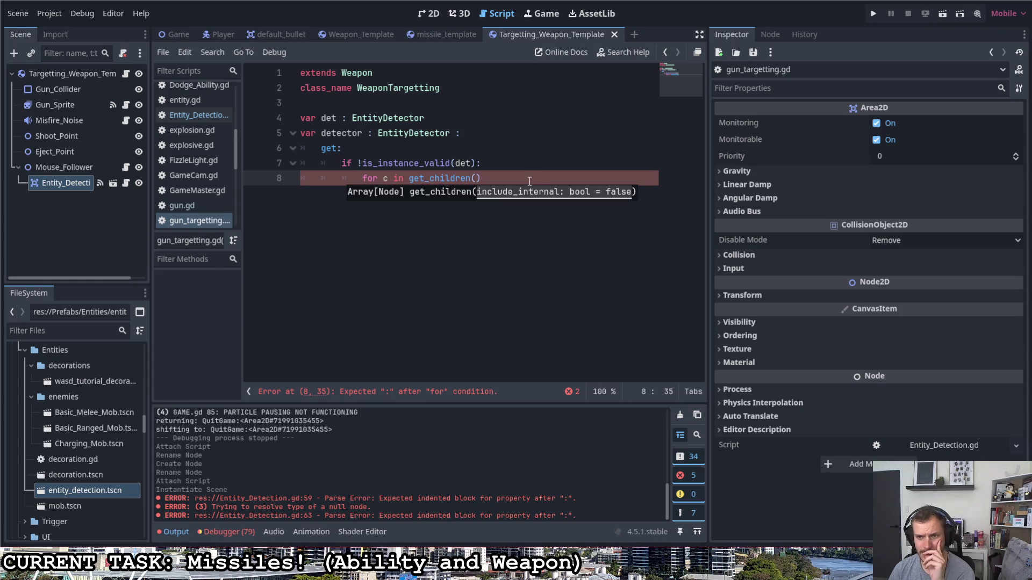
text():)
key(Return)
text(f c is Entit)
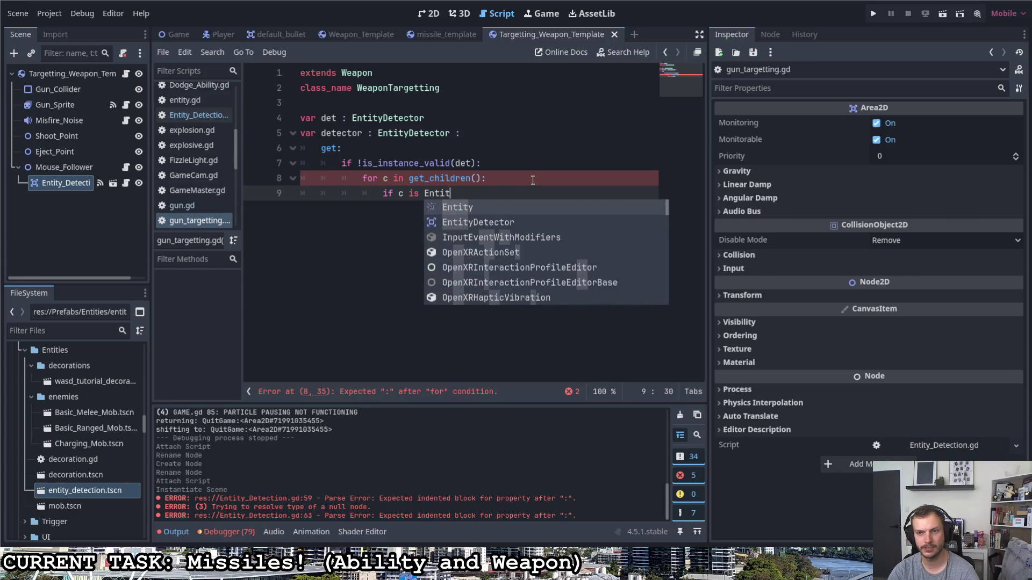
key(Down)
key(Return)
text(L)
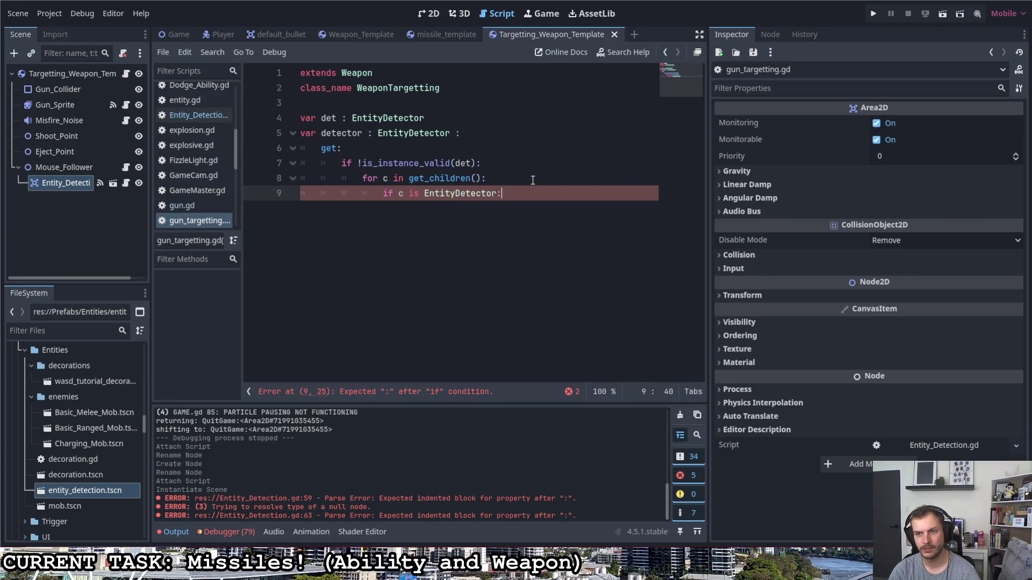
key(Return)
Assign det = c inside the type check and return det from the getter
text(get)
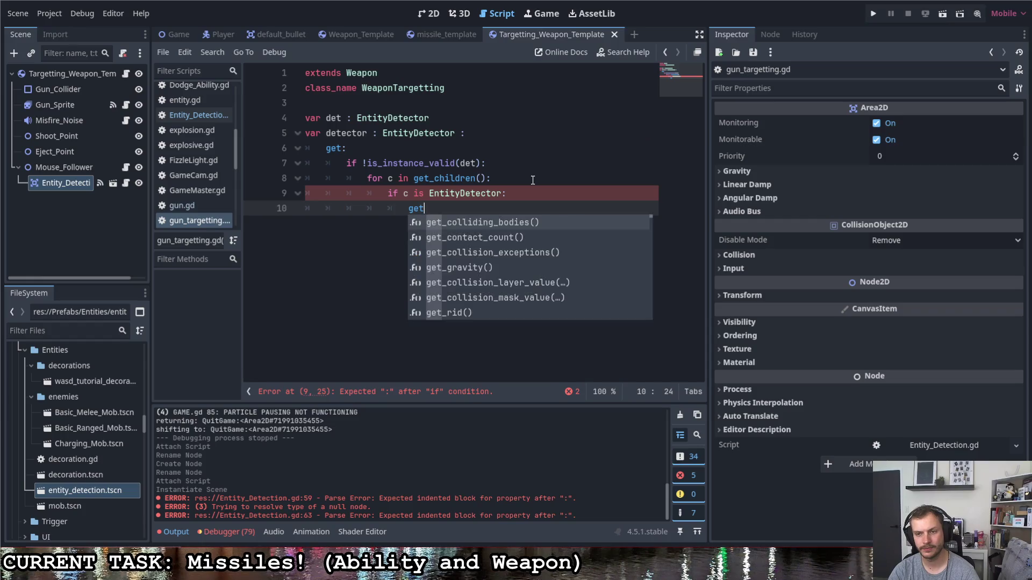
key(BackSpace)
key(BackSpace)
key(BackSpace)
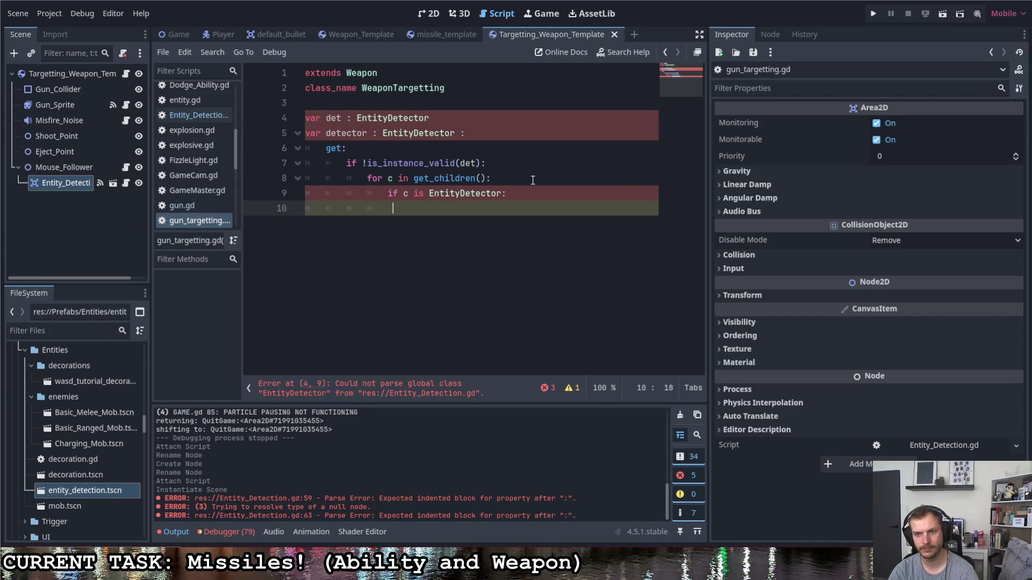
key(Tab)
text(det = c)
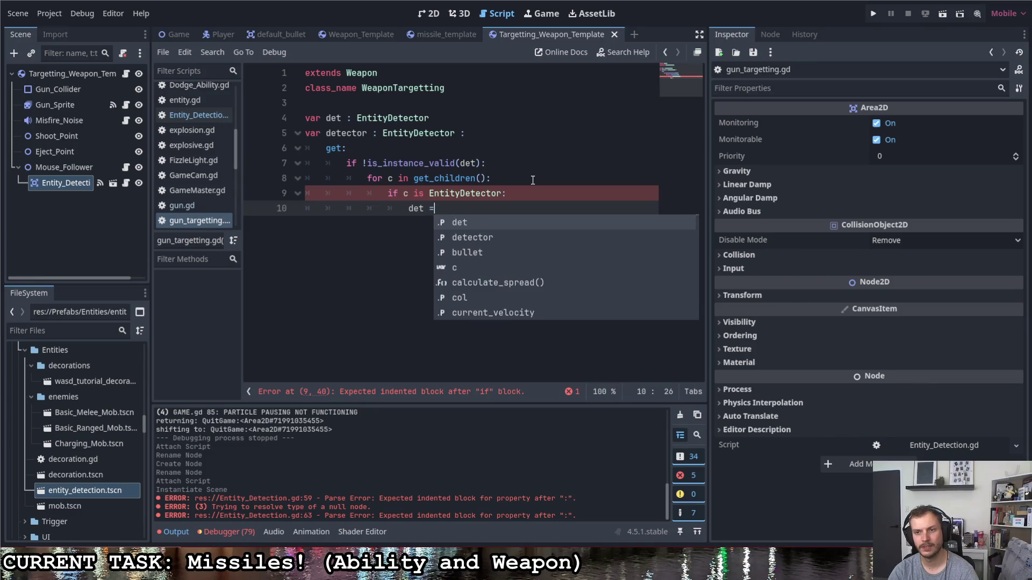
key(Return)
key(Return)
text(return det)
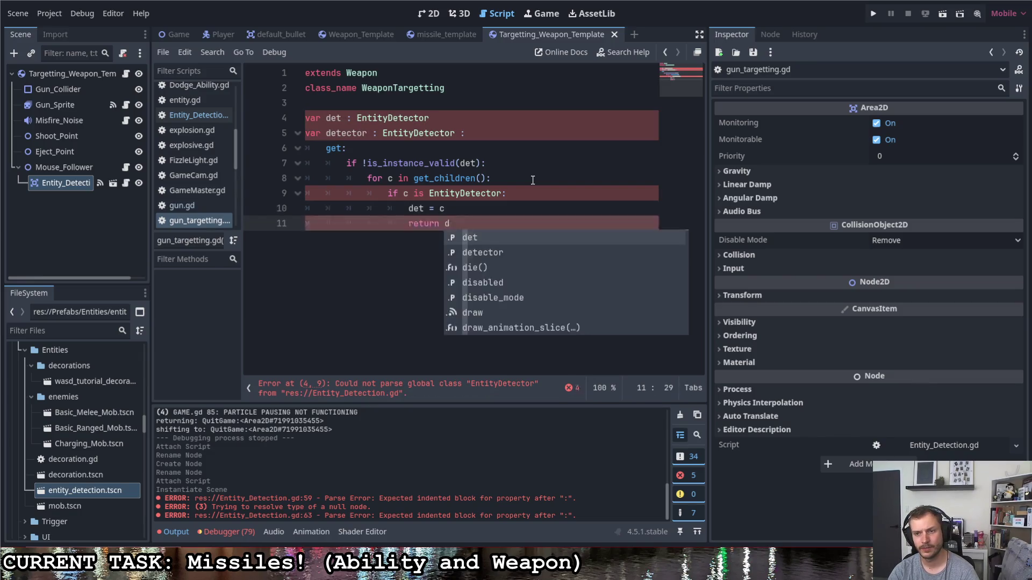
key(BackSpace)
key(BackSpace)
key(BackSpace)
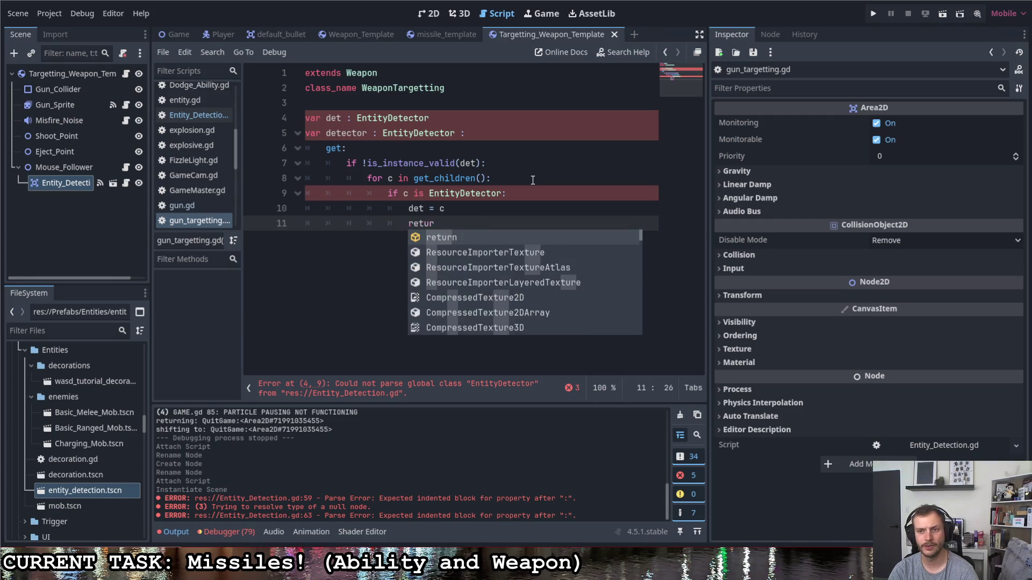
key(BackSpace)
key(BackSpace)
key(BackSpace)
key(BackSpace)
key(BackSpace)
key(BackSpace)
text(return det)
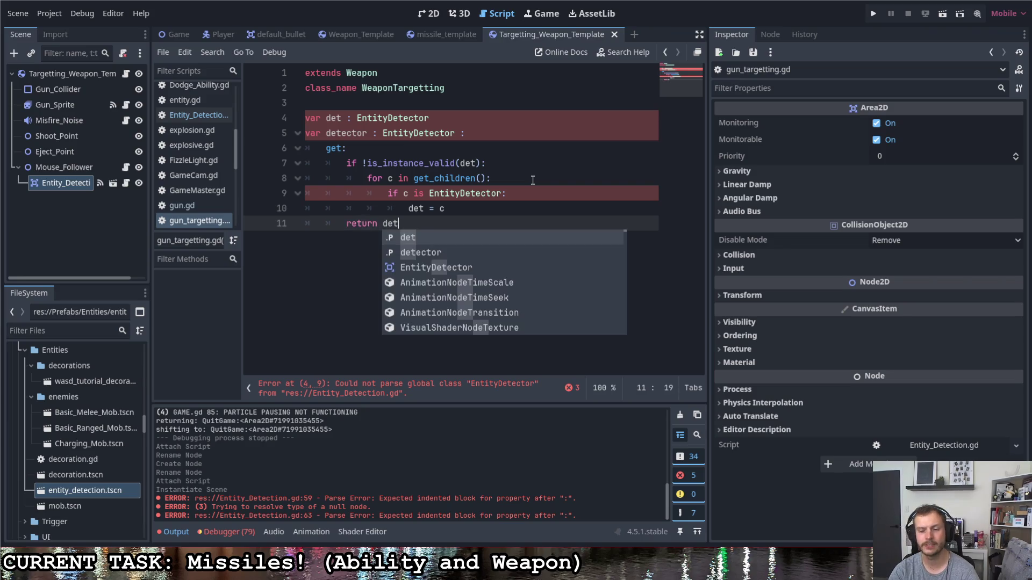
click(486, 210)
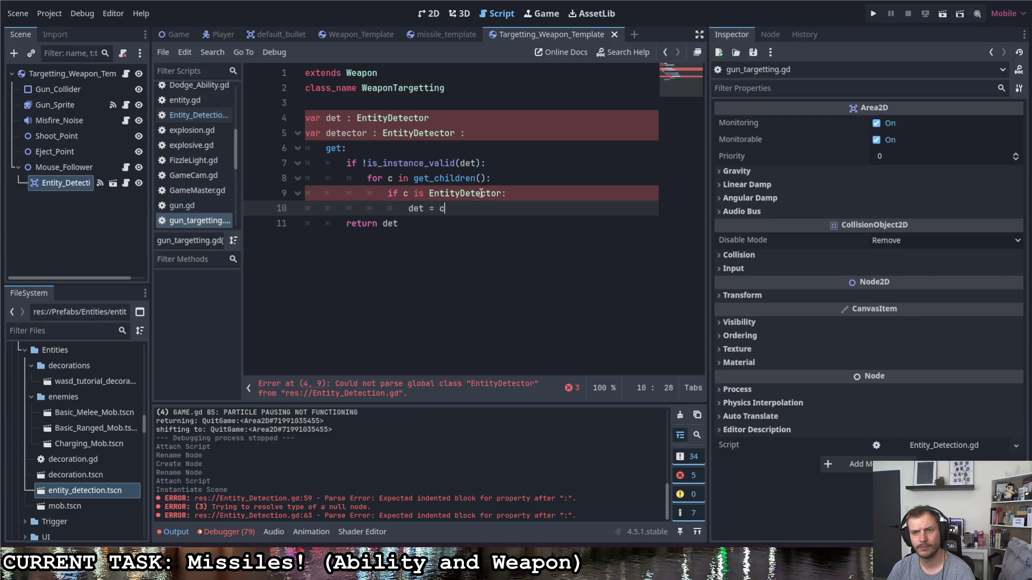
click(481, 193)
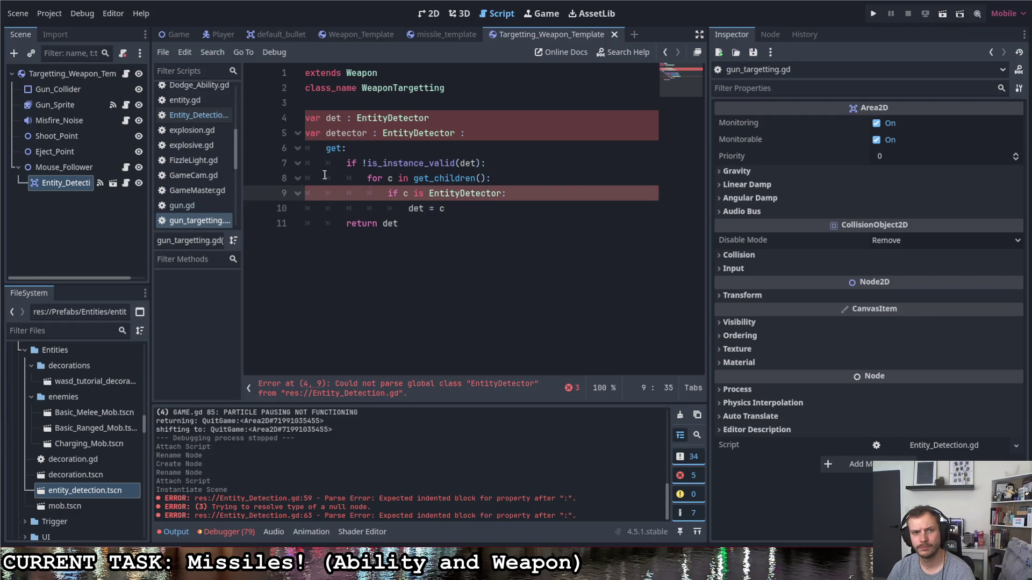
click(126, 183)
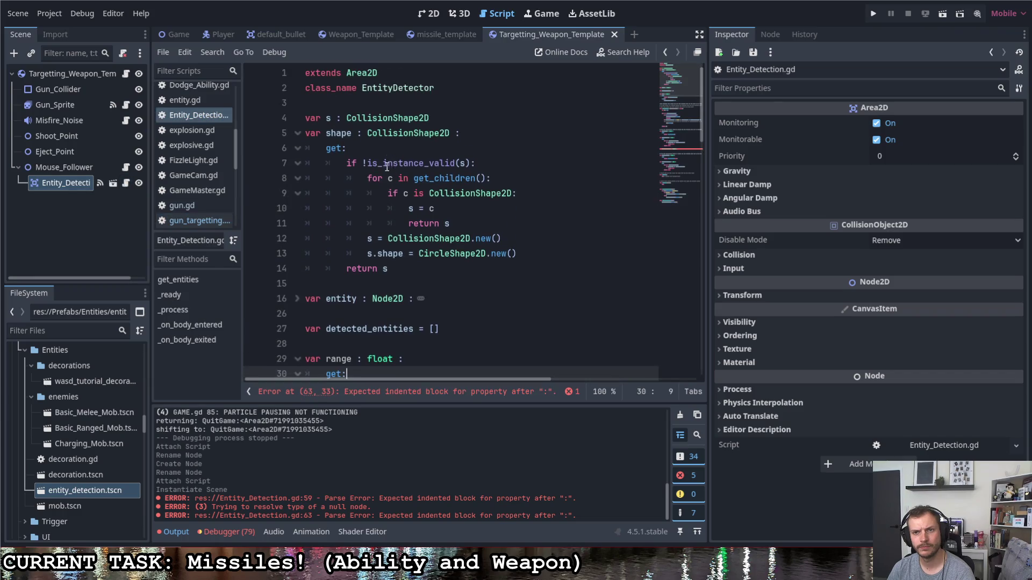
Compare the EntityDetector class name with the type check in gun_targetting.gd
double_click(398, 88)
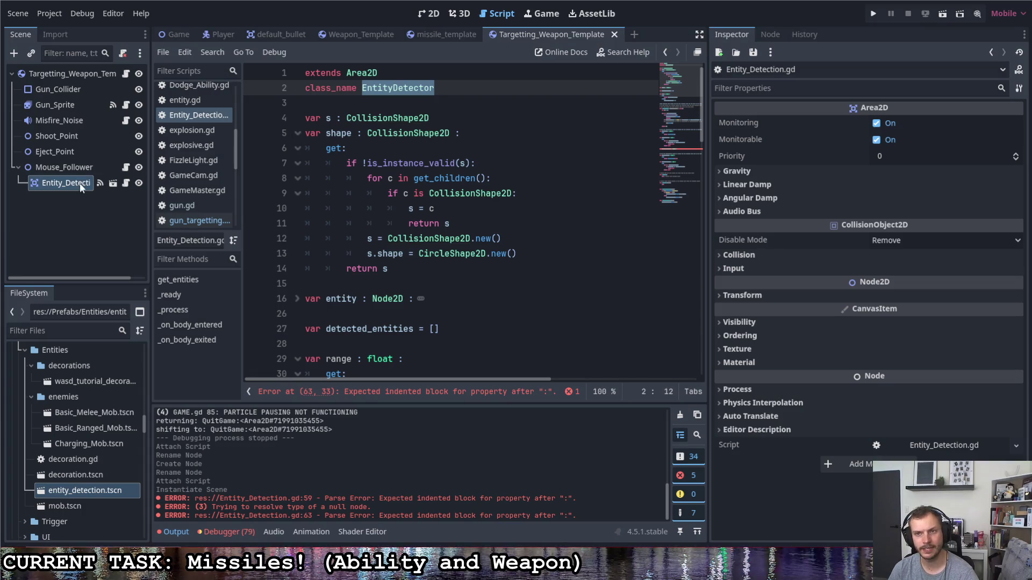
click(126, 74)
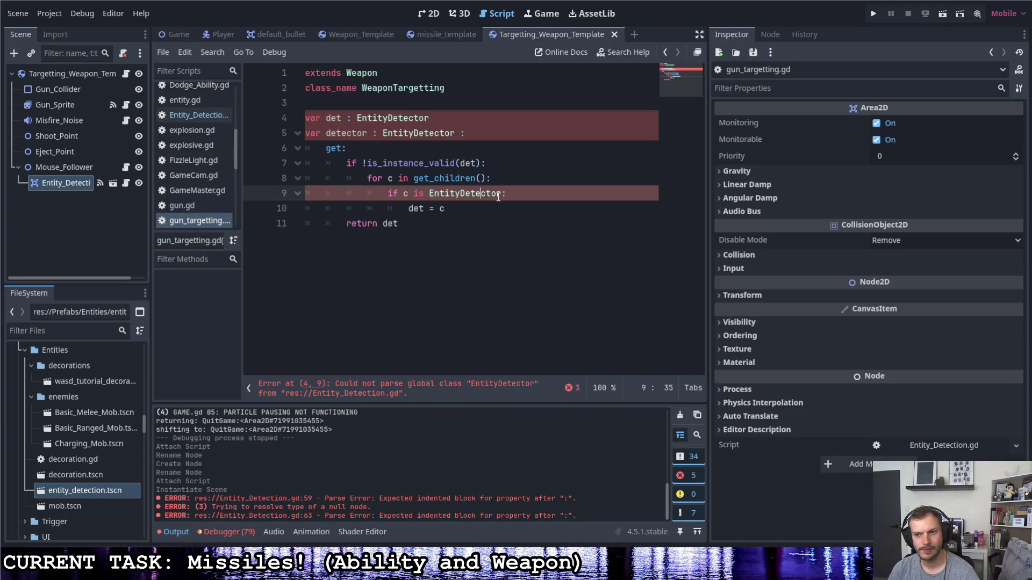
double_click(498, 194)
key(Right)
key(Down)
key(Down)
click(462, 212)
Save gun_targetting.gd and return to Entity_Detection.gd around line 63
key(ctrl+s)
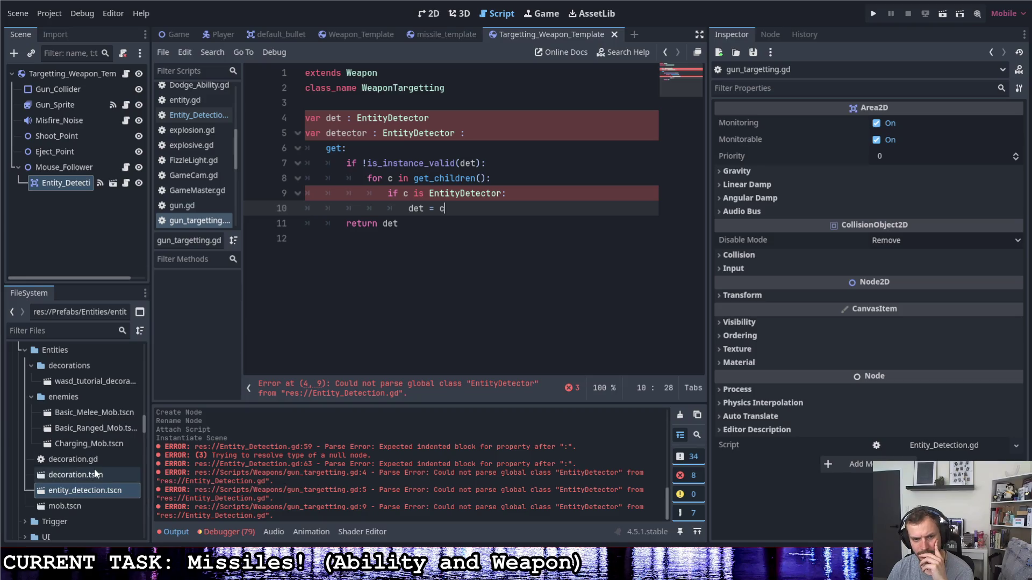
click(188, 112)
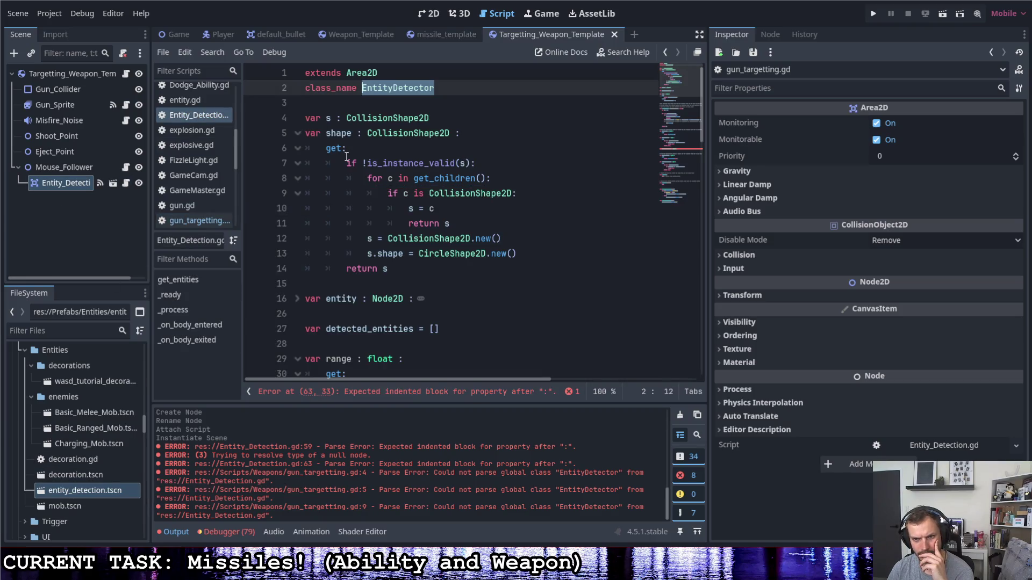
scroll(366, 163, down, 10)
scroll(366, 162, up, 9)
scroll(365, 162, down, 20)
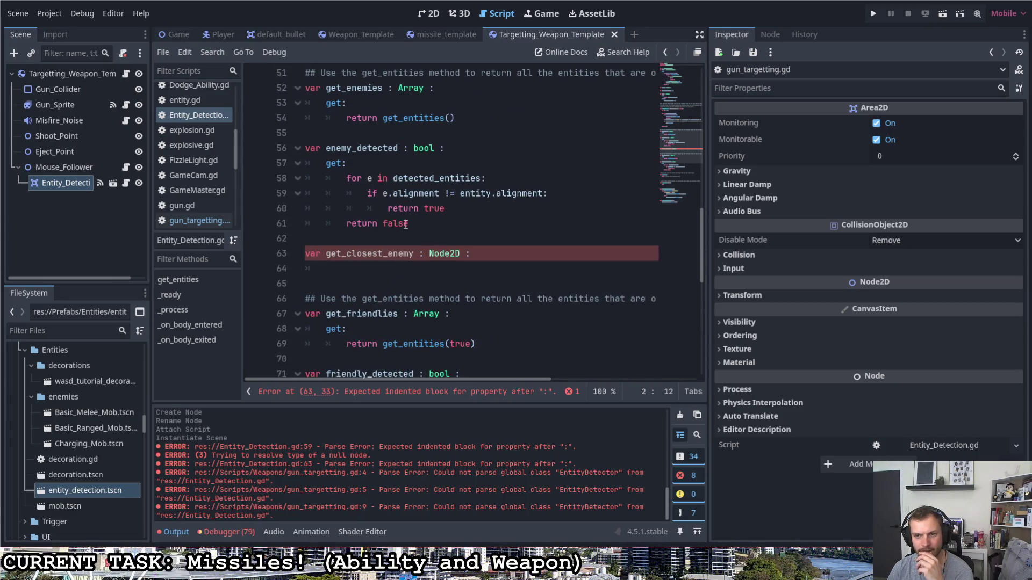
Add a get: block to get_closest_enemy with a 'for en in get_enemies:' loop
click(472, 253)
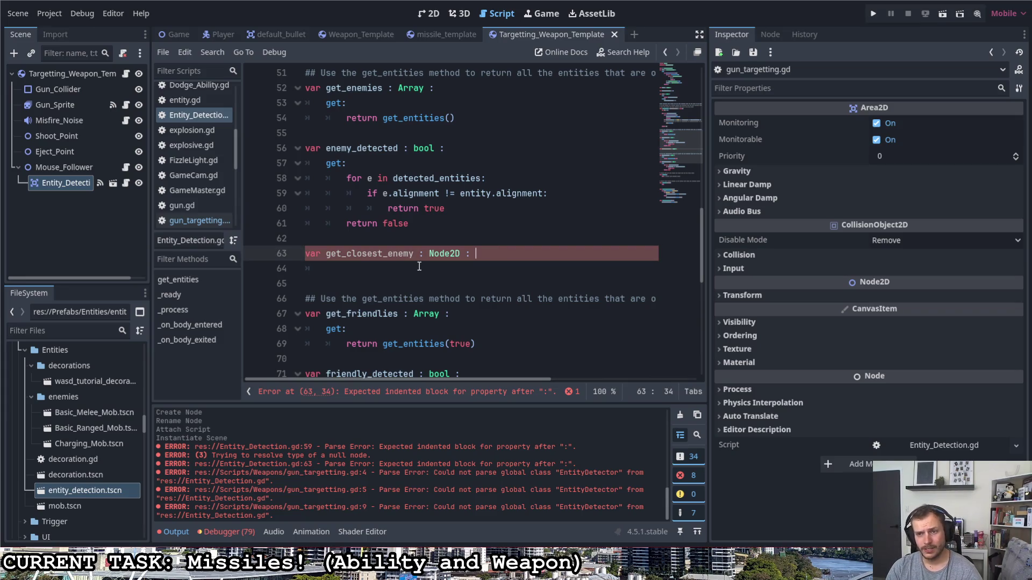
key(Return)
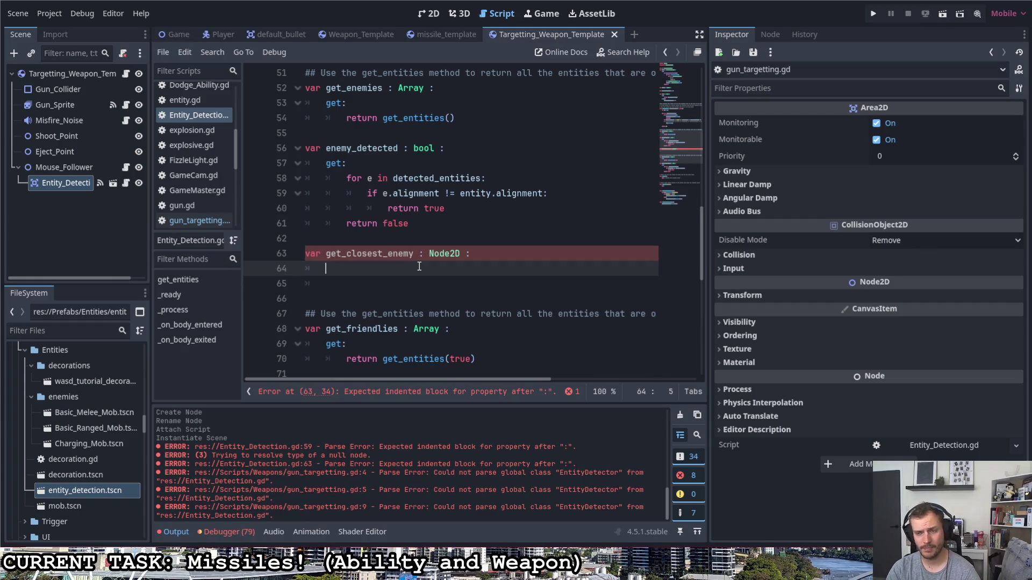
text(get:)
key(Return)
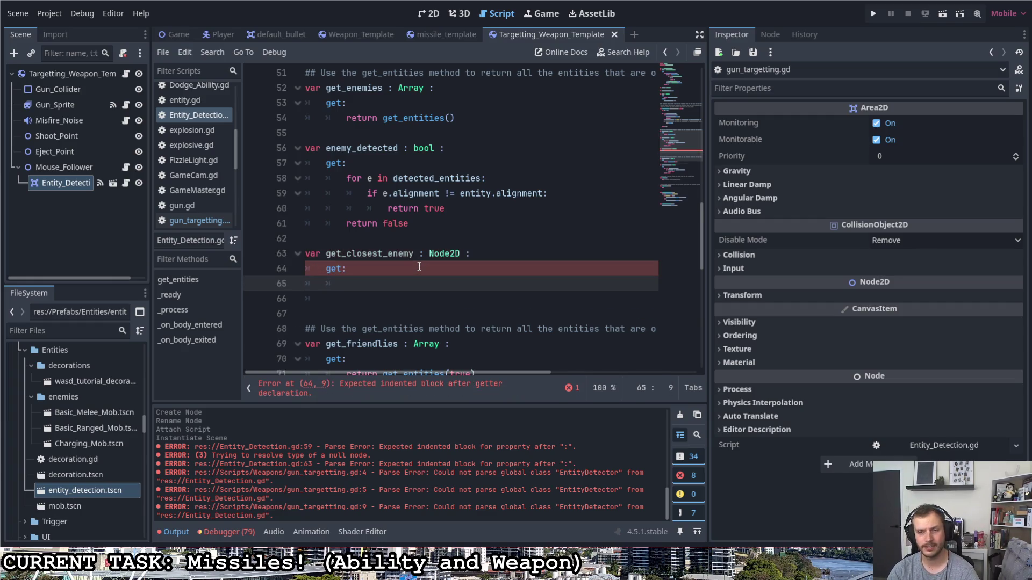
text(for )
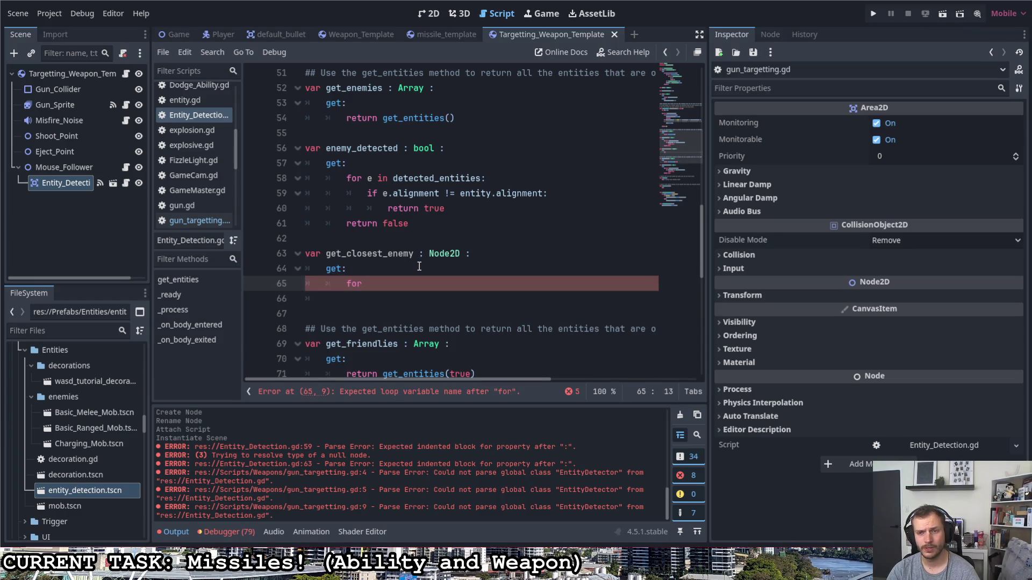
text(en in get_)
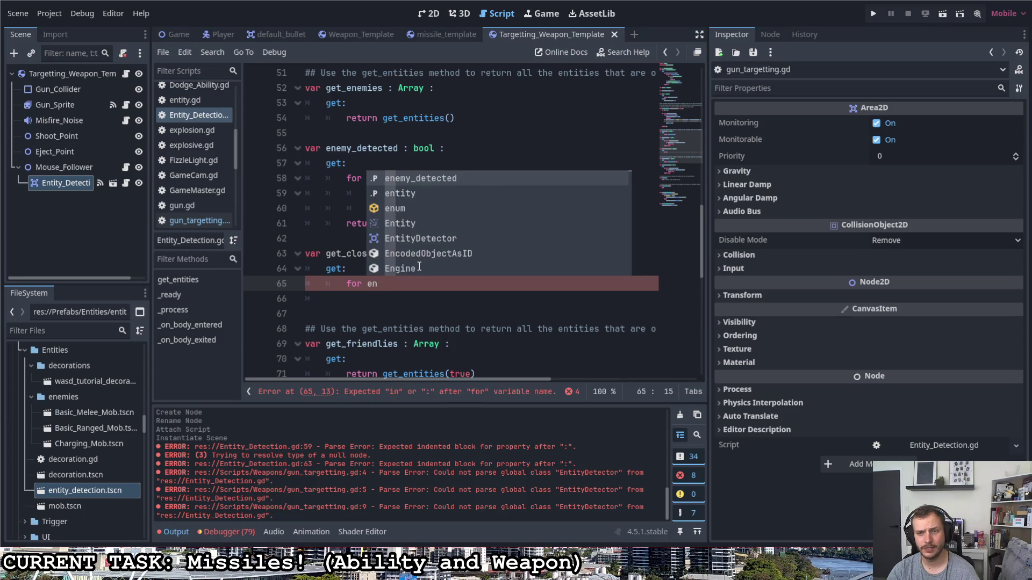
key(Down)
key(Return)
text(:)
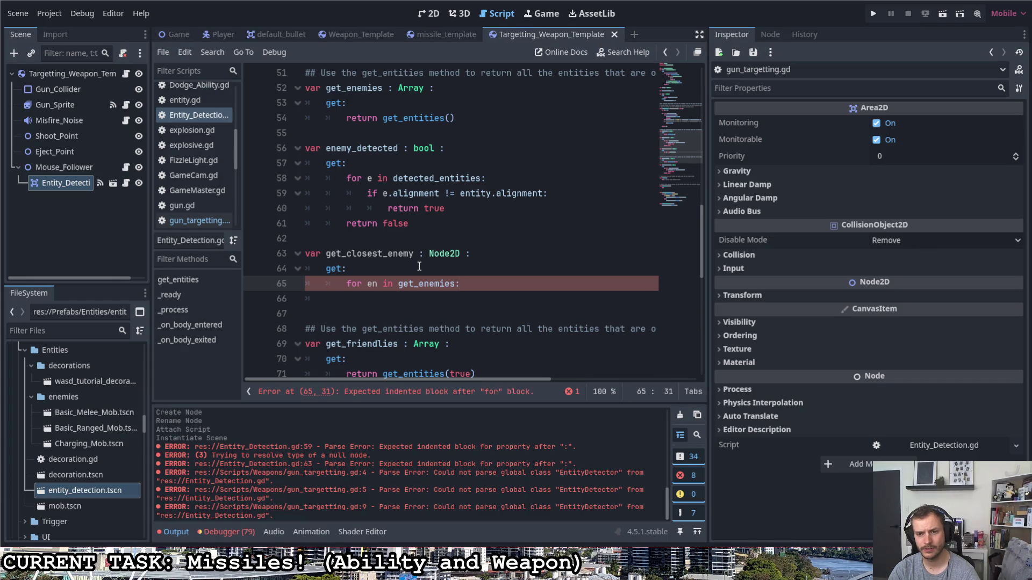
key(Return)
Insert 'dist = float.max()' above the loop, trim it to 'float.', and delete the loop line
key(Up)
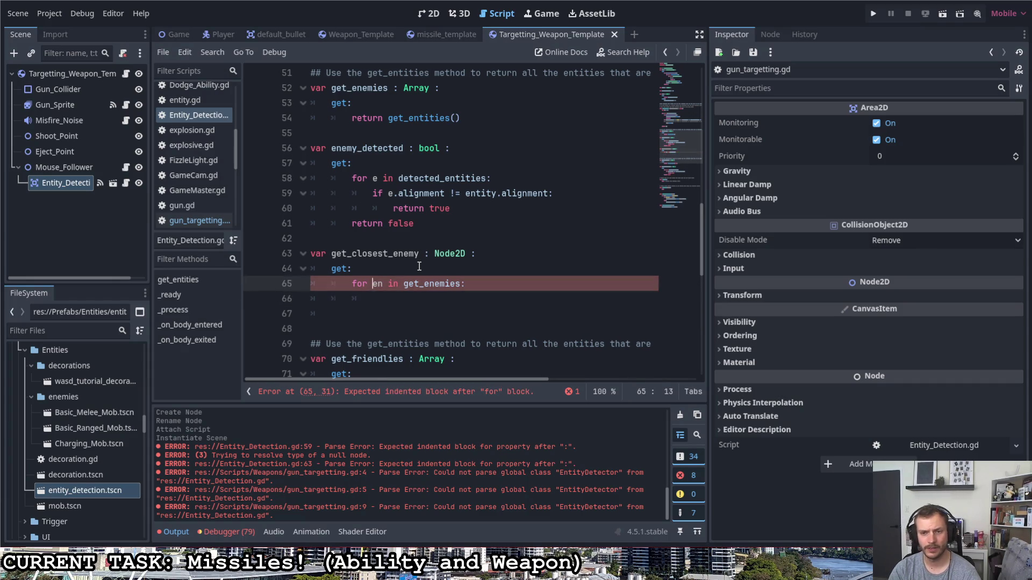
key(ctrl+shift+Return)
text(dist )
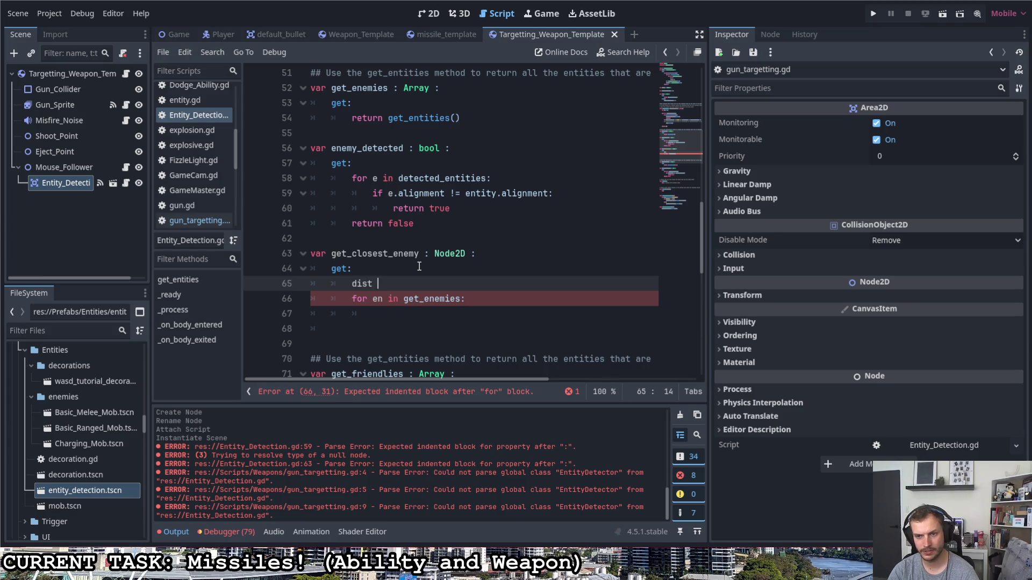
text(= )
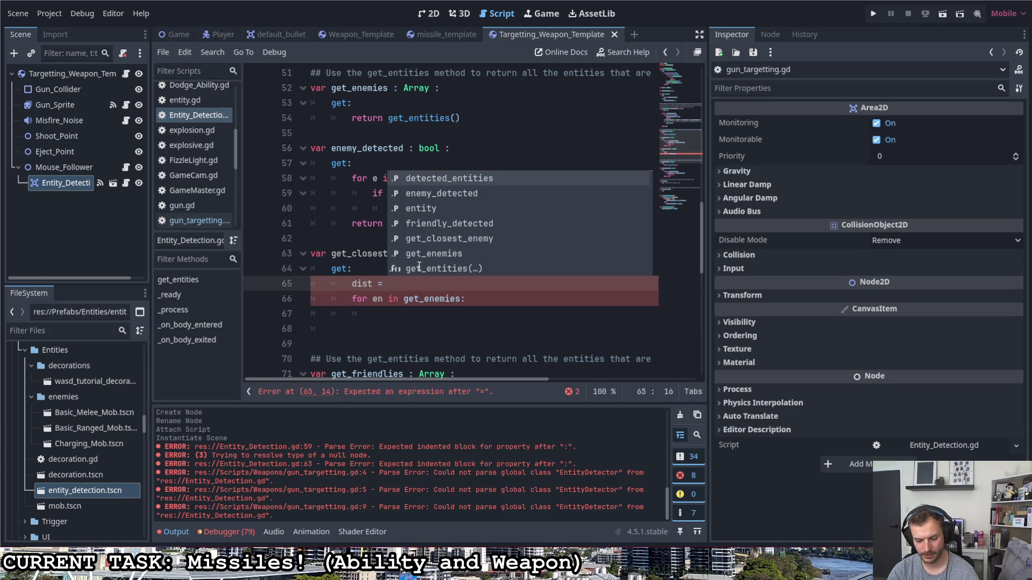
text(float.ma)
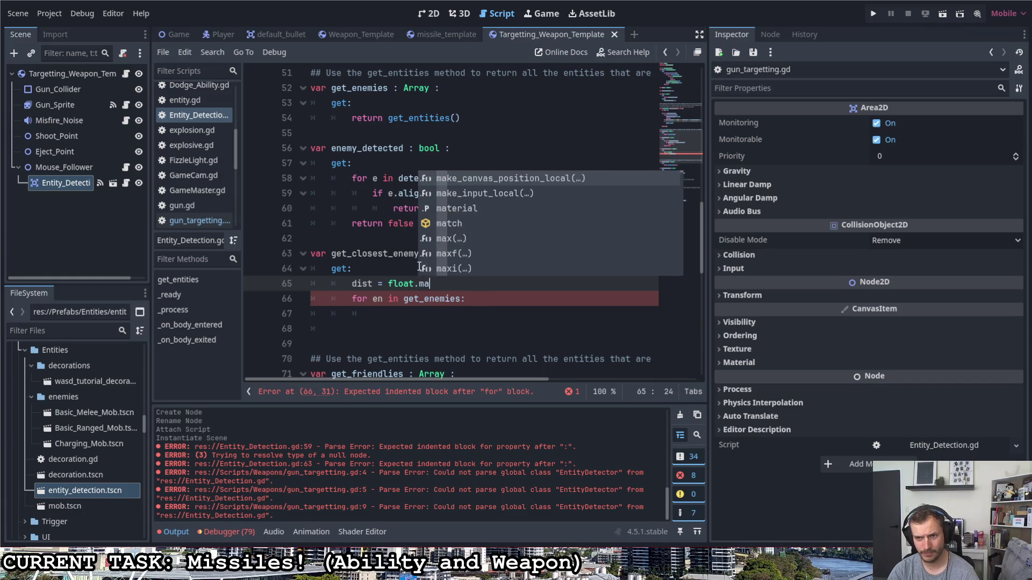
text(x())
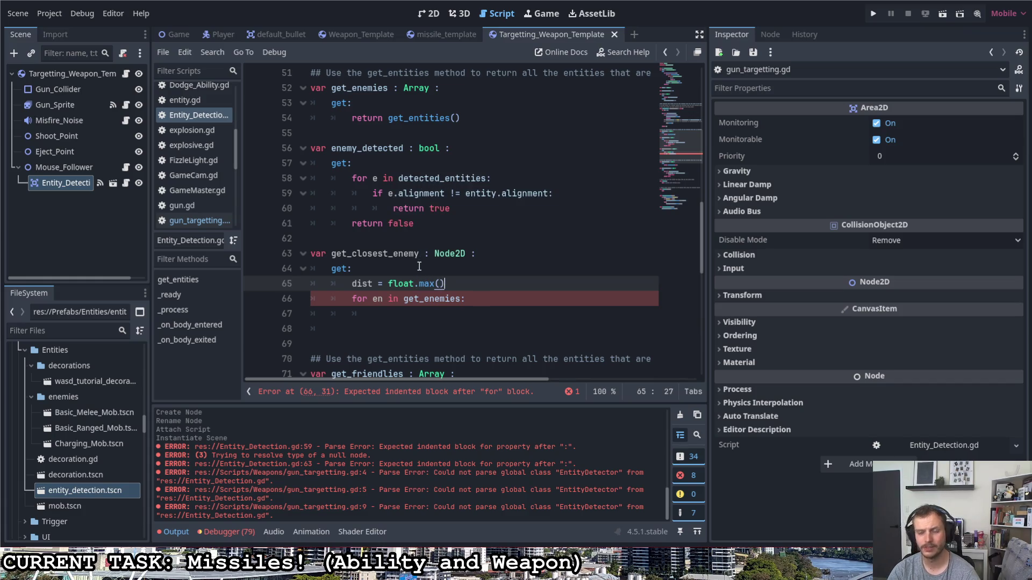
drag(444, 283, 389, 284)
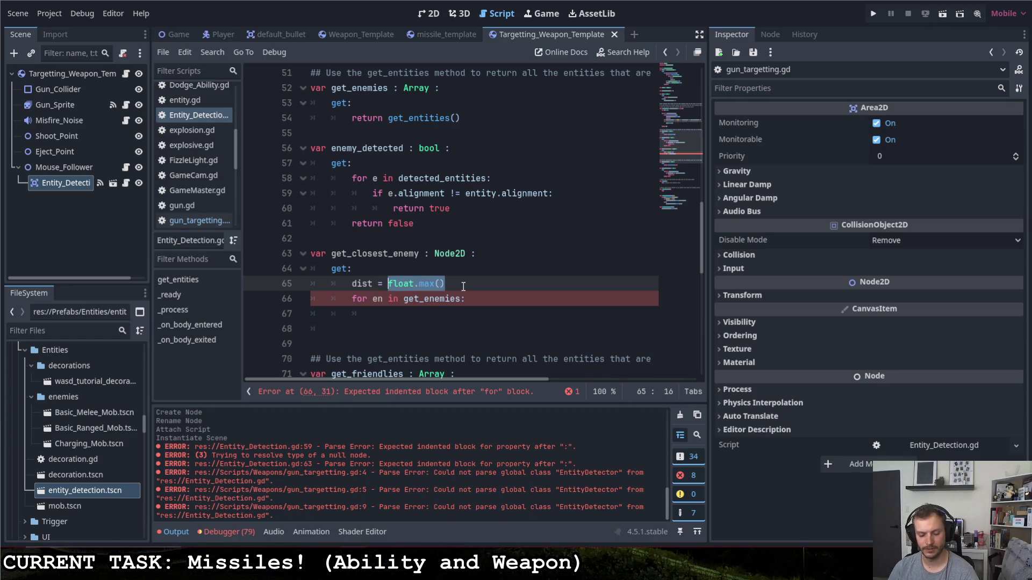
text(float)
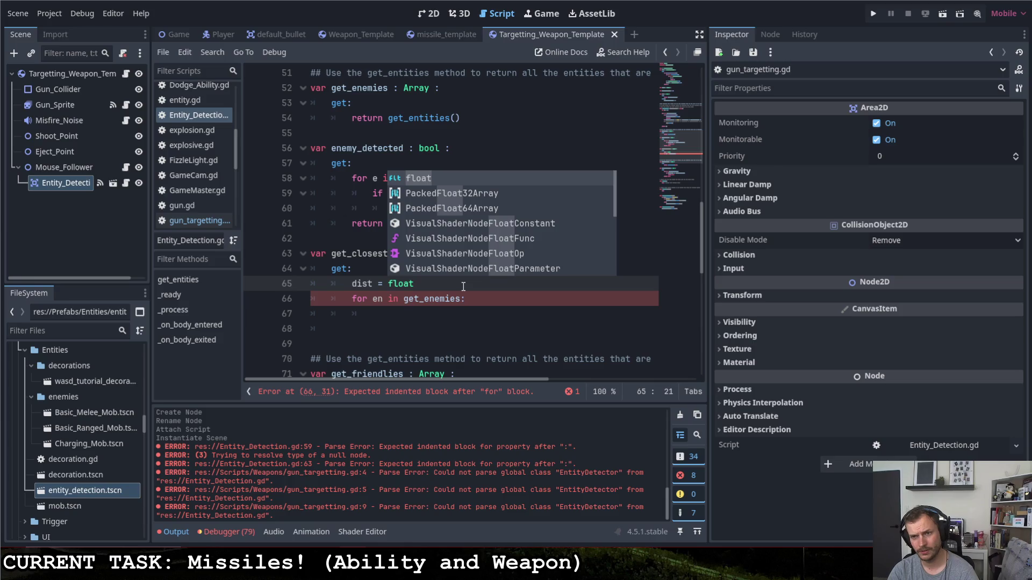
text(.m)
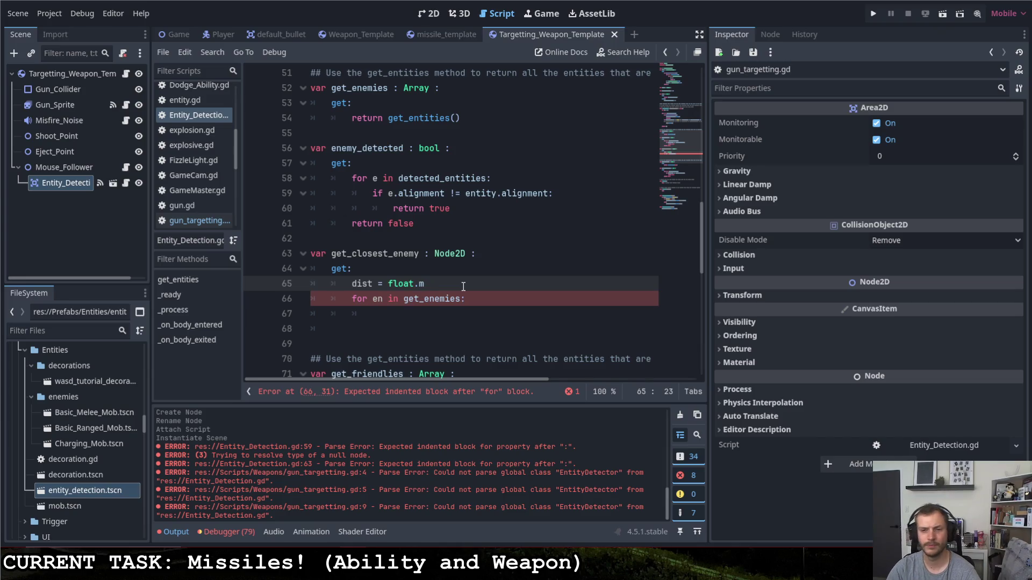
mouse_move(465, 299)
mouse_down()
mouse_move(322, 301)
mouse_move(348, 304)
mouse_up()
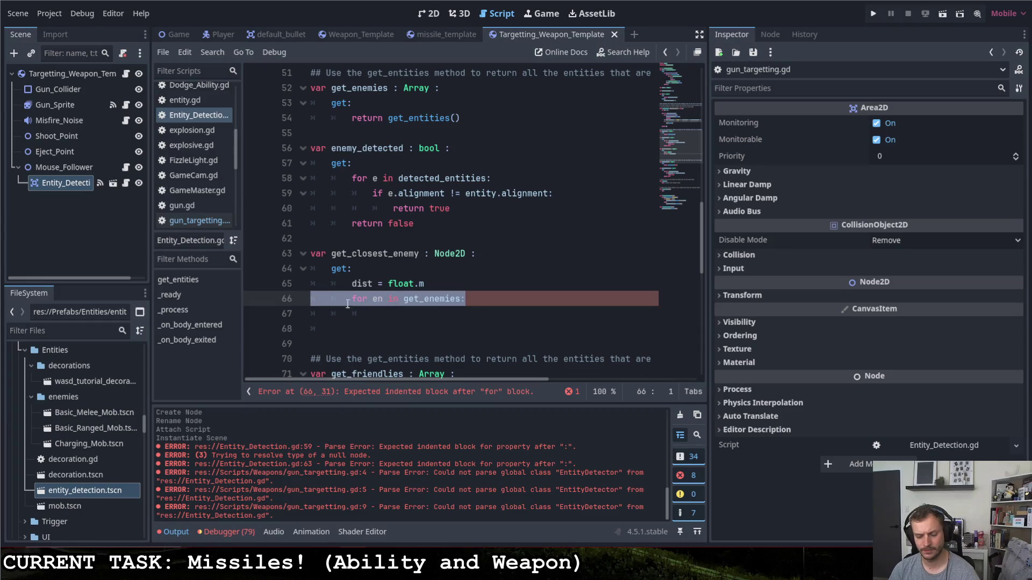
key(BackSpace)
Complete line 65 as 'dist = float.maxValue' and open Search Help
click(454, 288)
key(BackSpace)
key(BackSpace)
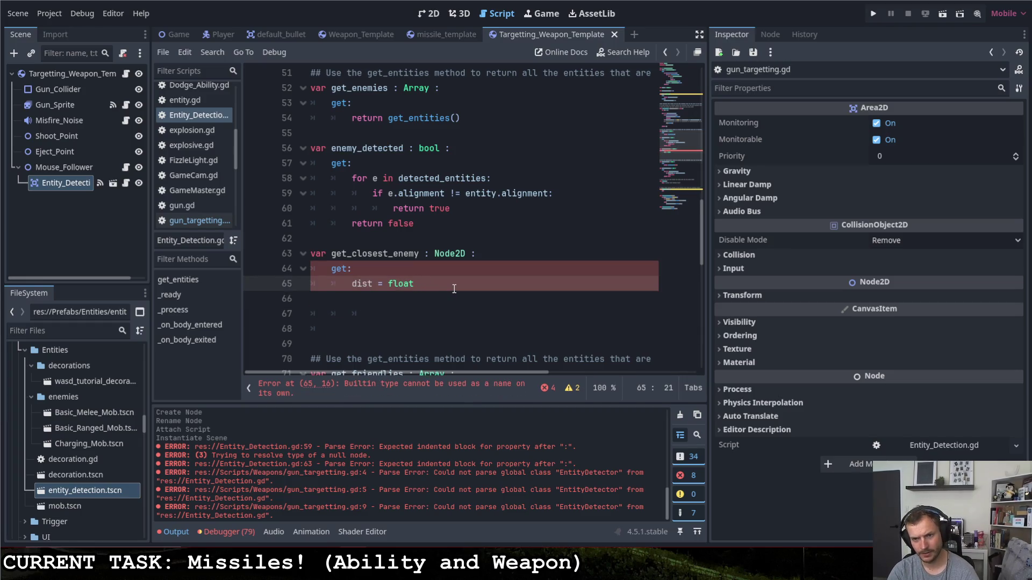
text(.)
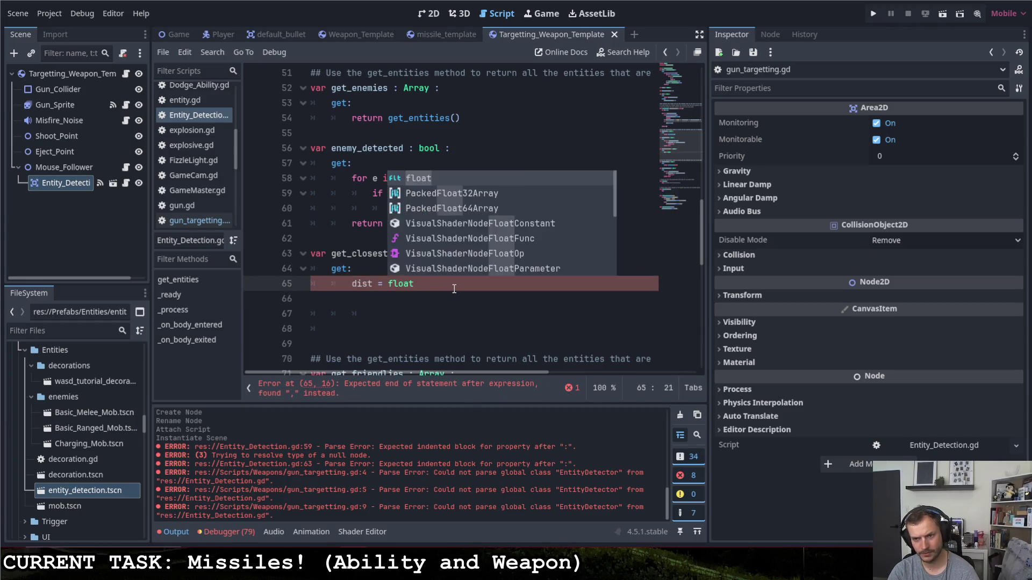
key(Escape)
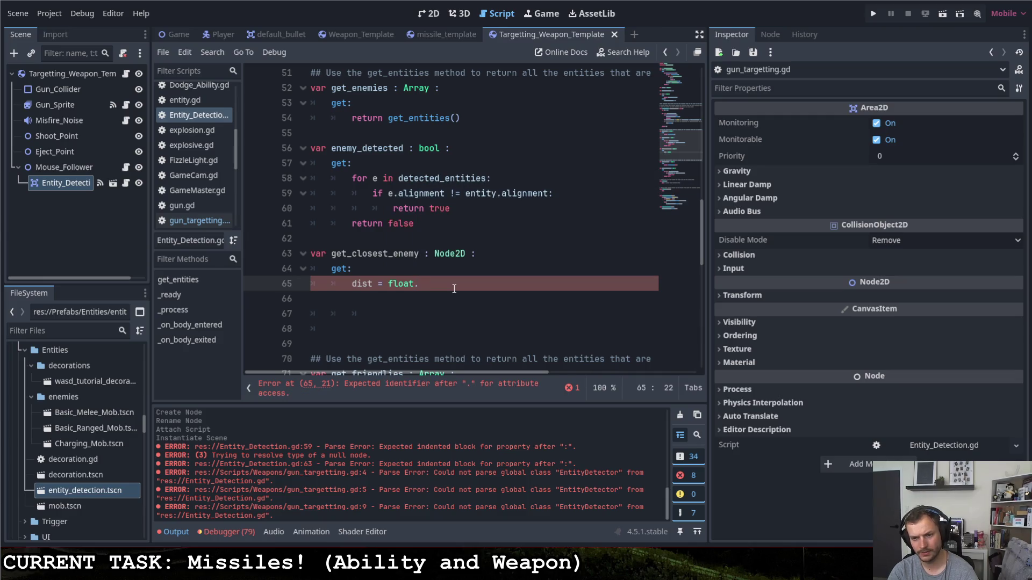
text(na)
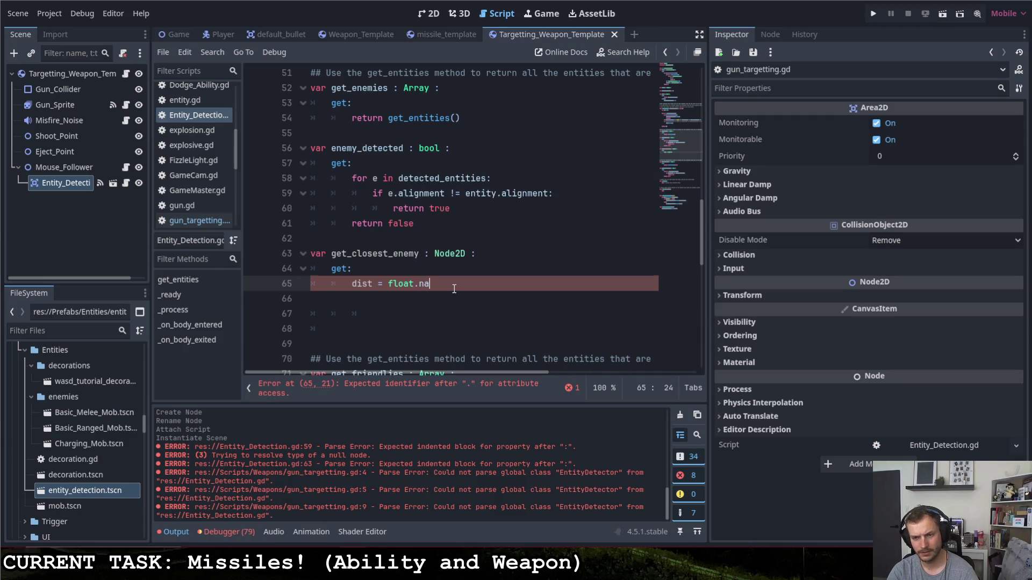
key(BackSpace)
key(BackSpace)
text(maxValue)
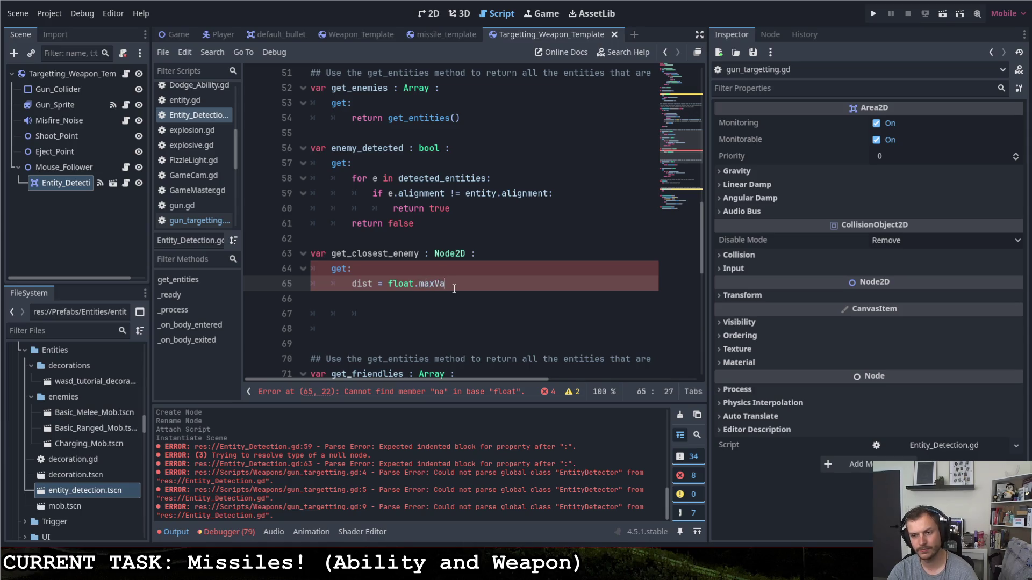
key(BackSpace)
key(BackSpace)
text(ue)
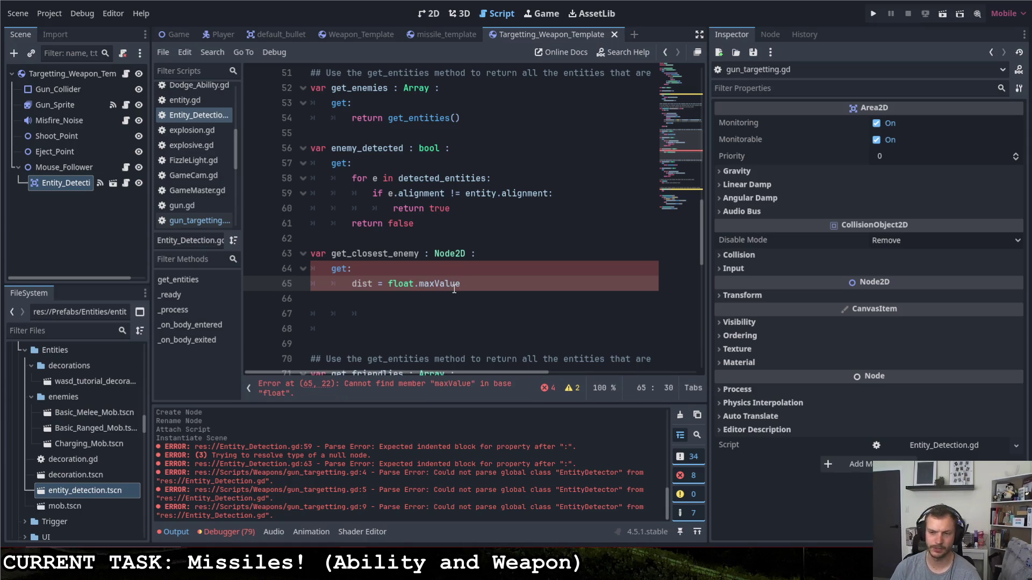
click(621, 47)
Search the help for 'max', then close the search without opening a page
text(maxval)
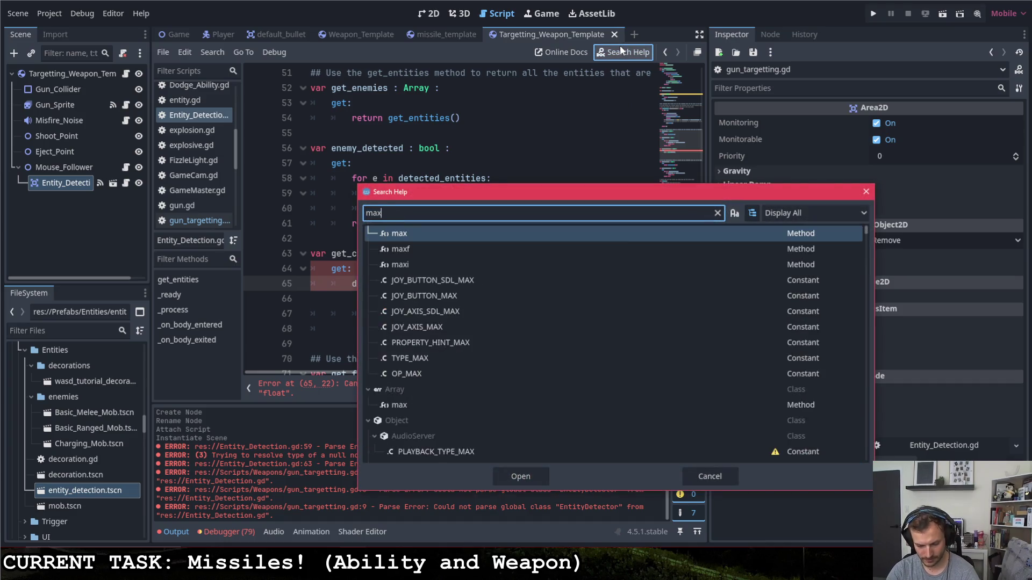
key(BackSpace)
key(BackSpace)
key(BackSpace)
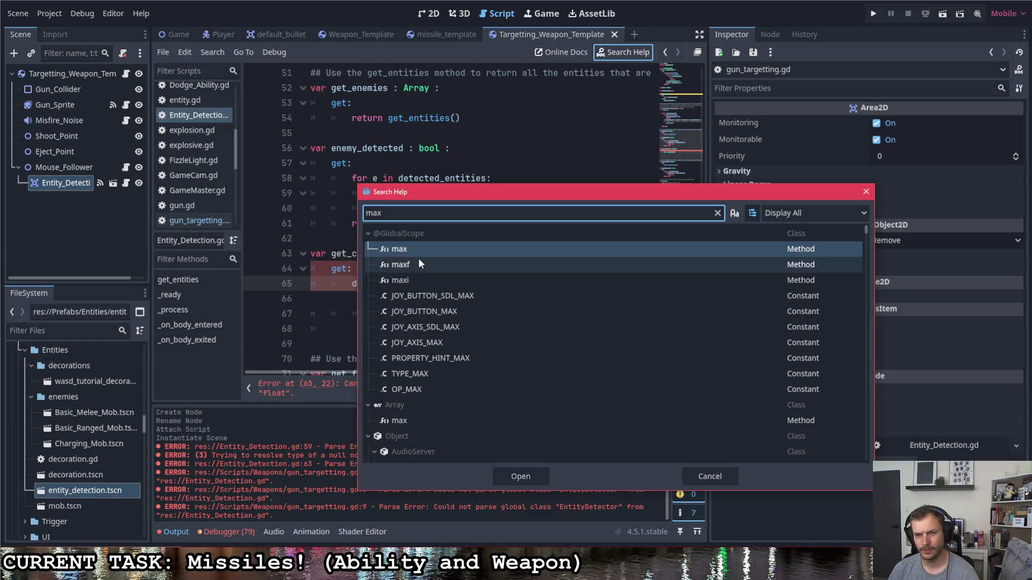
key(Escape)
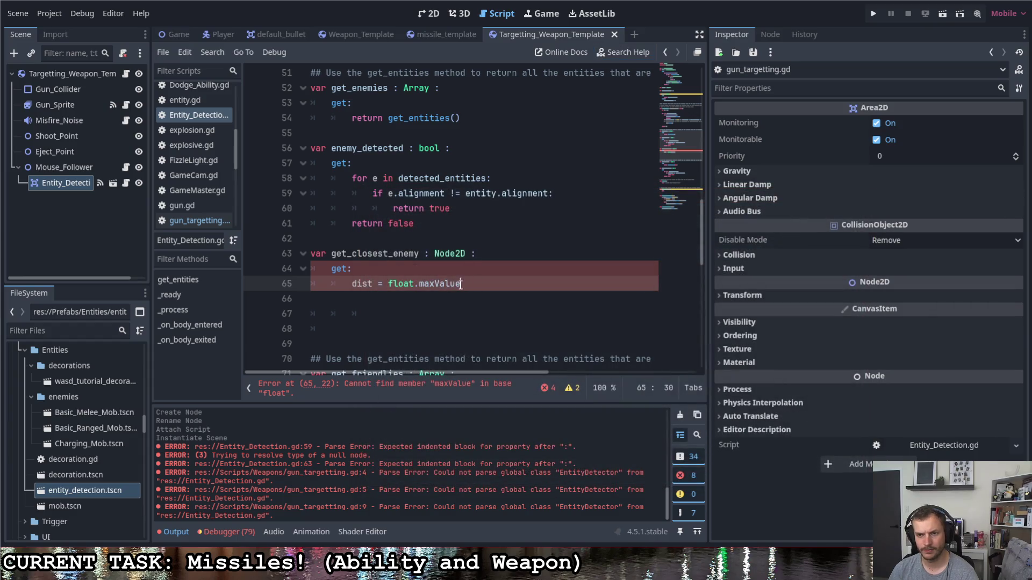
Replace maxValue on line 65 with NaN, then try maxB and FLOAT, erasing each
drag(462, 283, 418, 282)
text(NaN)
key(BackSpace)
key(BackSpace)
key(BackSpace)
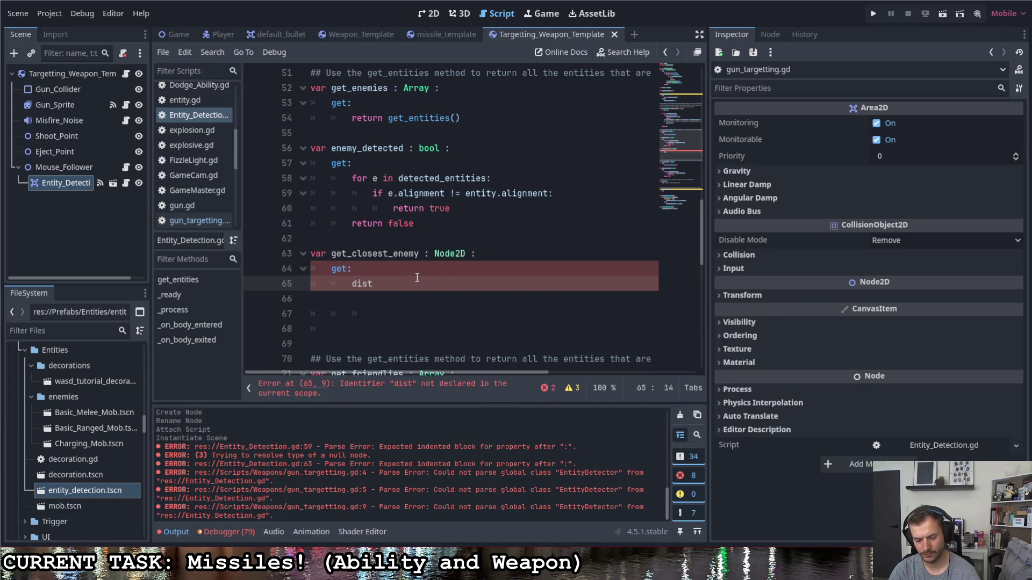
text(maxB)
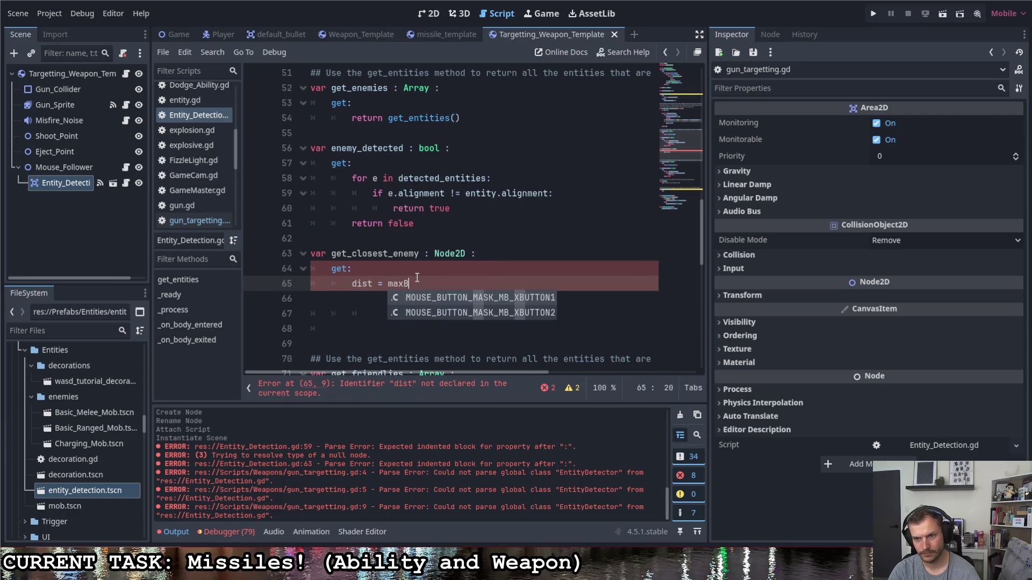
key(BackSpace)
key(BackSpace)
key(BackSpace)
text(FLOAT)
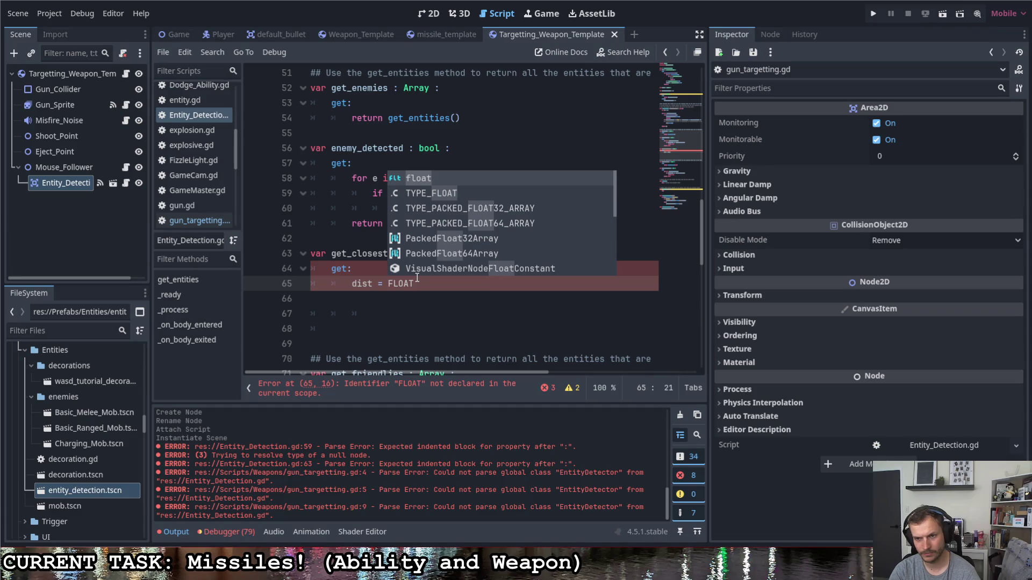
key(Escape)
key(BackSpace)
key(BackSpace)
key(BackSpace)
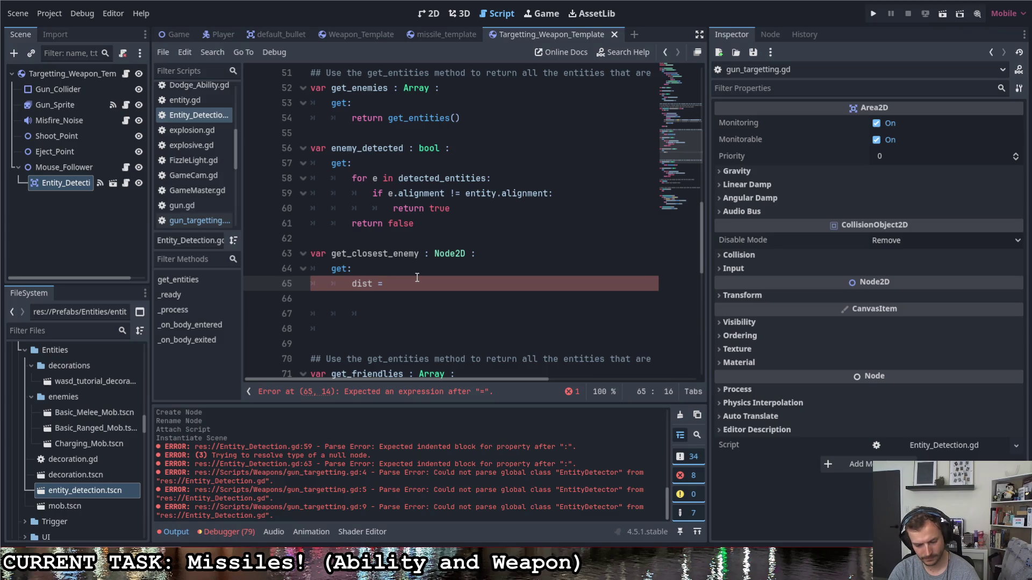
Try 'int.' and 'FLOAT_MA' after 'dist =', erase them, and reopen the documentation search
text(int.)
key(BackSpace)
key(BackSpace)
key(BackSpace)
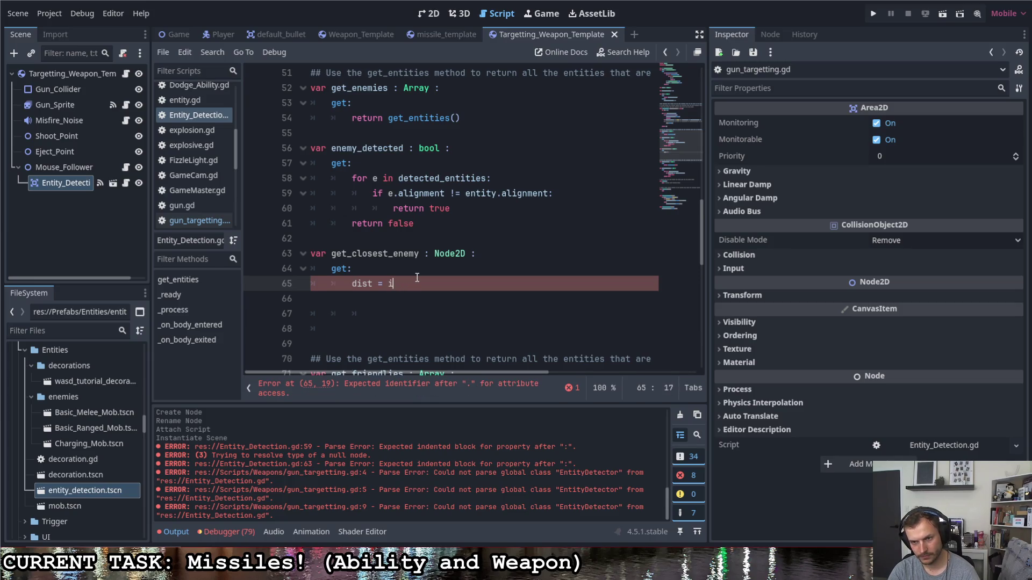
key(ctrl+space)
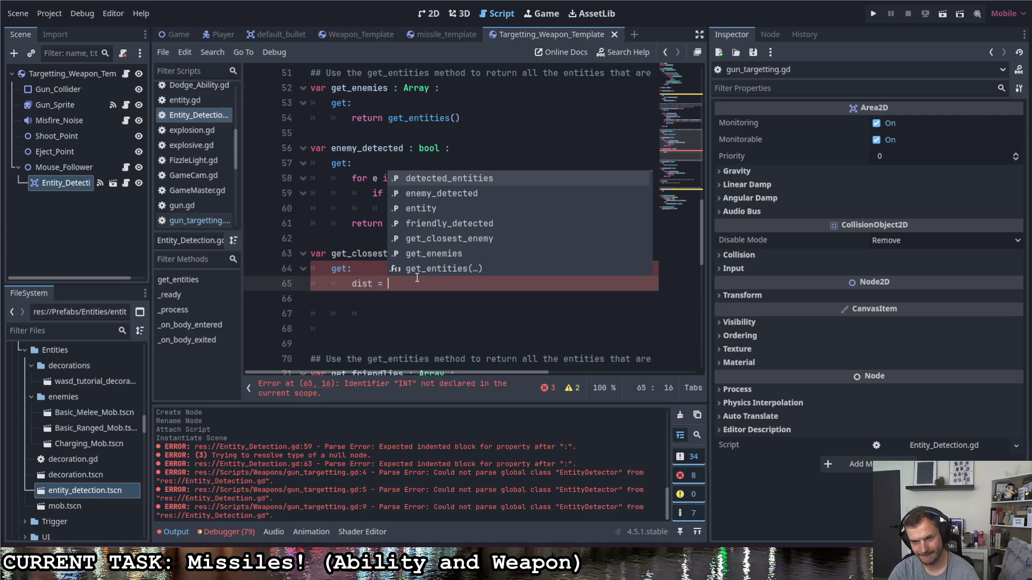
text(FLOAT_MA)
key(BackSpace)
key(BackSpace)
key(BackSpace)
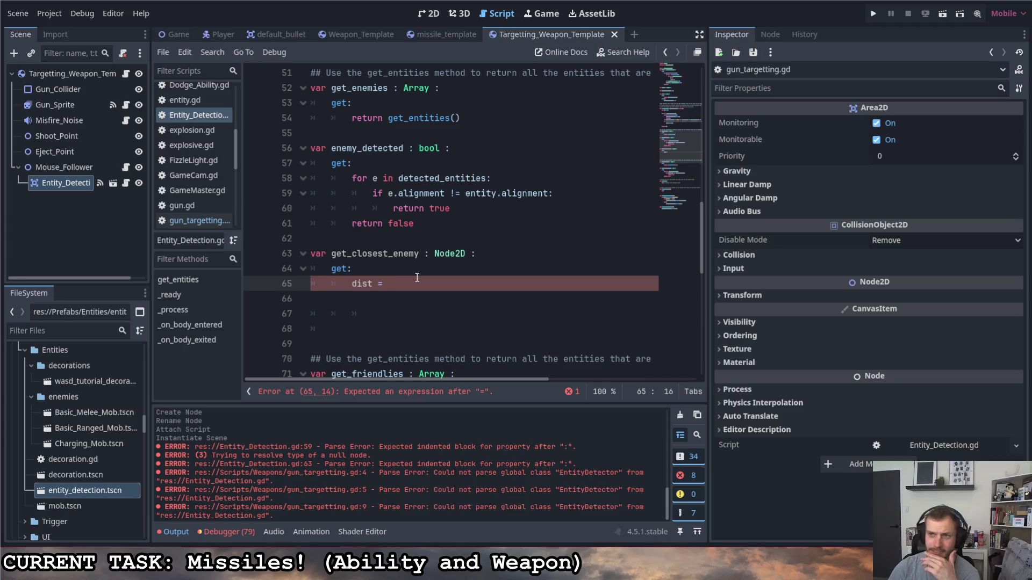
click(623, 52)
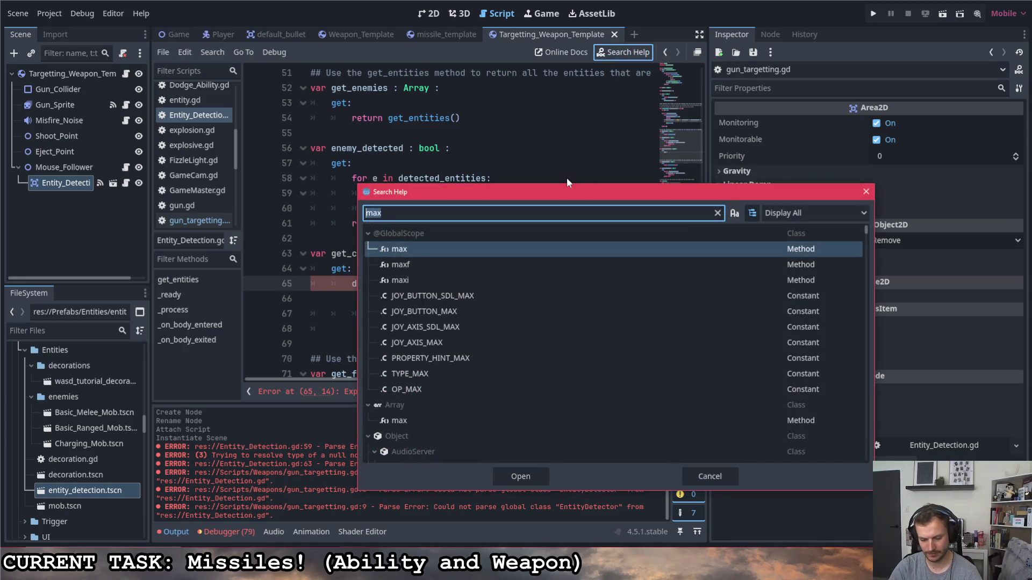
text(float)
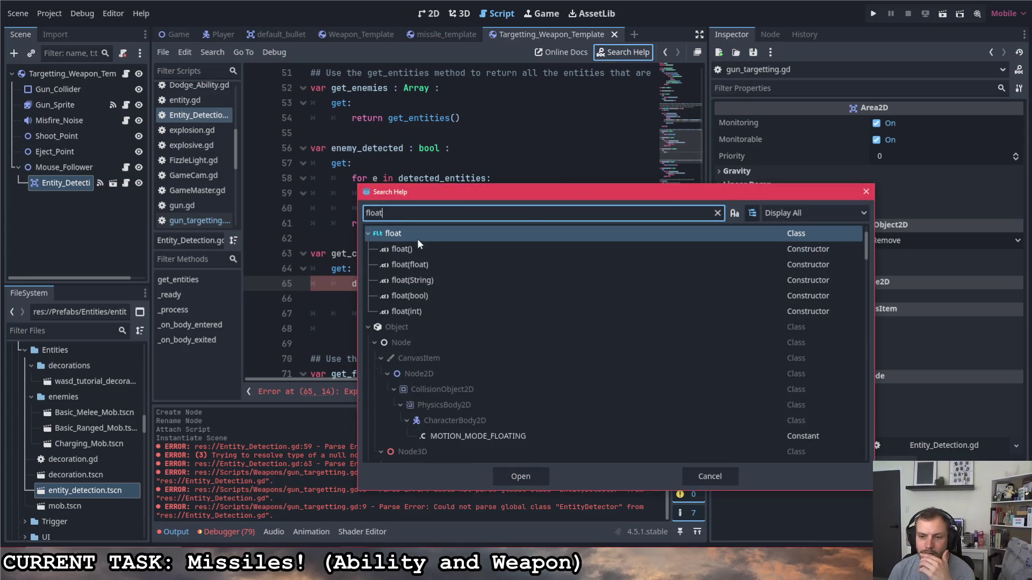
double_click(395, 233)
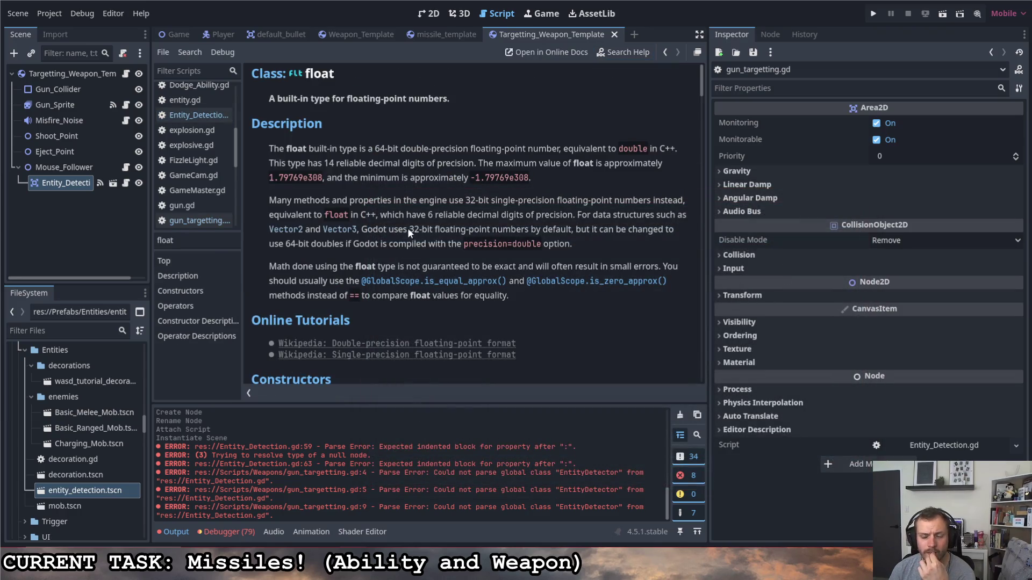
scroll(409, 226, down, 10)
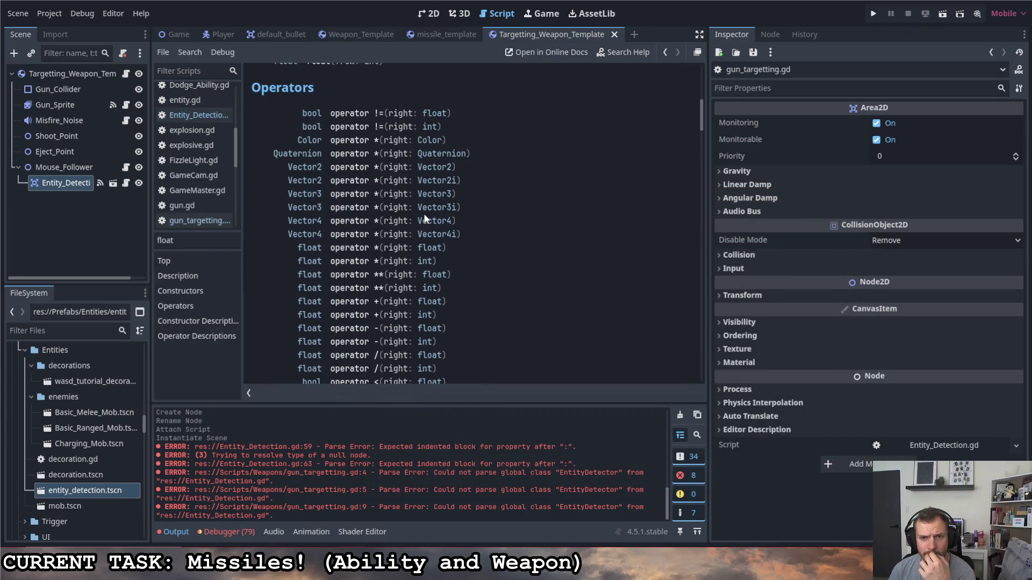
scroll(425, 217, down, 6)
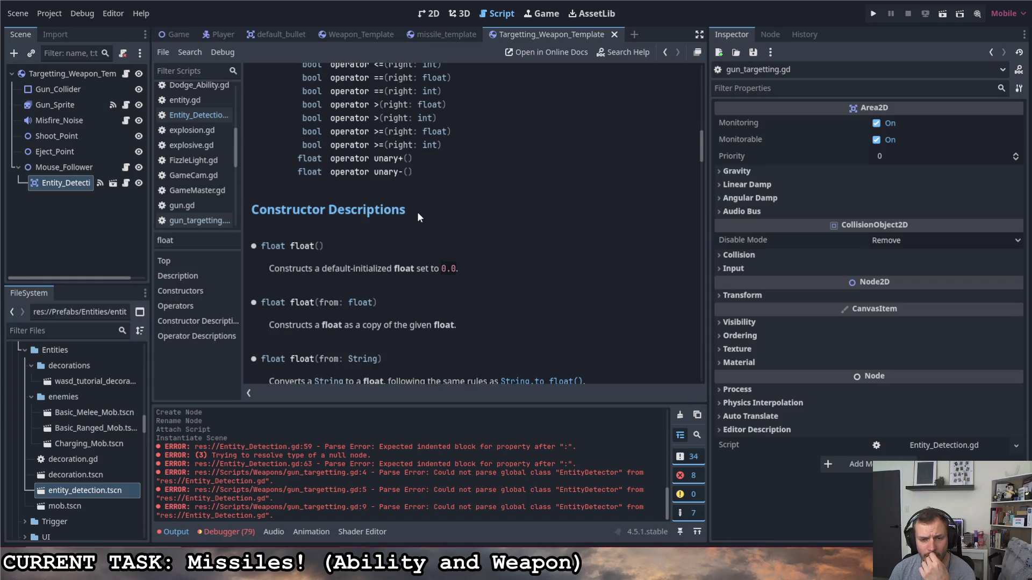
scroll(417, 211, down, 5)
scroll(404, 215, down, 5)
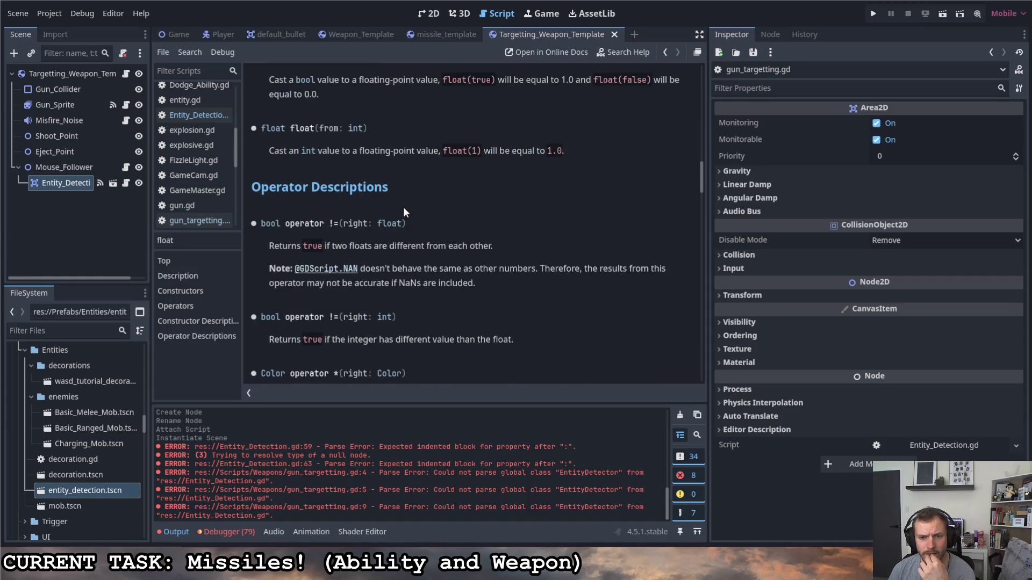
scroll(403, 206, up, 10)
scroll(403, 206, up, 10)
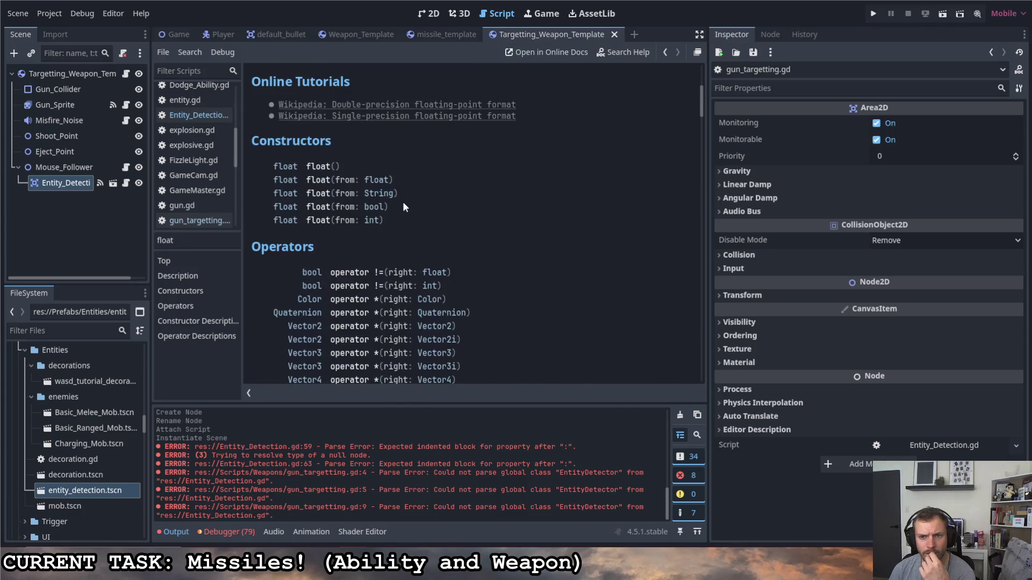
scroll(430, 199, up, 5)
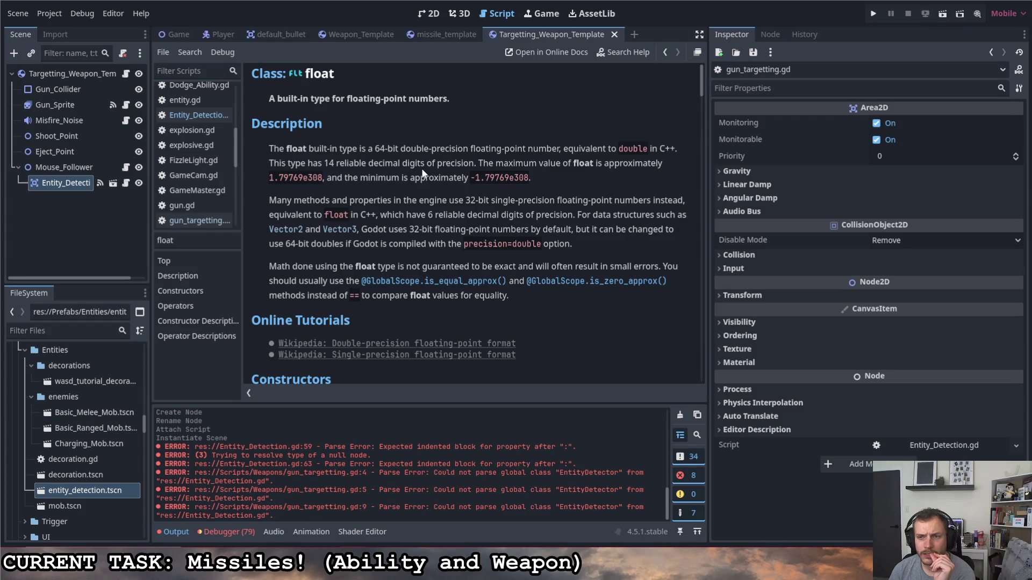
scroll(422, 172, down, 15)
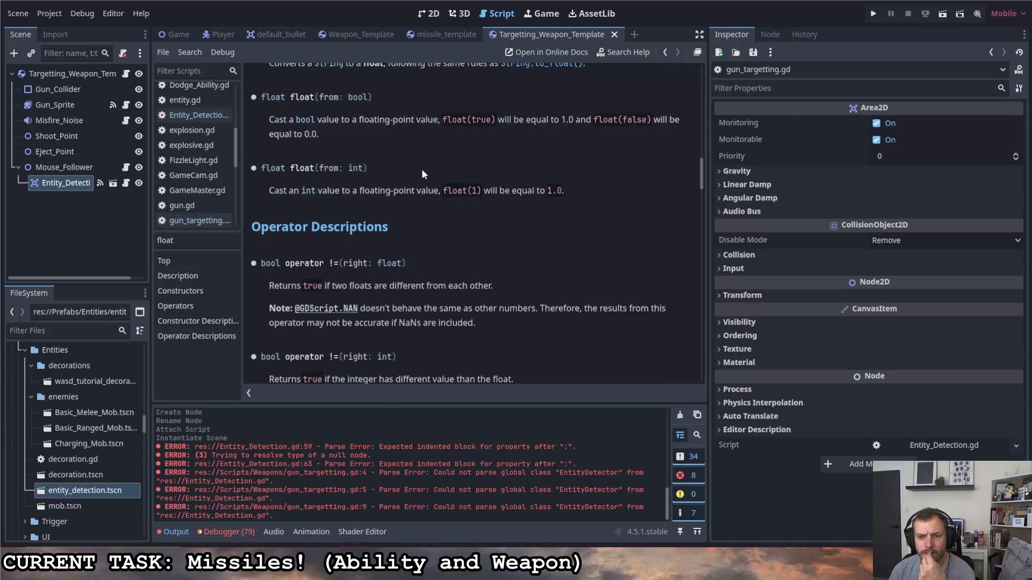
scroll(422, 170, down, 15)
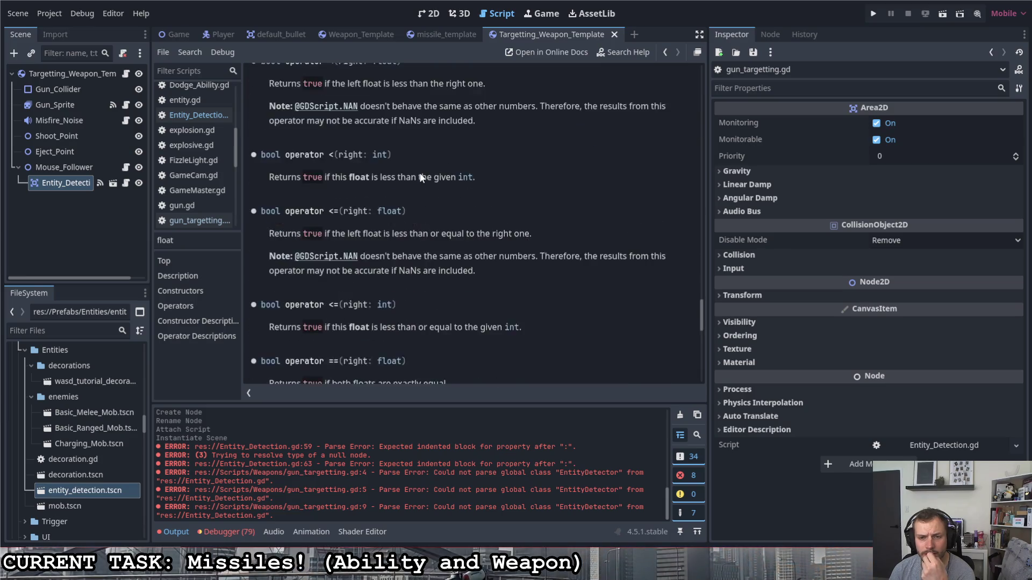
scroll(420, 178, down, 4)
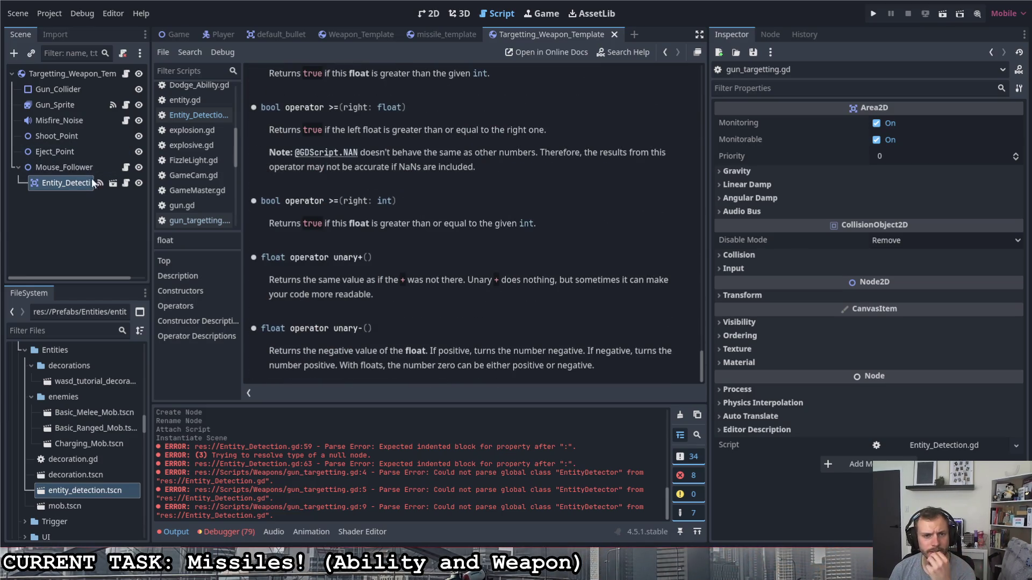
mouse_move(183, 34)
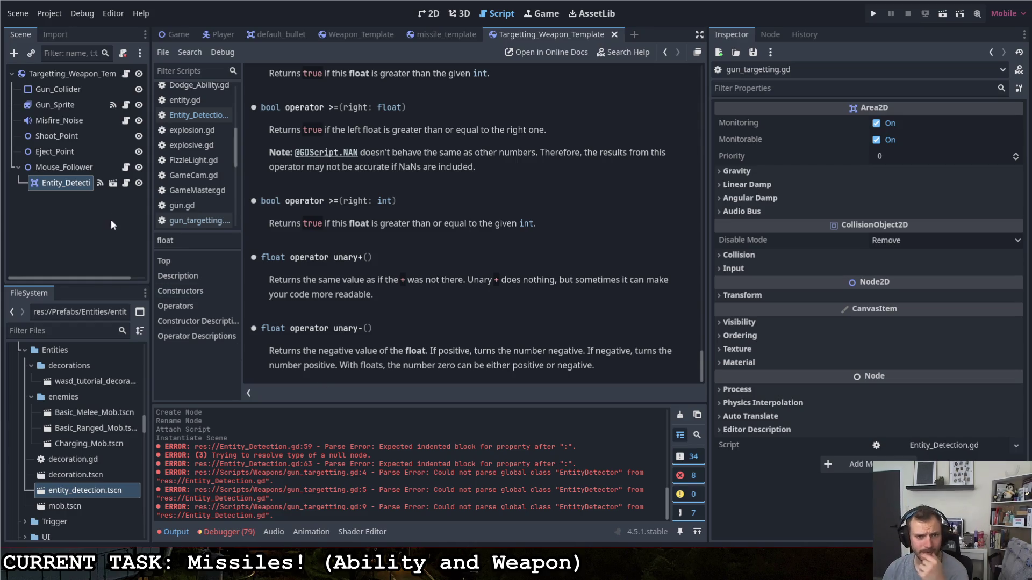
click(125, 184)
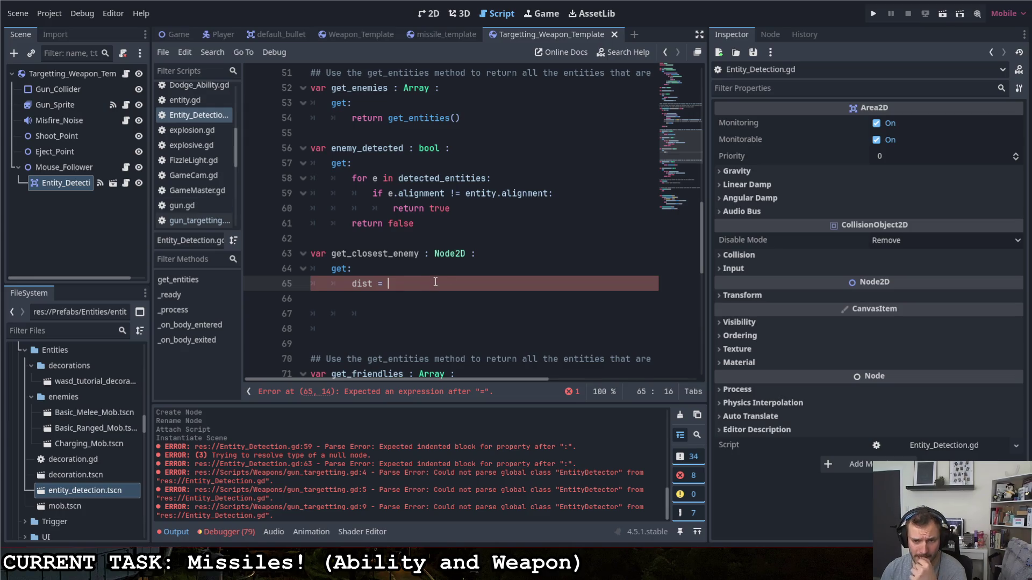
Declare 'dist : float' and add a 'for en in get_enemies:' loop below it
key(BackSpace)
text(: float)
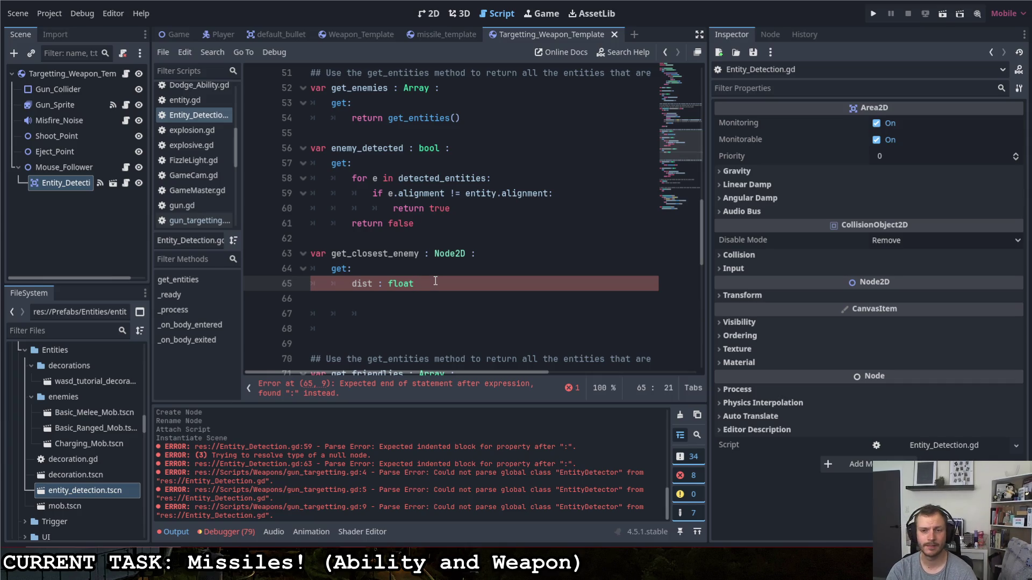
key(Return)
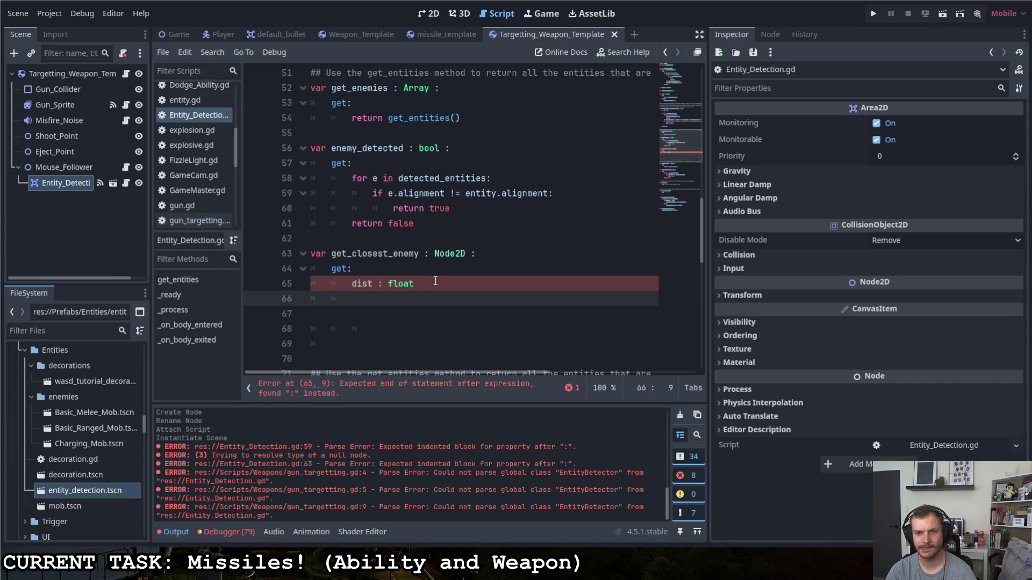
text(for en in )
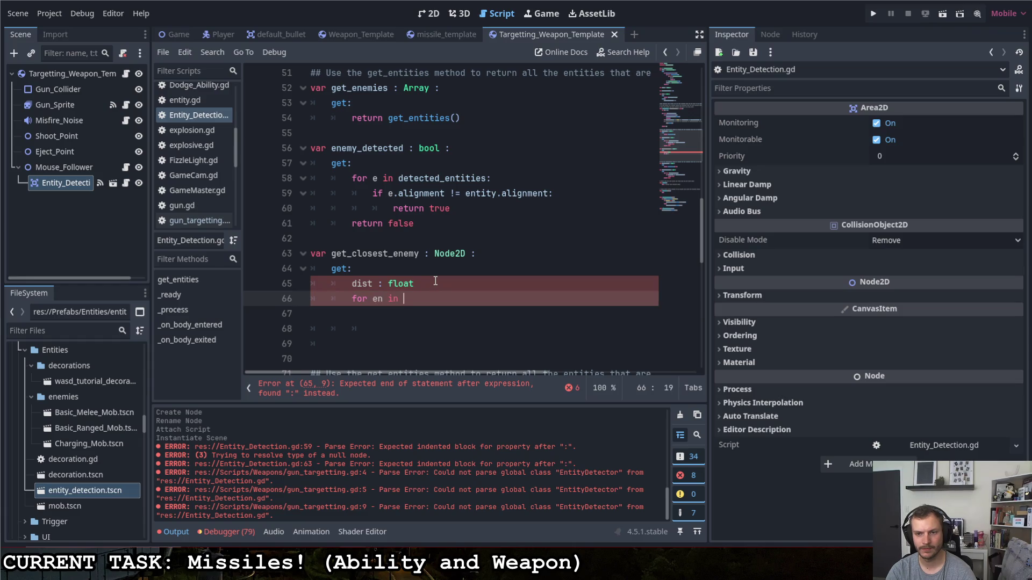
text(get_ene)
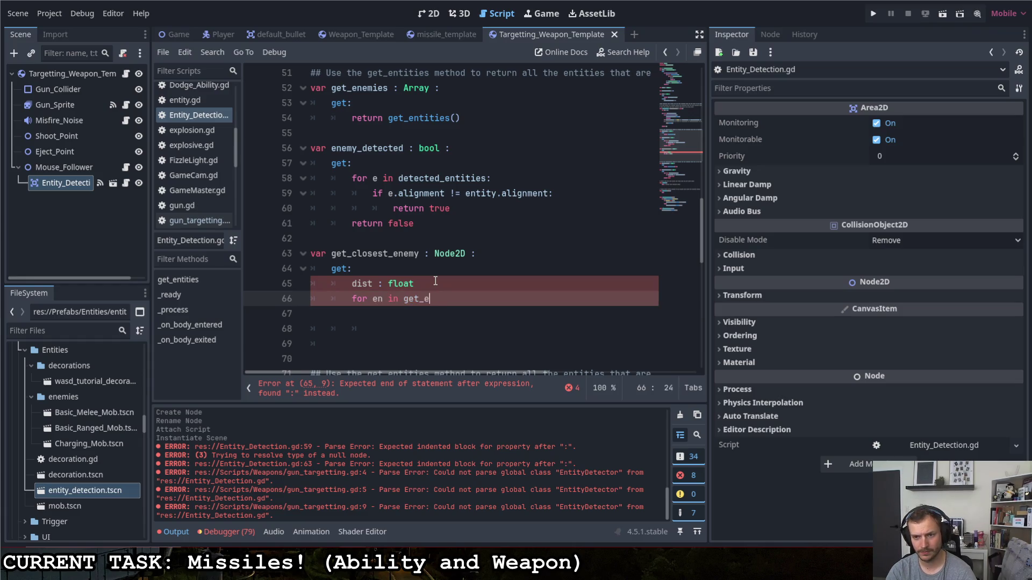
text(m)
key(Return)
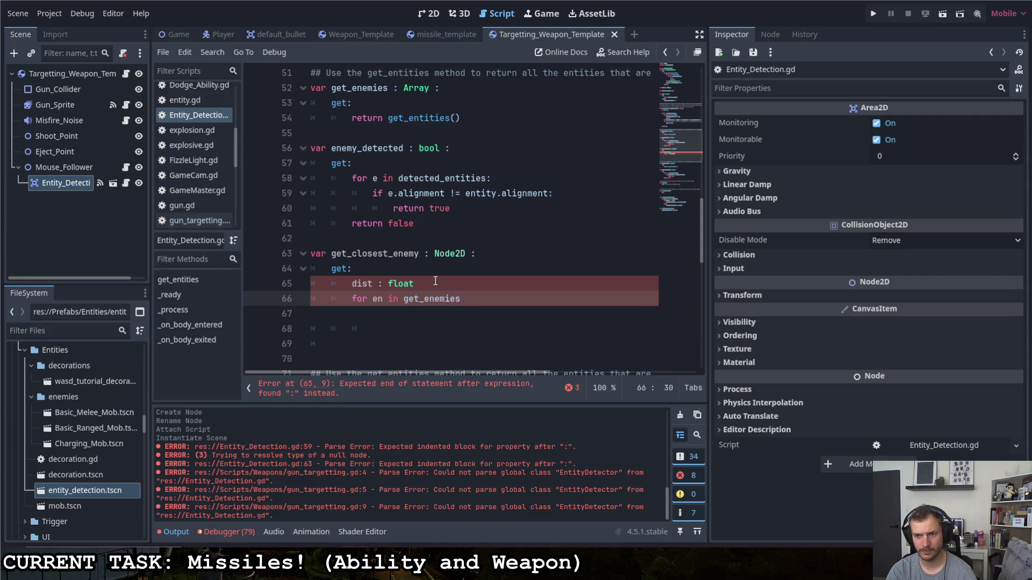
text(:)
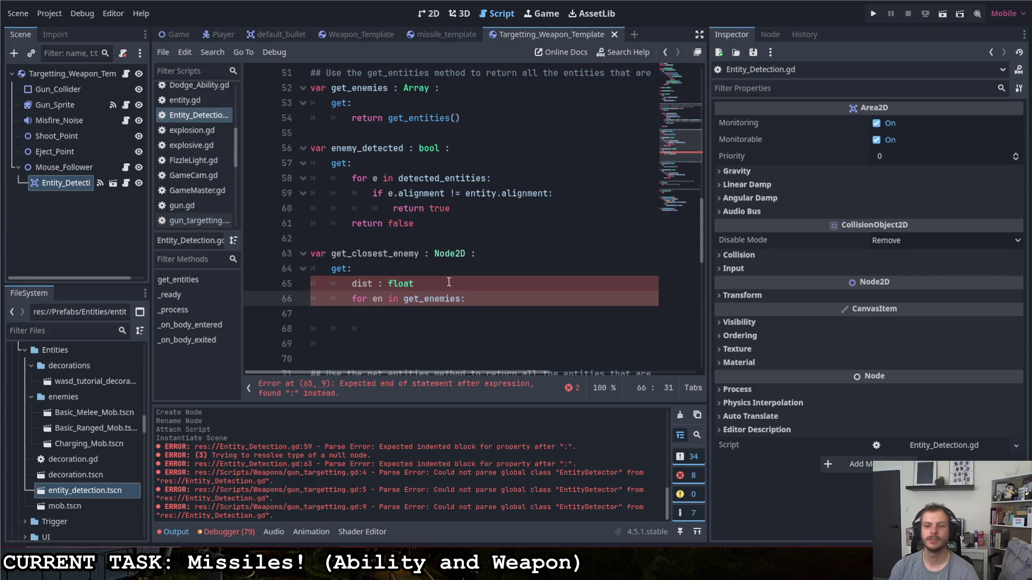
Prefix the dist line with var, remove the extra blank lines, and start the loop body
scroll(409, 323, down, 1)
mouse_move(391, 283)
mouse_down()
mouse_move(292, 272)
mouse_move(309, 253)
mouse_up()
click(400, 261)
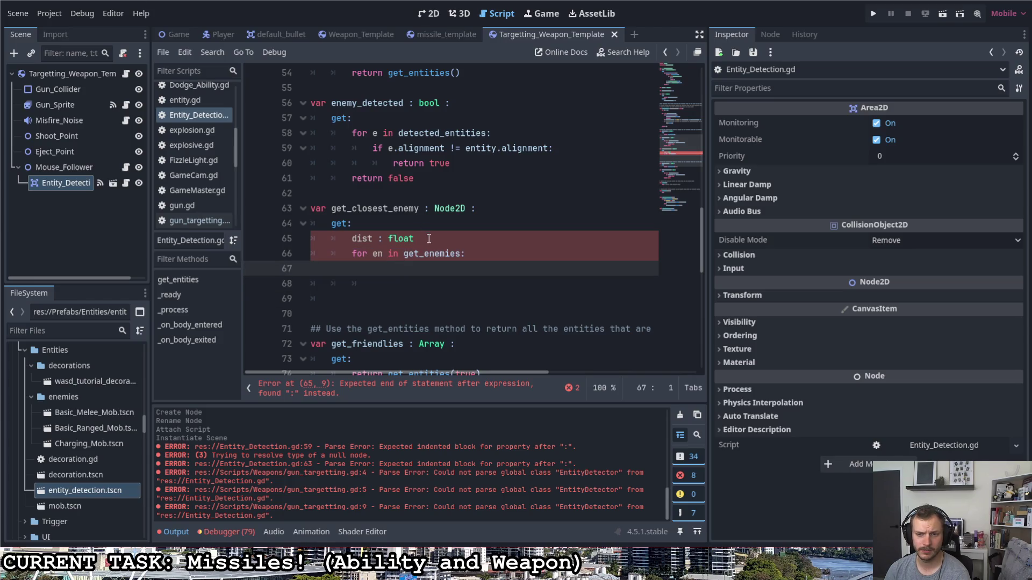
click(350, 238)
text(var)
click(379, 283)
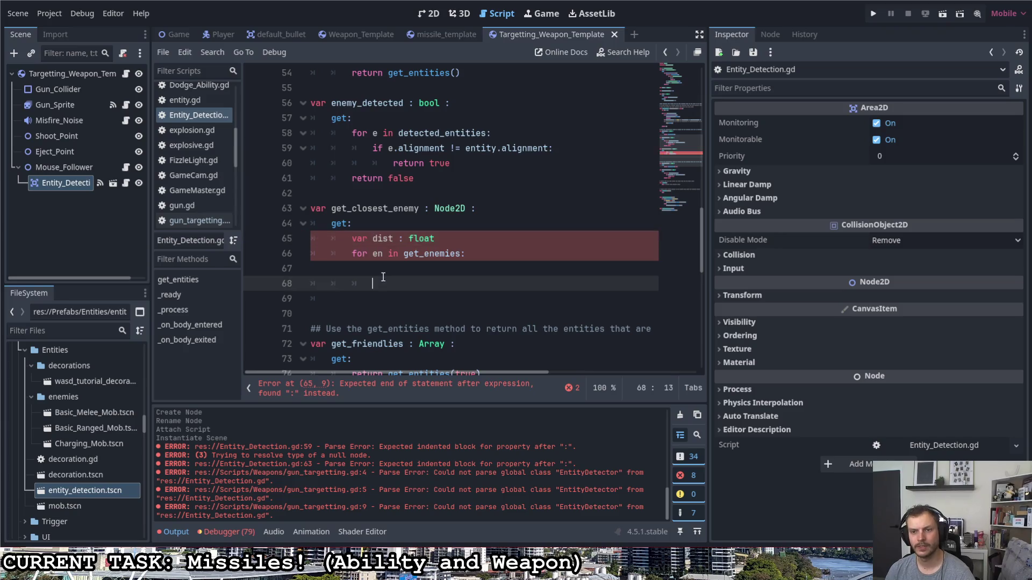
click(392, 313)
click(388, 289)
key(BackSpace)
key(BackSpace)
key(BackSpace)
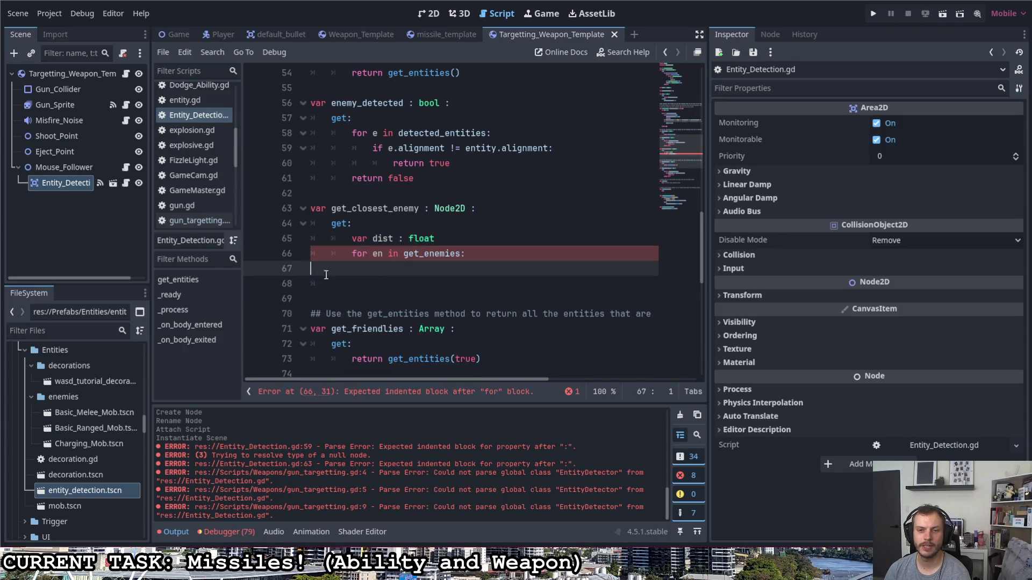
key(Return)
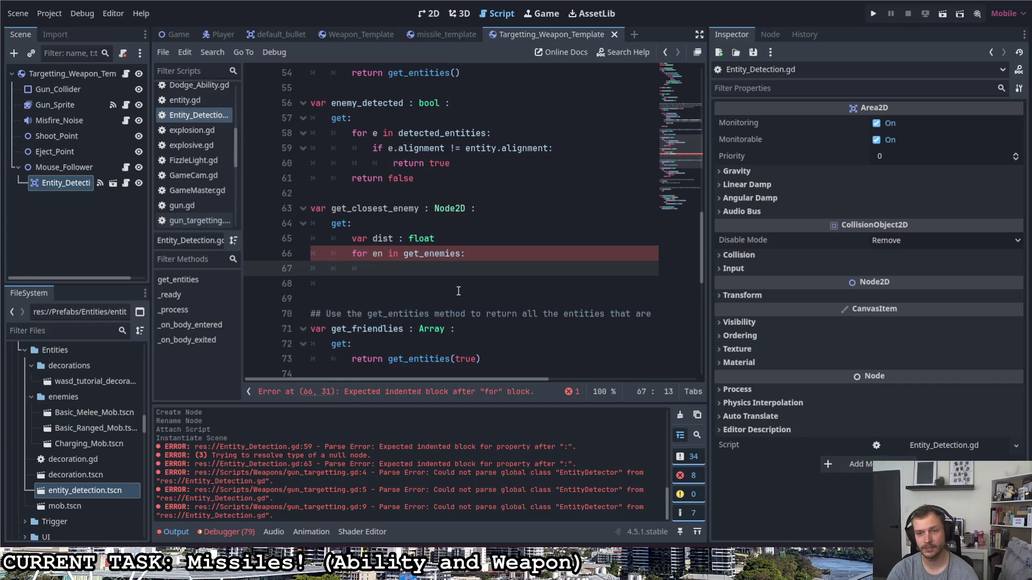
Write an 'if dist == null' condition inside the loop
text(if )
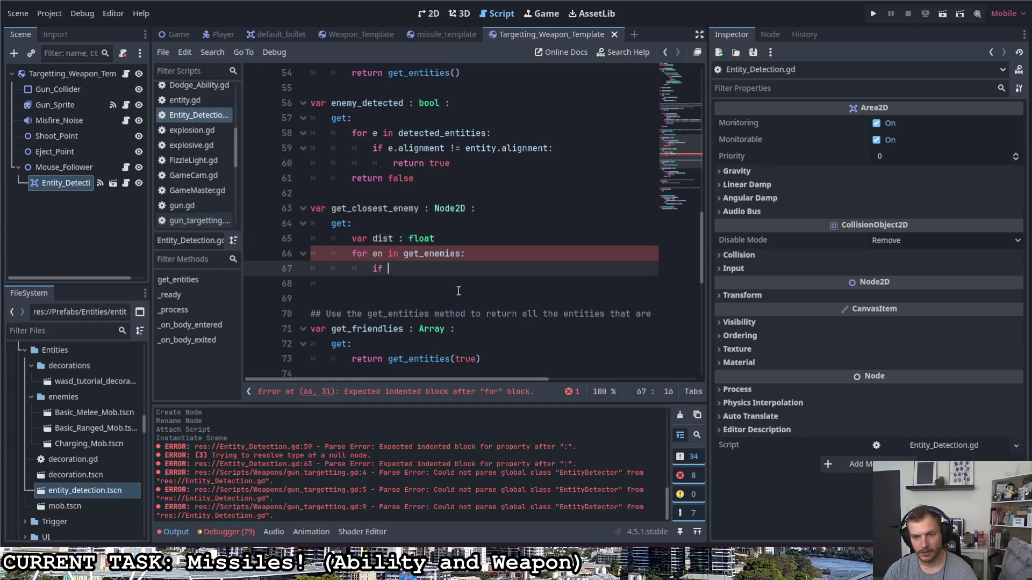
text(dist = nui)
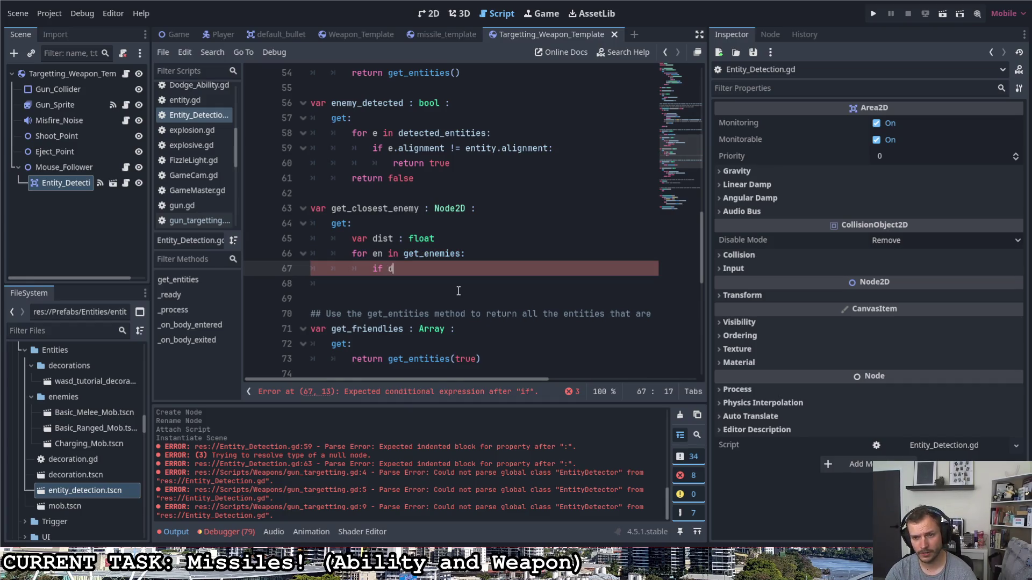
key(BackSpace)
text(ll)
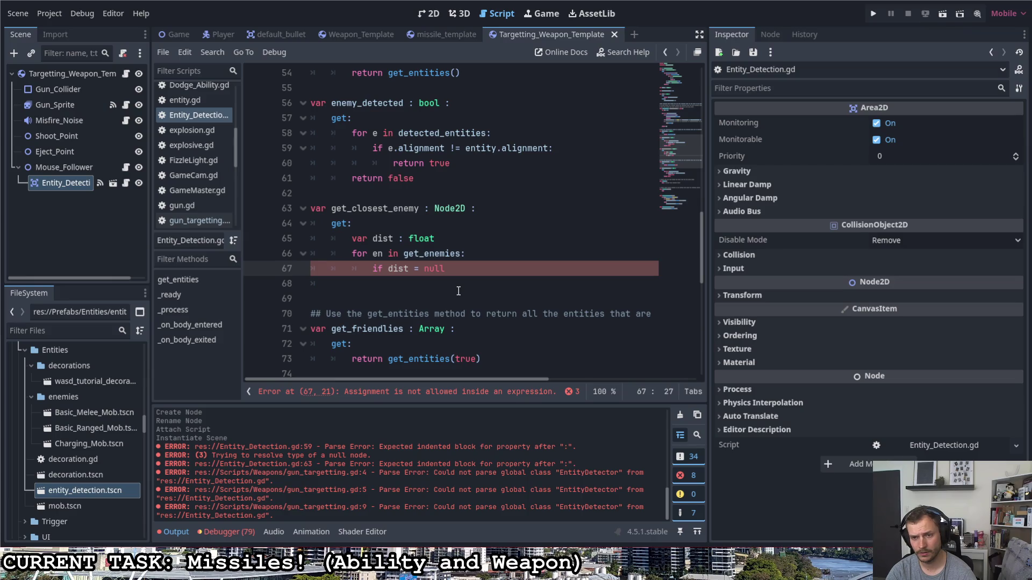
text(=)
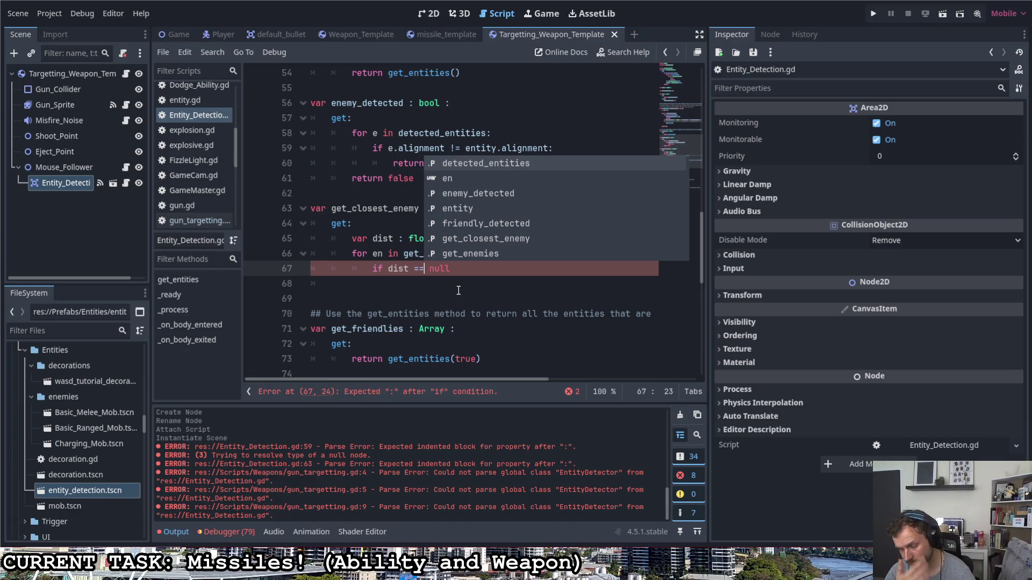
key(Right)
key(Right)
key(Right)
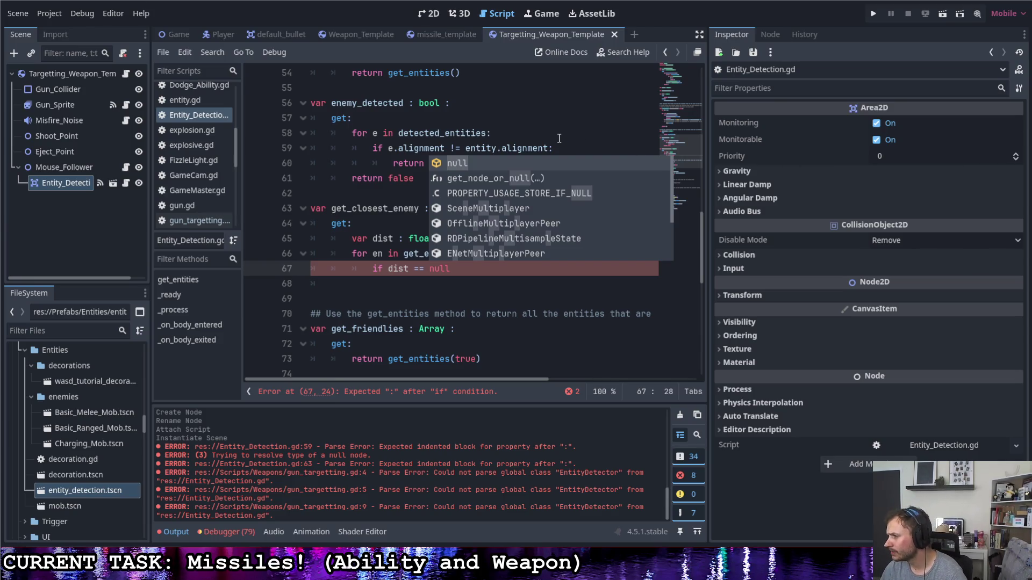
click(513, 141)
Initialise dist to INF and remove the null comparison from the if condition
drag(450, 268, 392, 260)
click(438, 238)
text(= INF)
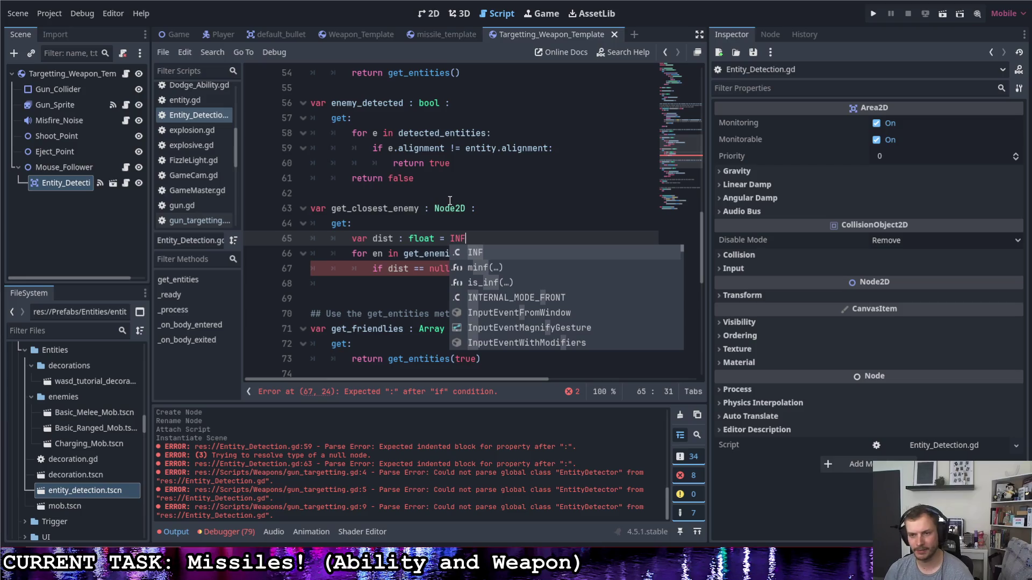
key(Escape)
click(477, 272)
key(ctrl+shift+Left)
key(ctrl+shift+Left)
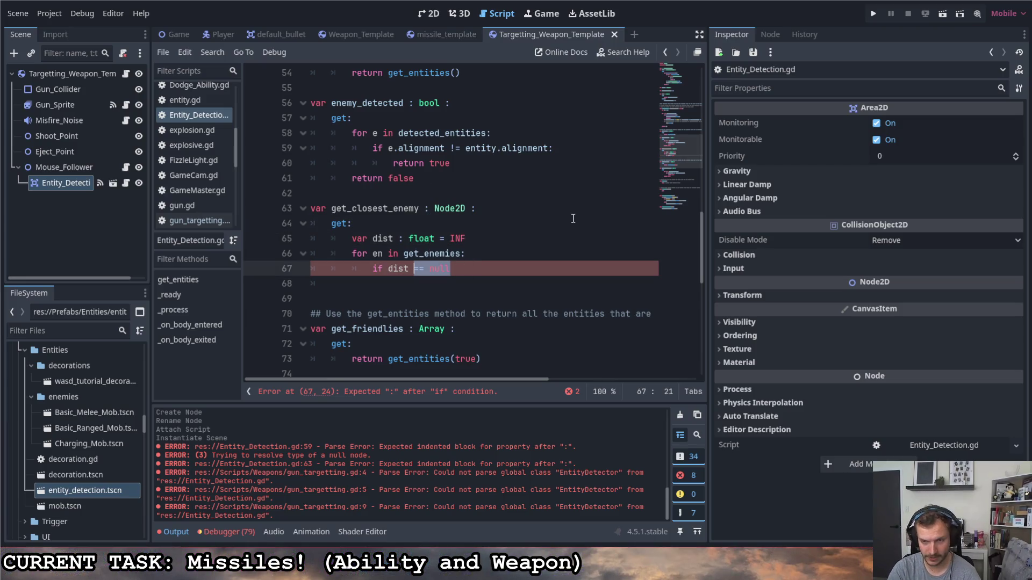
key(BackSpace)
key(BackSpace)
key(BackSpace)
Make the condition '-global_position + en.global_position' and adjust the parentheses after get_enemies
text(en)
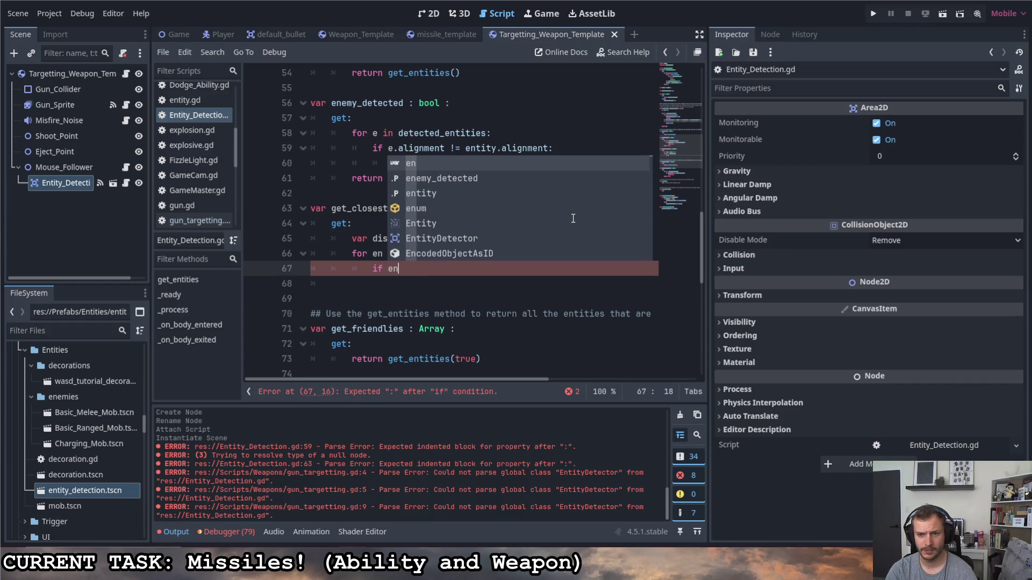
text(.)
key(BackSpace)
key(BackSpace)
key(BackSpace)
text(-global_position + )
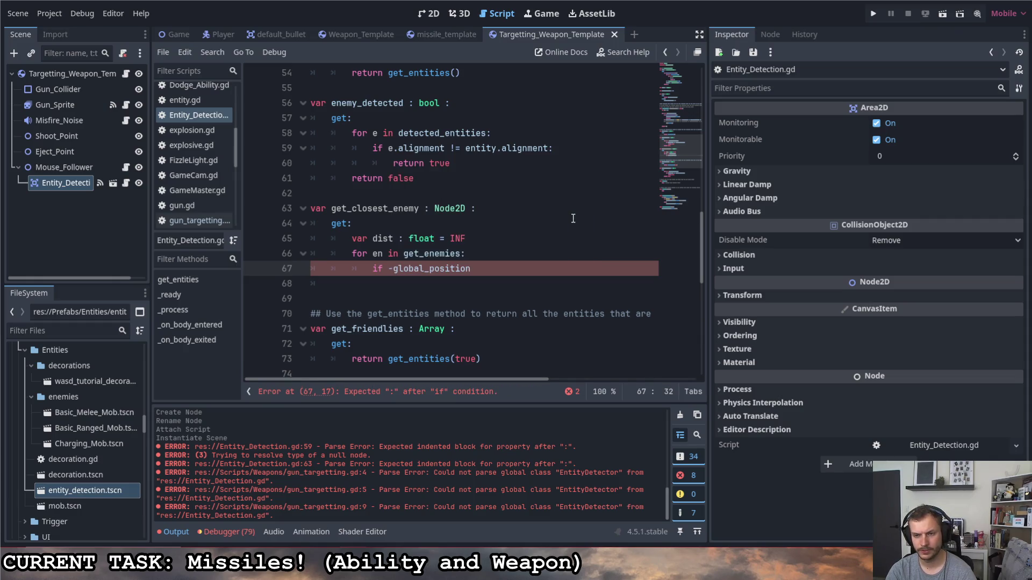
text(en.glo)
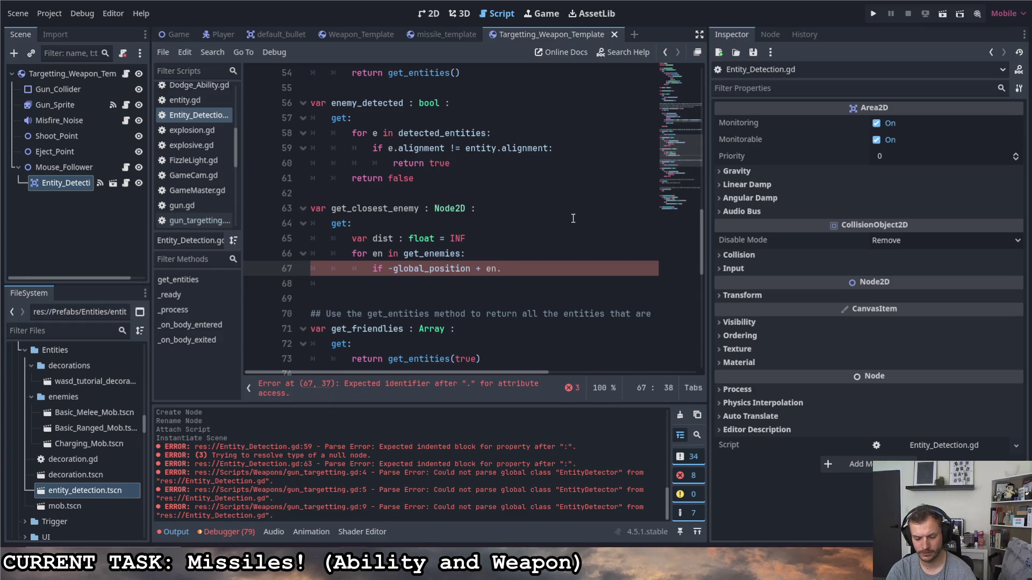
text(bal_position)
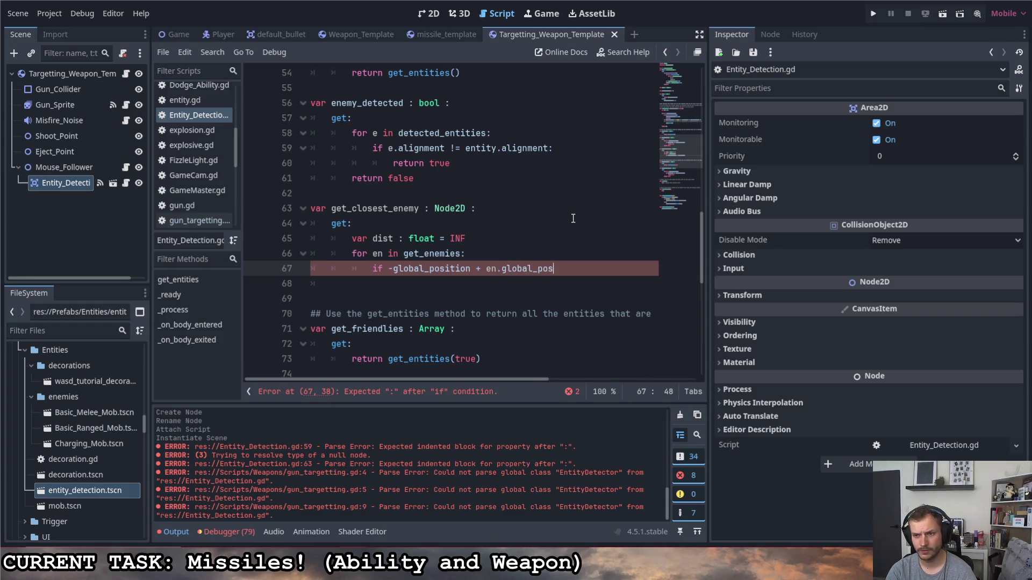
click(460, 253)
text(())
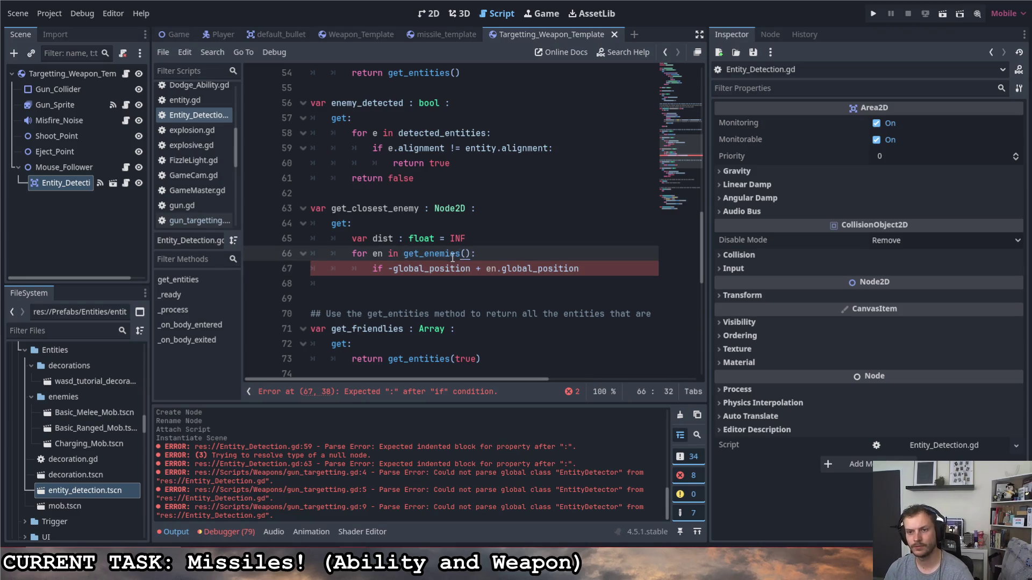
key(BackSpace)
key(BackSpace)
Wrap the position expression as '(...).length() < dist:' and open an indented body line
click(389, 270)
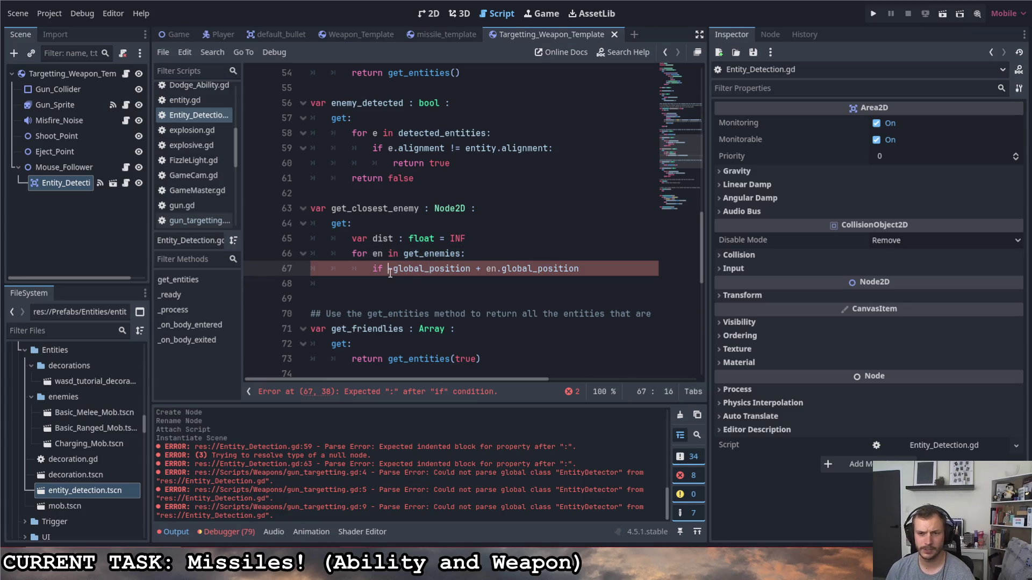
text(()
key(End)
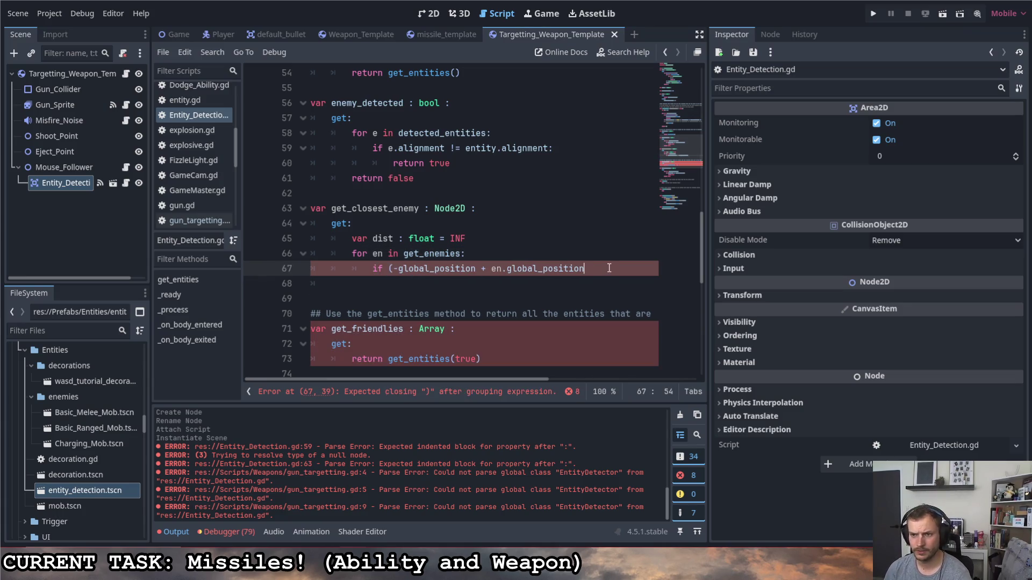
text().l)
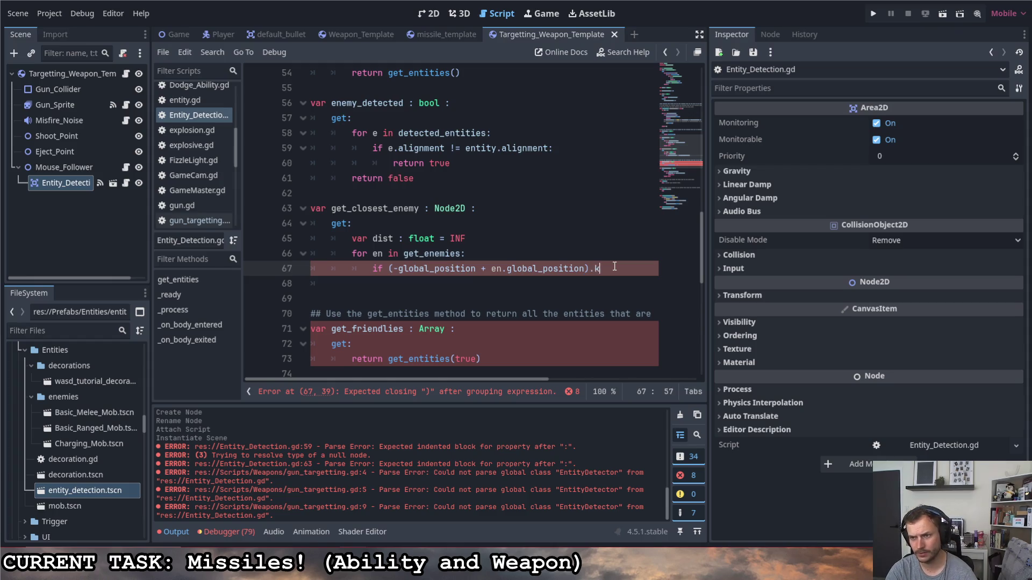
text(eng)
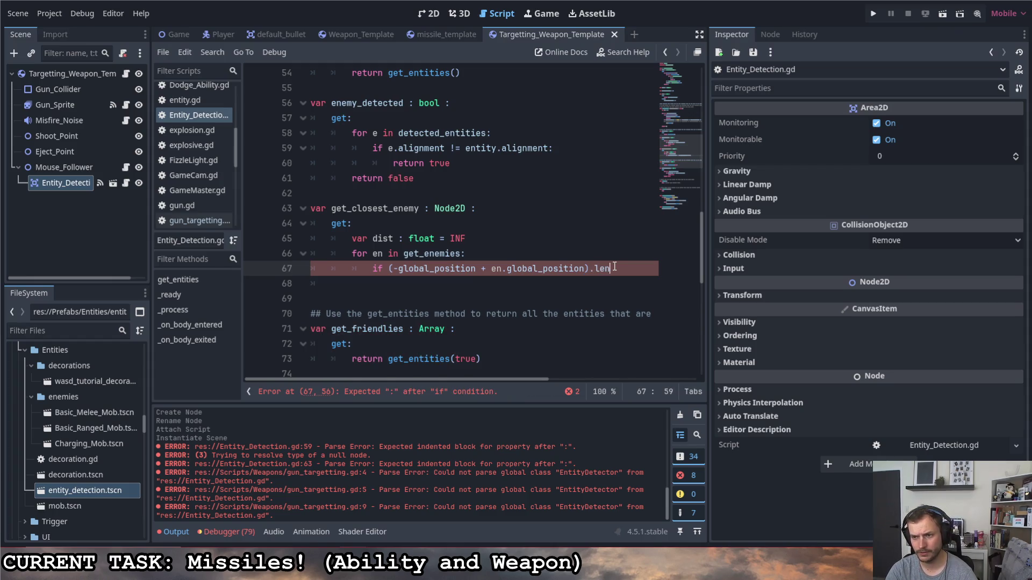
text(th)
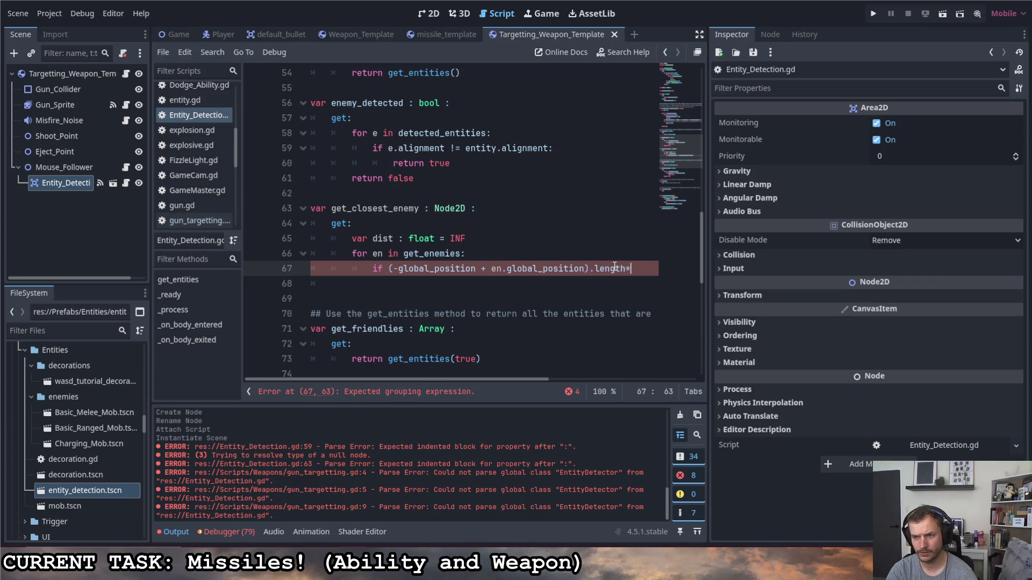
text(():)
key(Return)
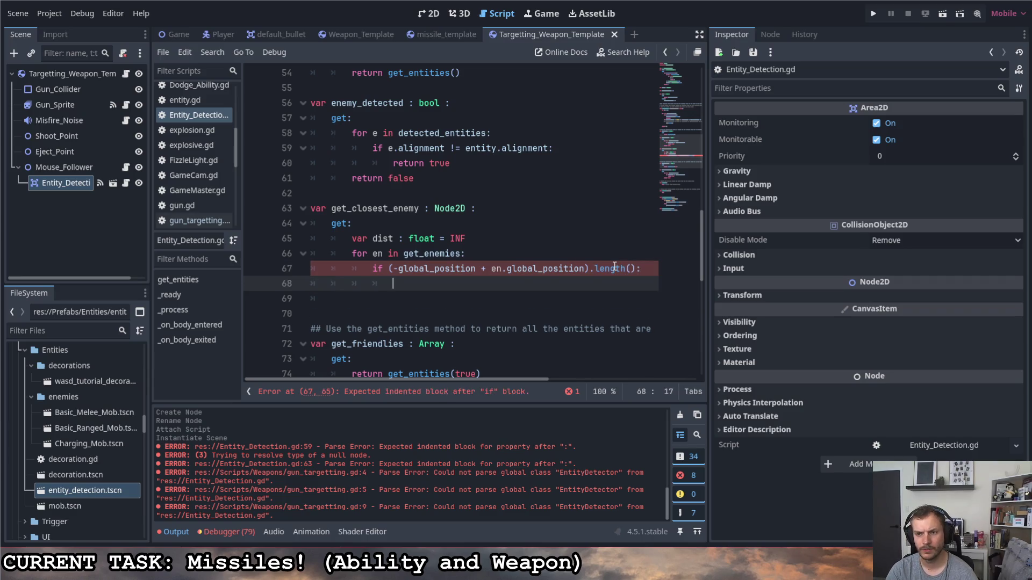
click(638, 267)
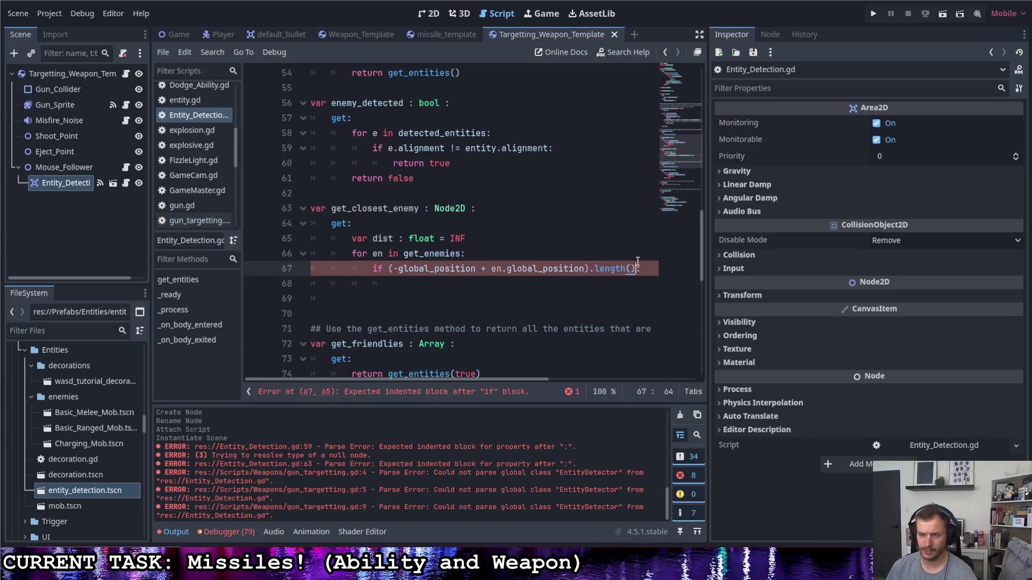
text(< dist)
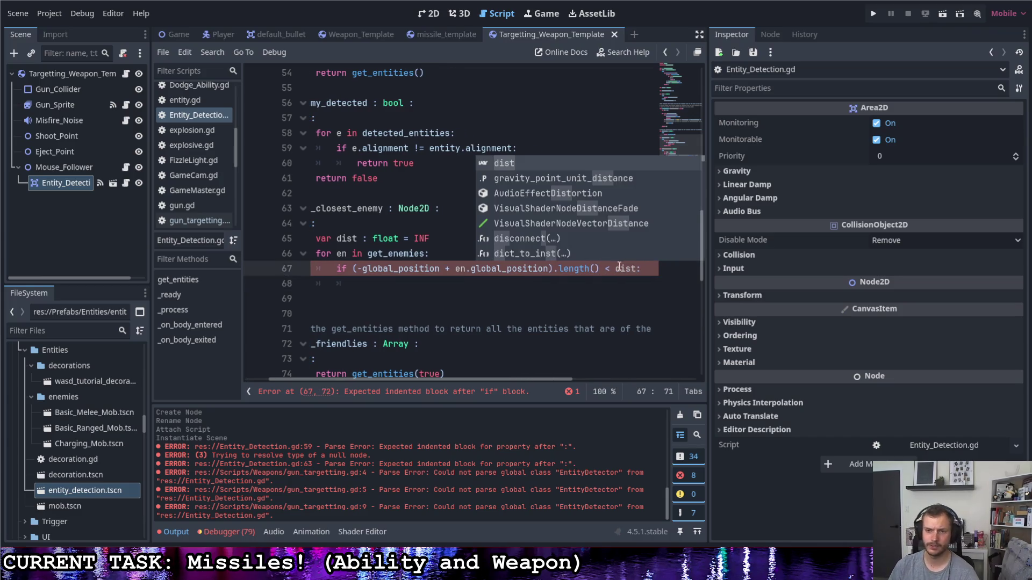
click(516, 284)
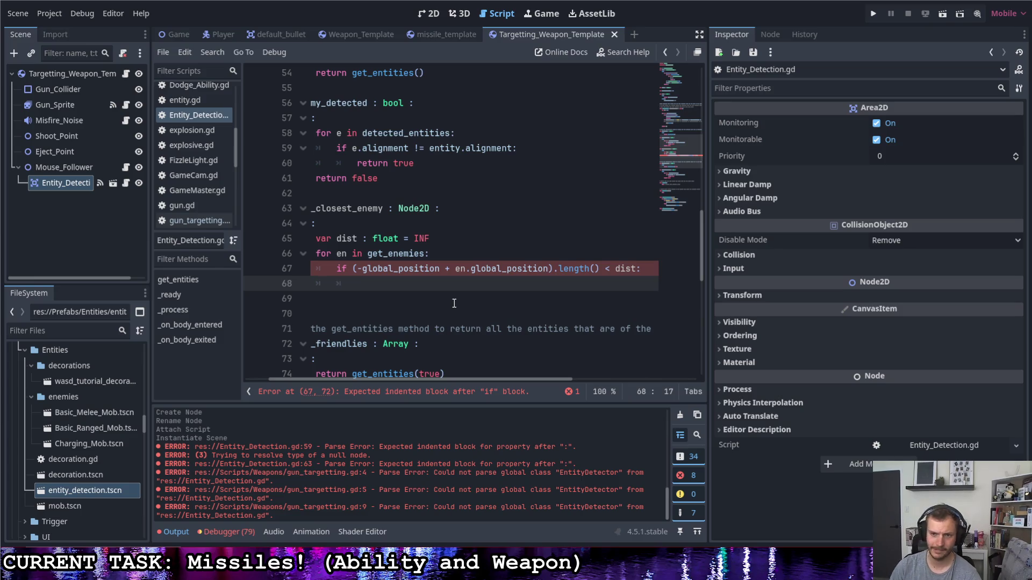
scroll(488, 379, left, 2)
key(Up)
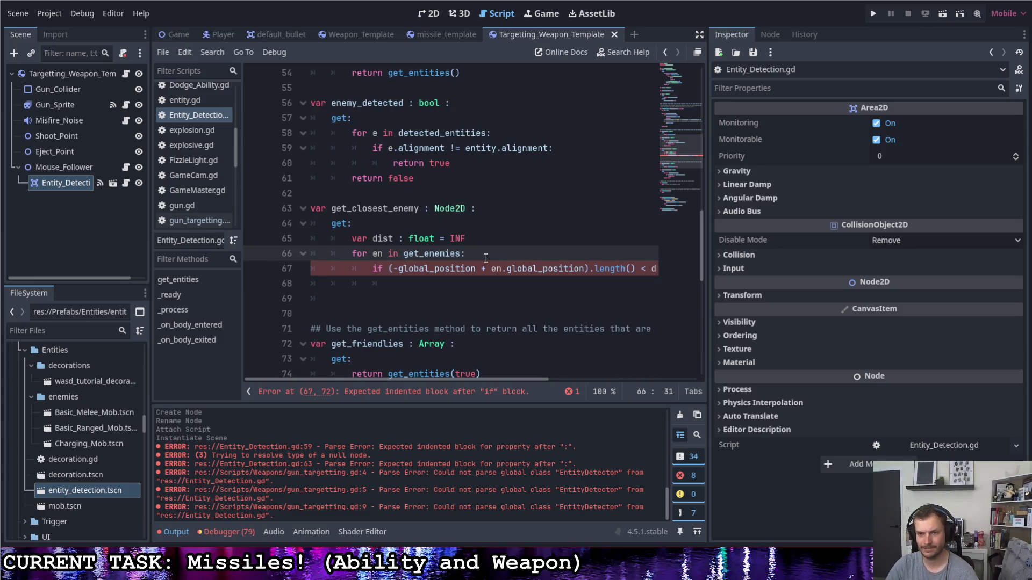
Store the distance expression in 'l =' above the check and compare l in the if instead
key(ctrl+shift+Return)
key(BackSpace)
key(BackSpace)
key(BackSpace)
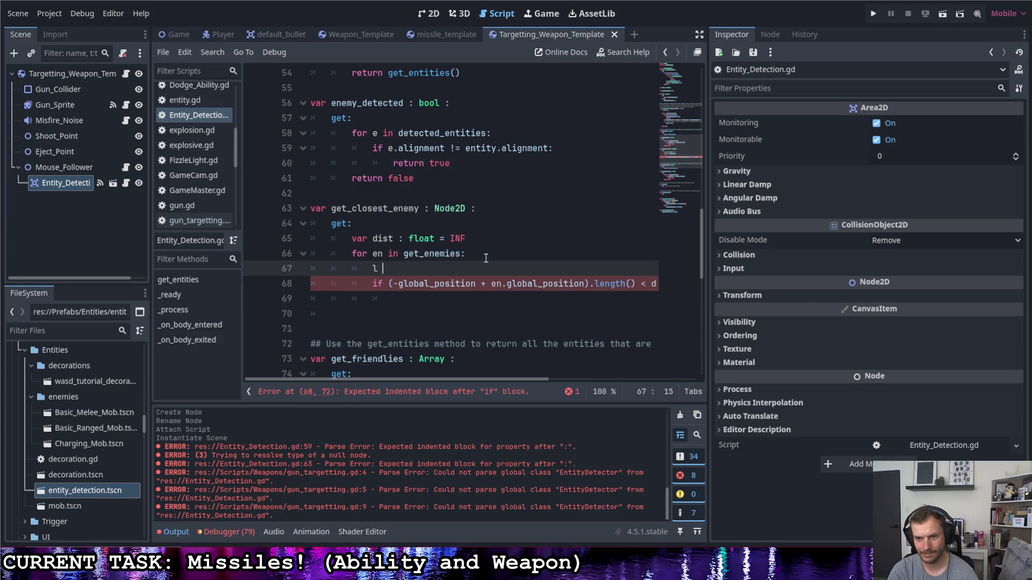
text(=)
drag(390, 283, 636, 283)
key(ctrl+c)
click(481, 268)
key(ctrl+v)
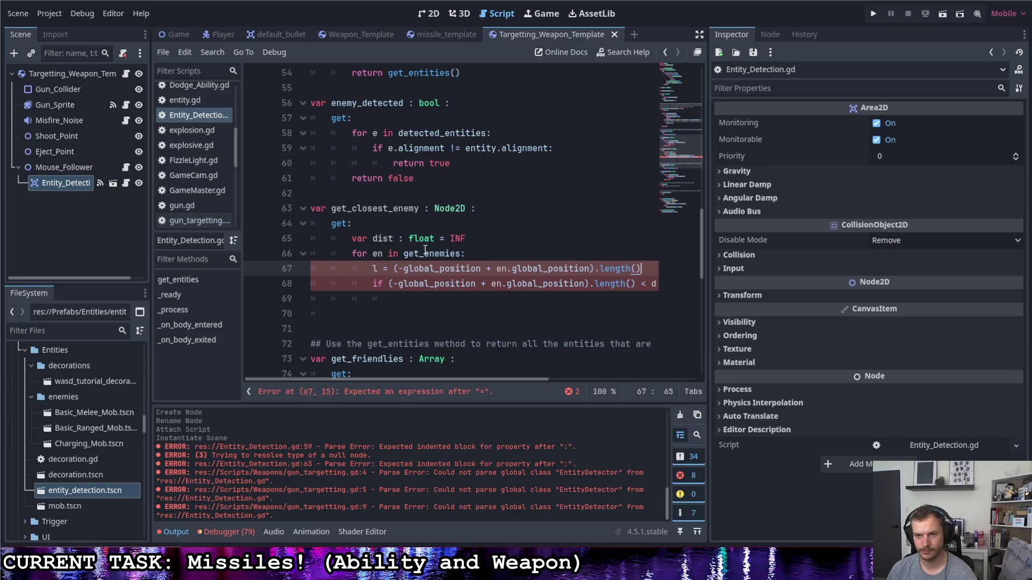
drag(635, 284, 387, 285)
text(l < dist:)
Set 'dist = l' inside the if body
click(461, 302)
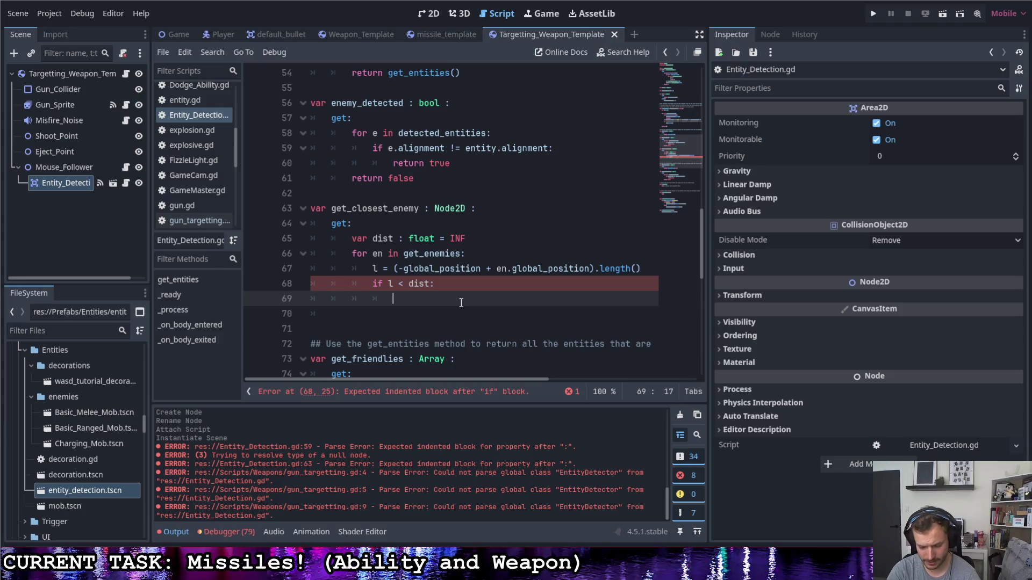
text(dist = l)
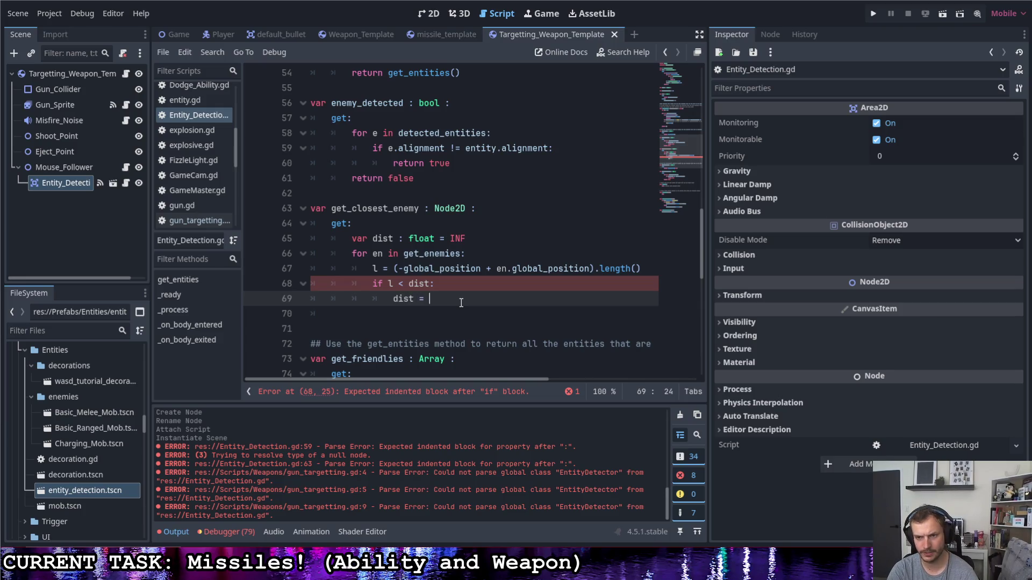
key(Return)
key(BackSpace)
key(BackSpace)
key(BackSpace)
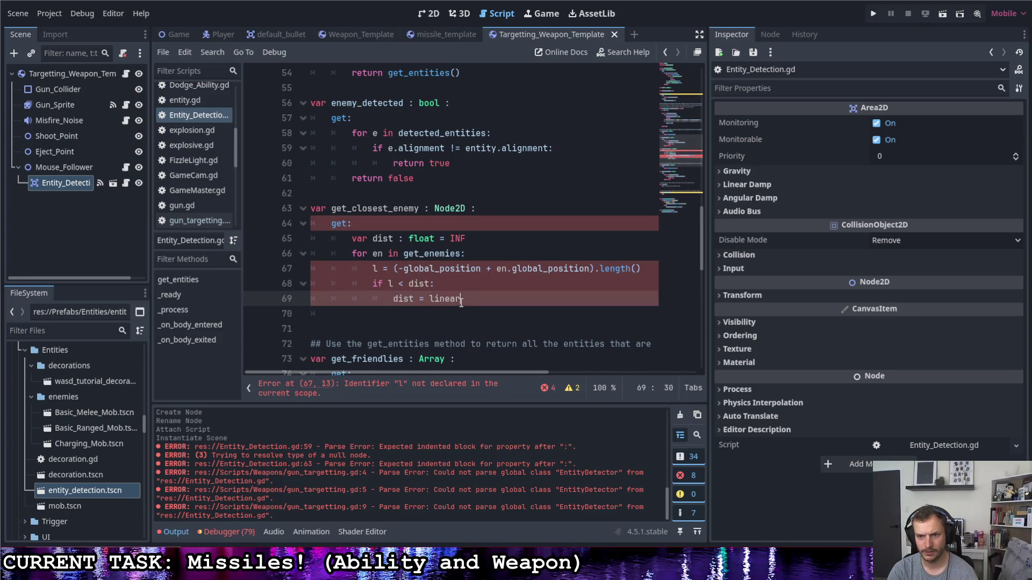
Declare 'var target : Node2D' at the start of the getter body
click(462, 223)
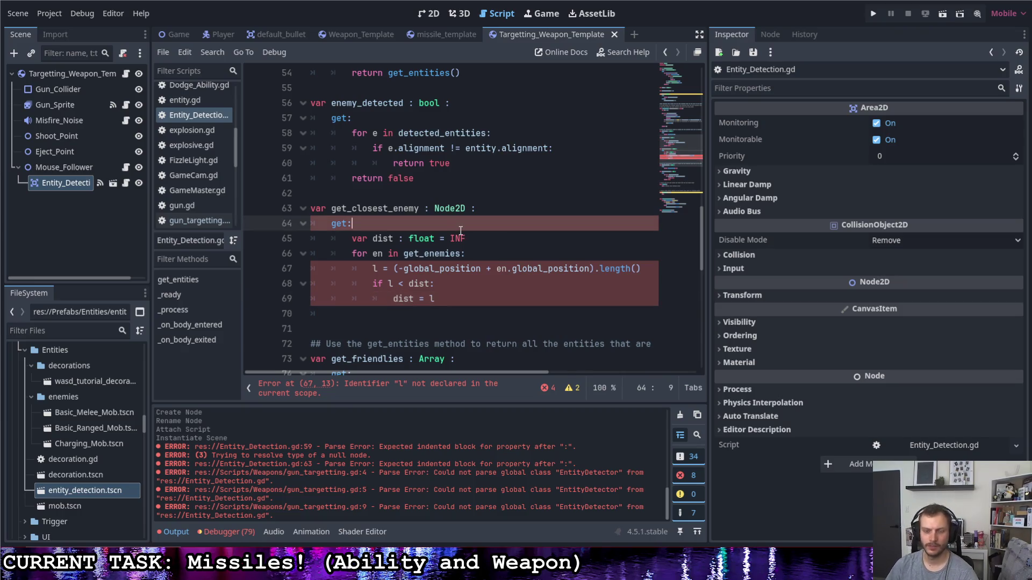
key(Return)
text(var target =)
key(BackSpace)
key(BackSpace)
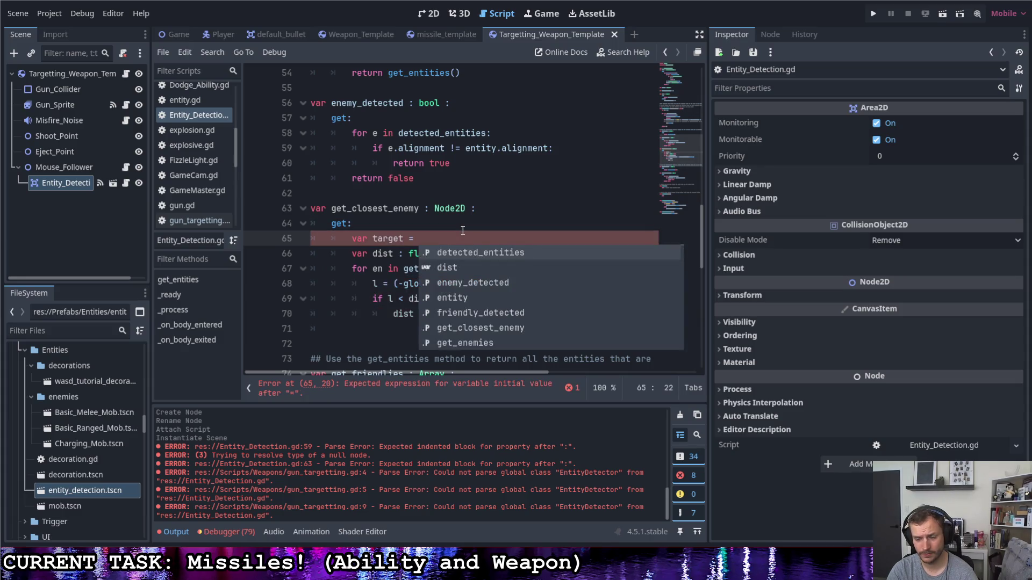
text(: N)
key(Escape)
text(ode2d)
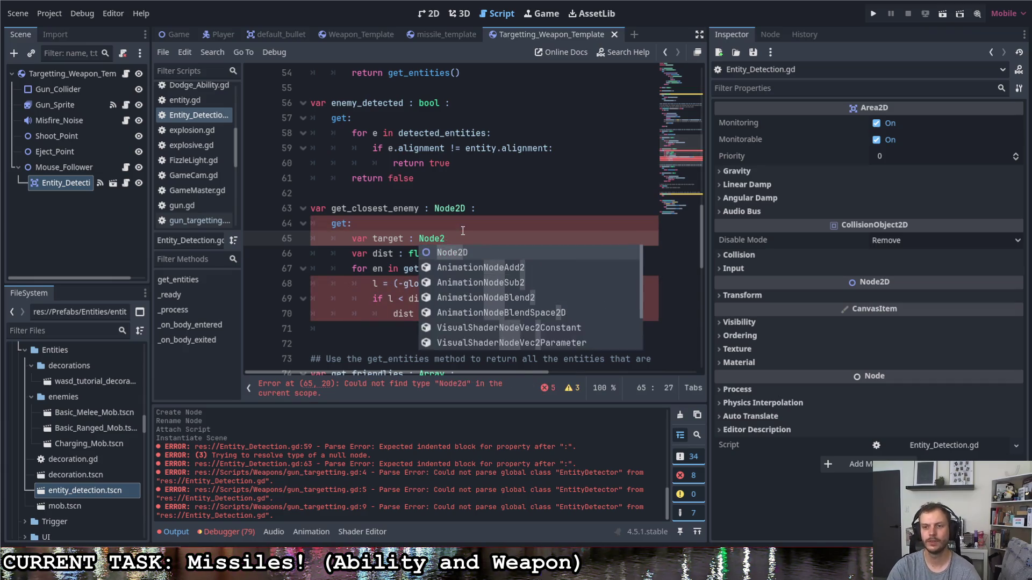
key(Return)
Add 'target = en' after 'dist = l' in the if body
click(493, 323)
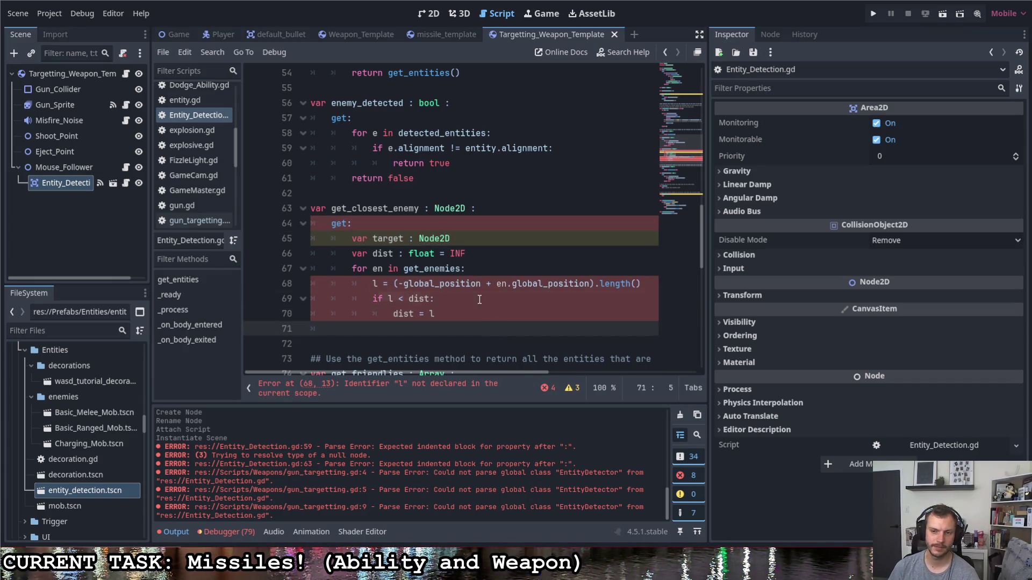
click(495, 310)
key(Return)
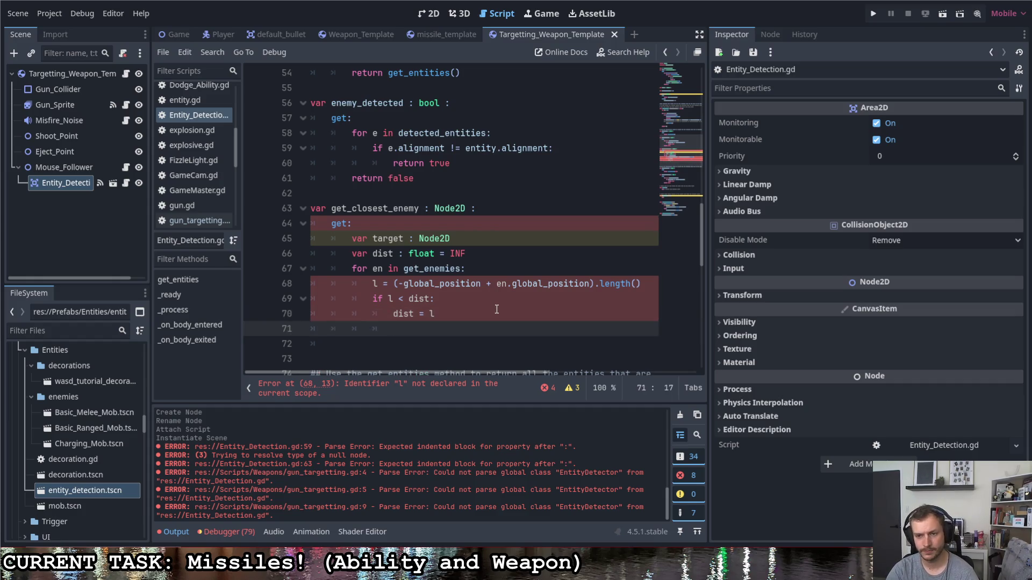
text(target = )
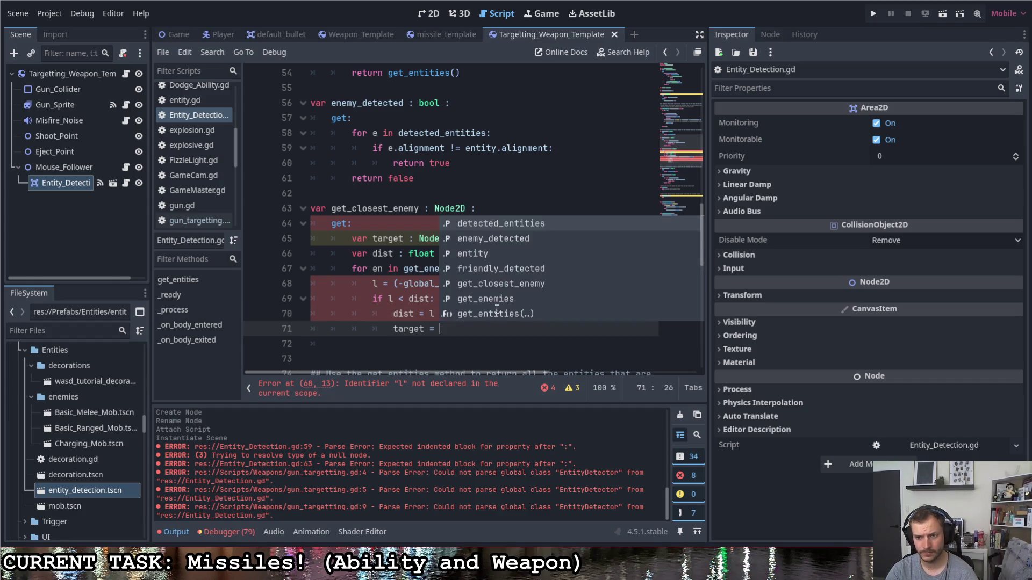
text(en)
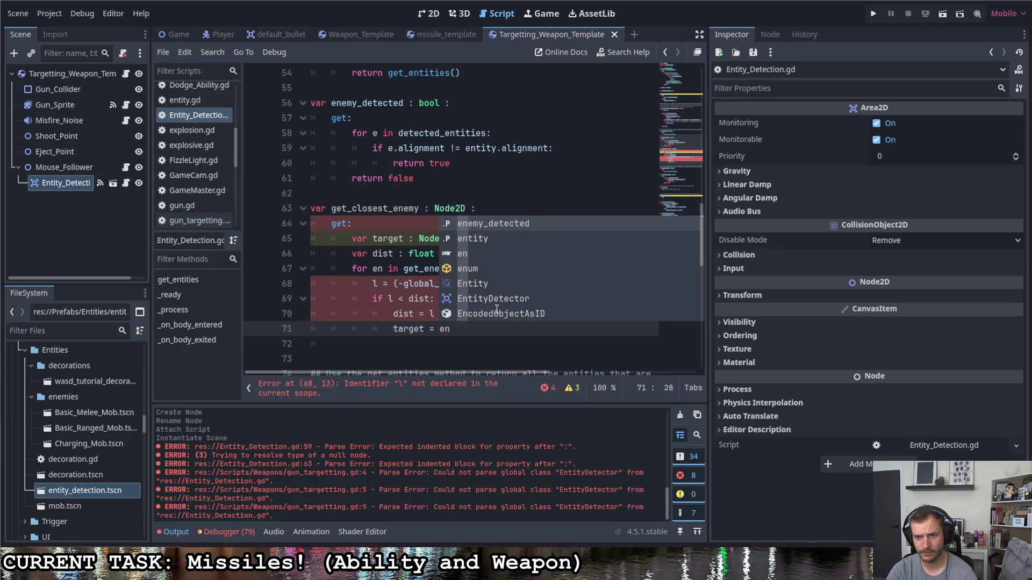
key(Return)
Add 'return target' after the loop
key(BackSpace)
text(return en)
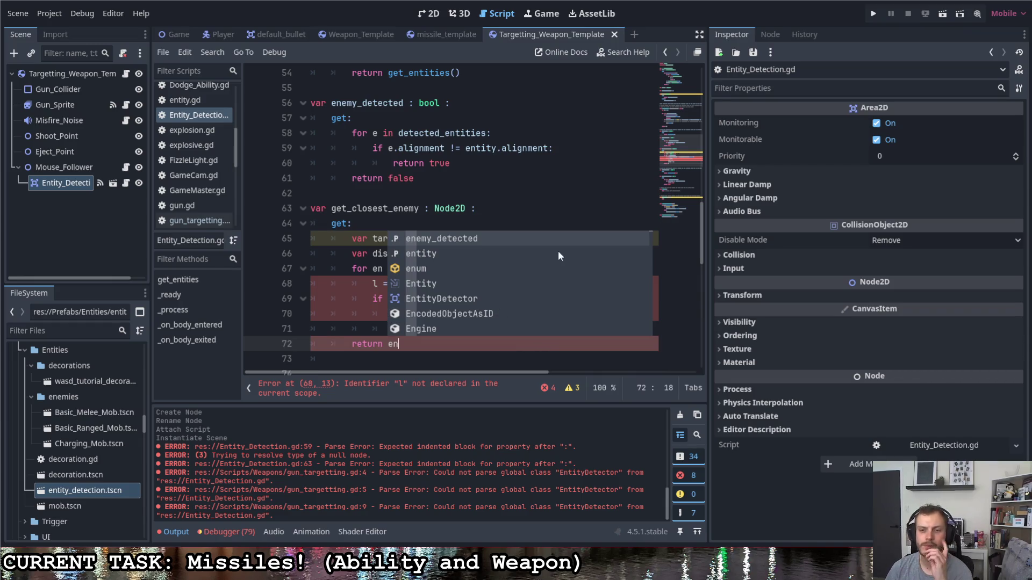
click(541, 209)
double_click(393, 344)
text(target)
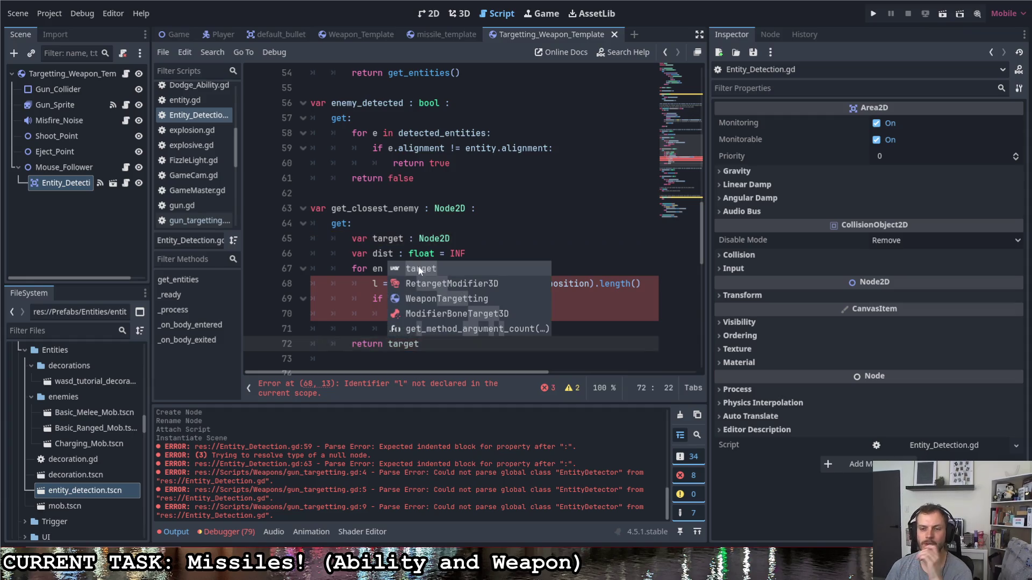
key(Escape)
key(Up)
key(Up)
key(Up)
Declare l with var and retype the length() call on the distance line
click(373, 283)
text(var)
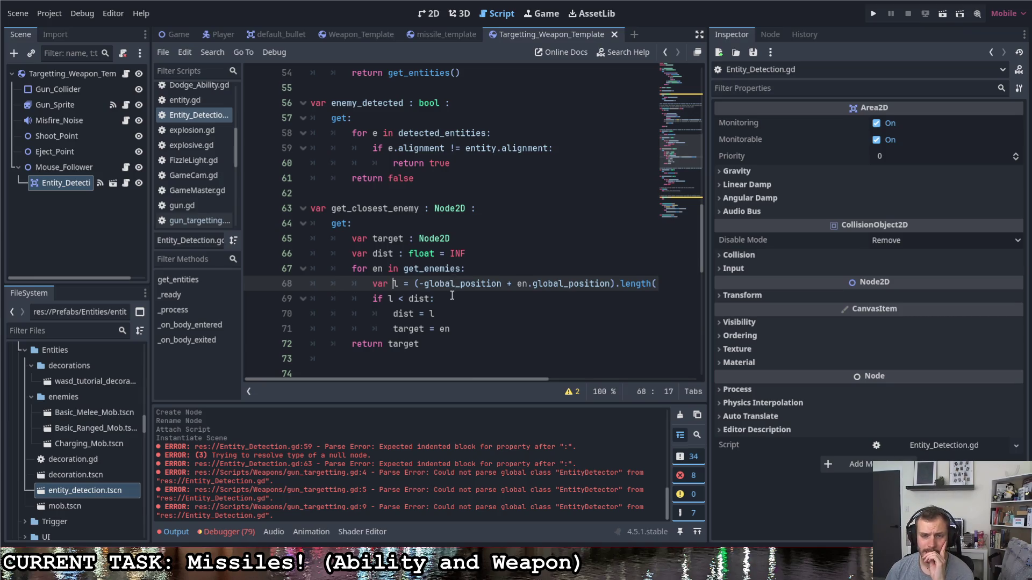
mouse_move(453, 382)
mouse_down()
mouse_move(513, 379)
mouse_move(501, 376)
mouse_up()
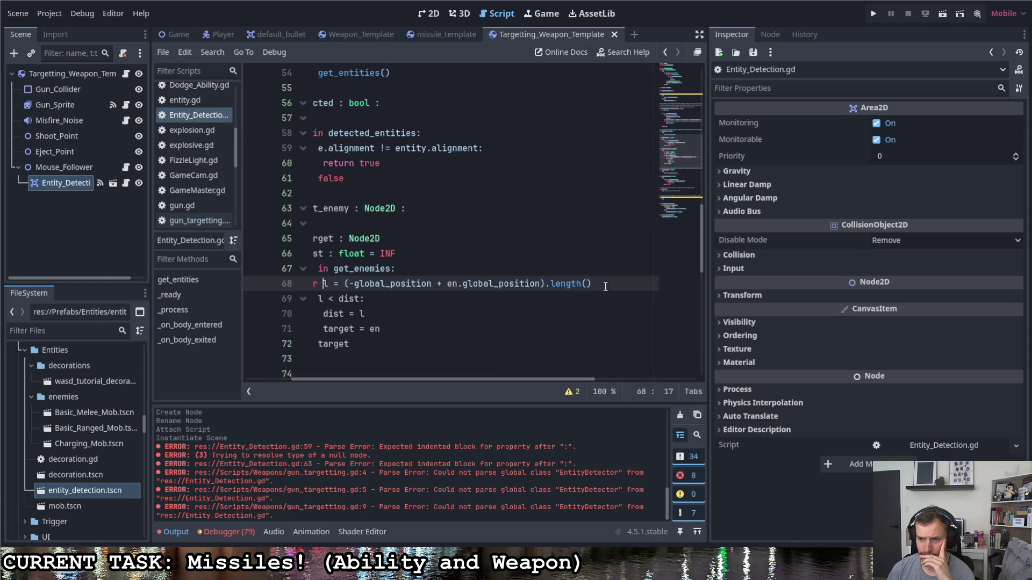
drag(605, 287, 548, 288)
key(BackSpace)
text(l)
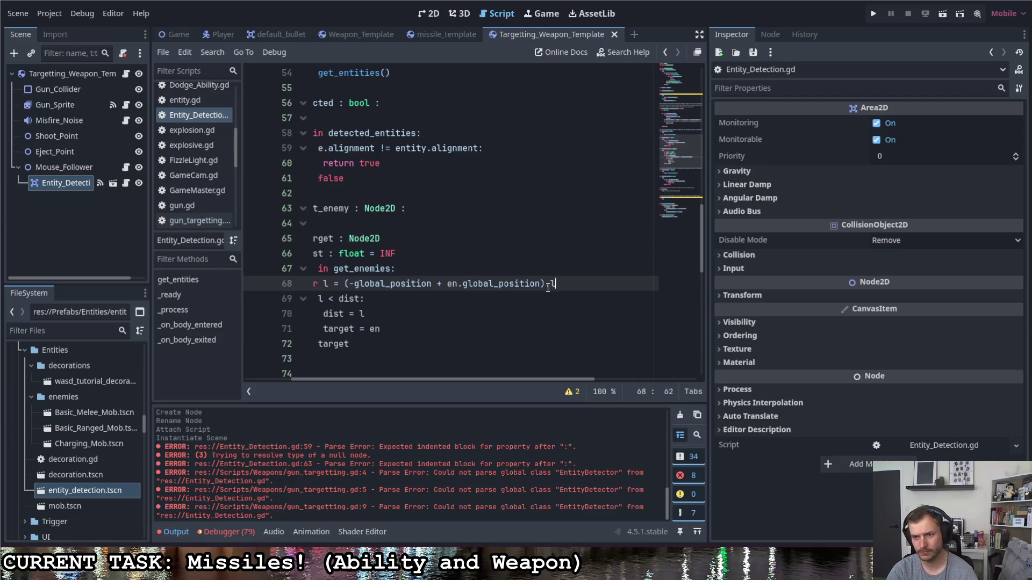
key(BackSpace)
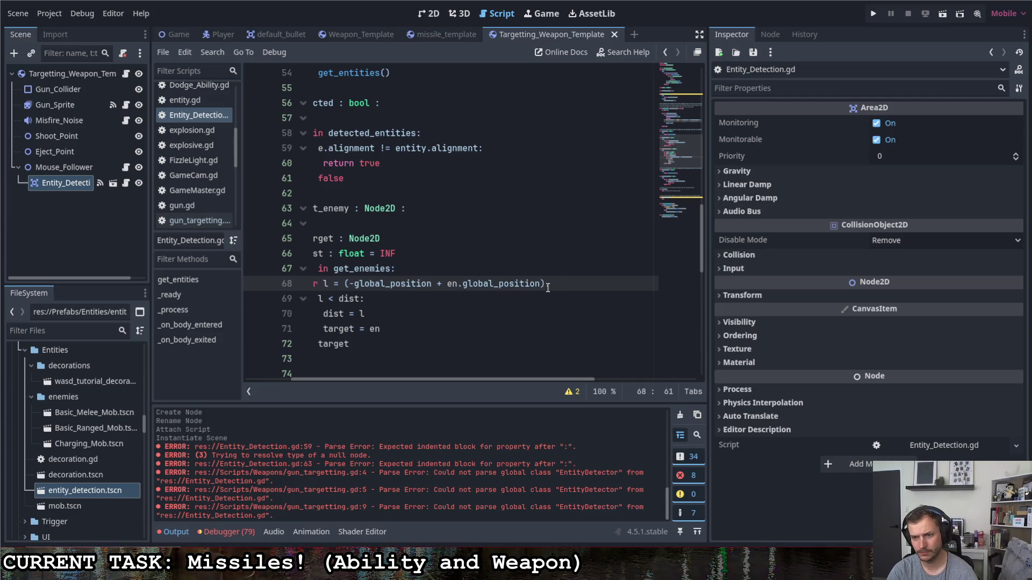
text(length())
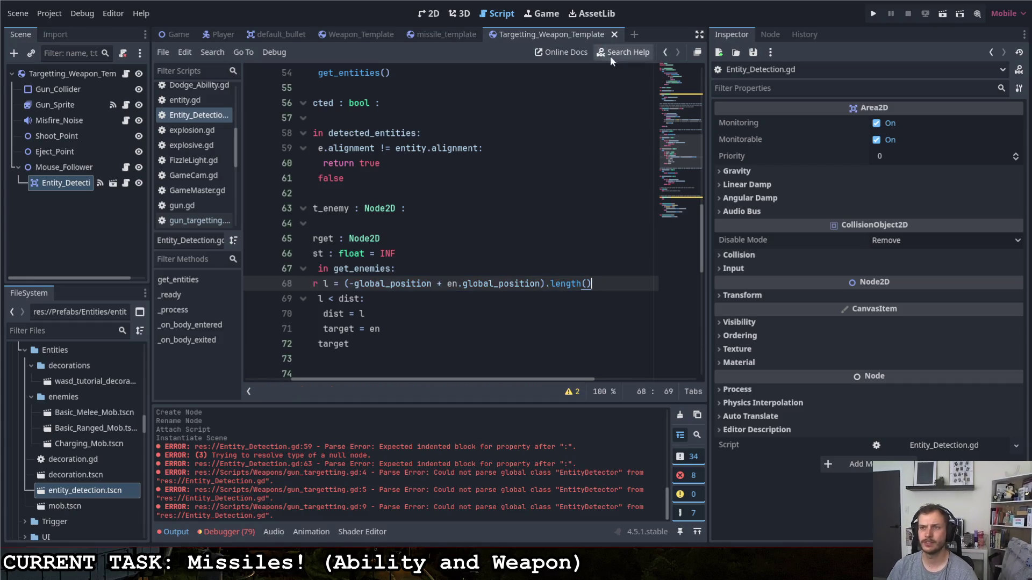
click(611, 56)
Search the help for 'length', open the Vector2 length() docs, then return to Entity_Detection.gd
key(BackSpace)
text(length)
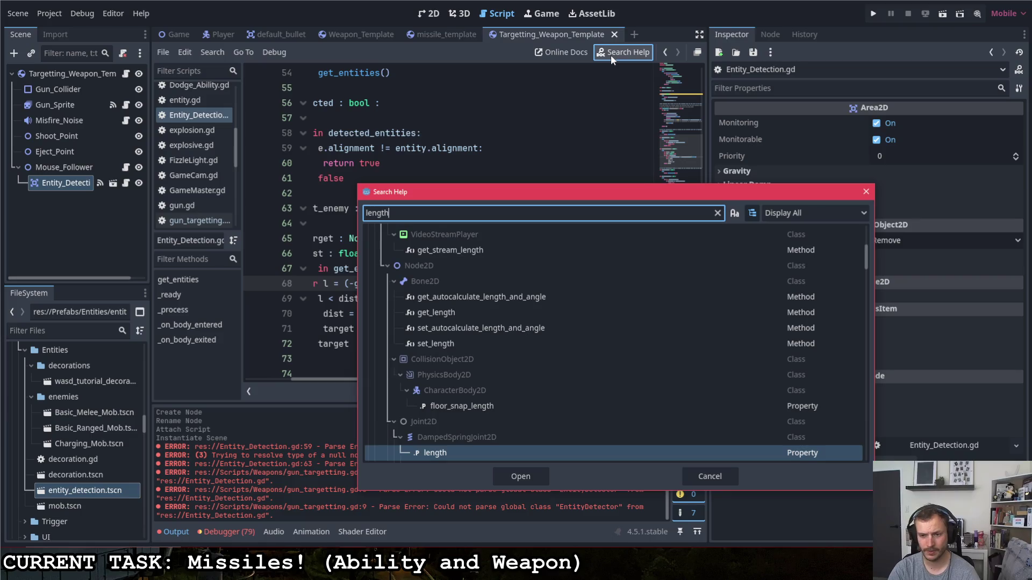
scroll(447, 338, up, 4)
scroll(445, 334, down, 1)
scroll(444, 340, down, 15)
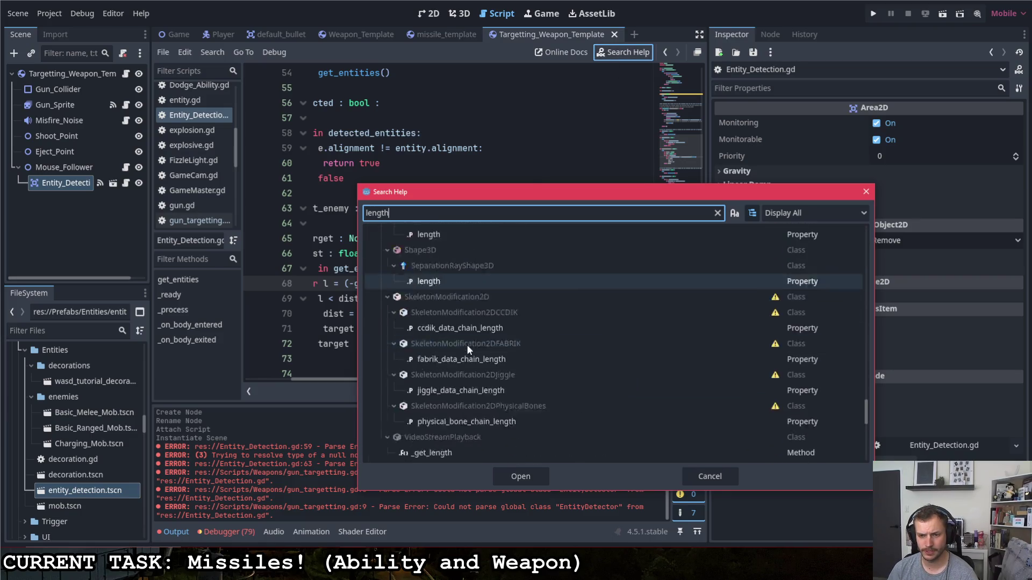
scroll(468, 348, down, 10)
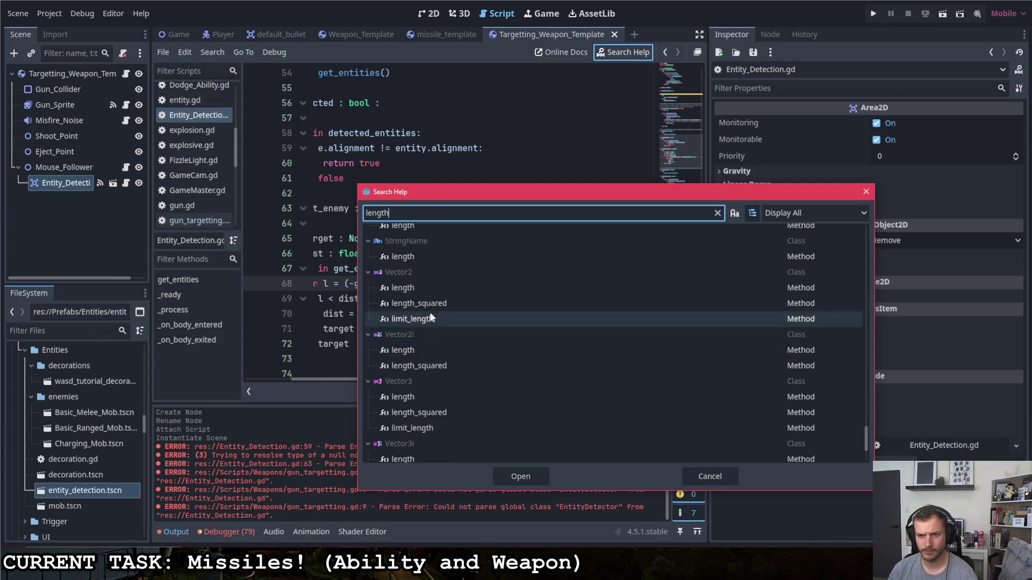
click(411, 290)
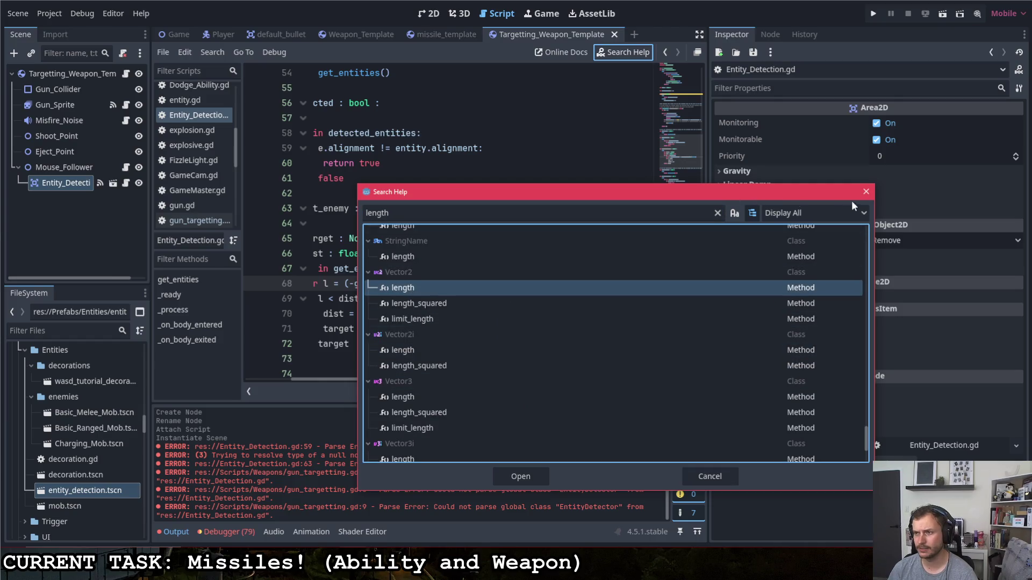
double_click(412, 289)
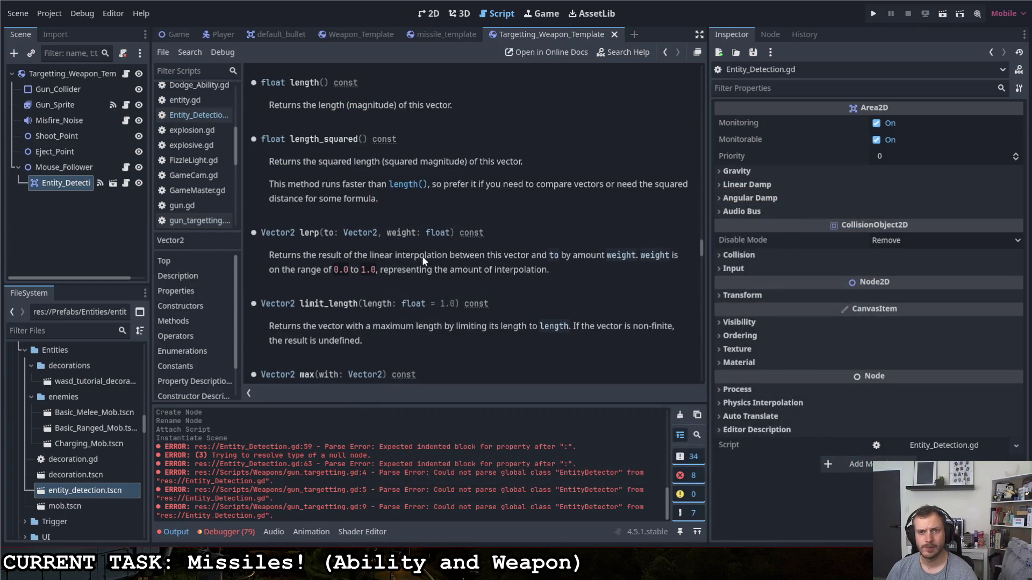
click(126, 183)
click(445, 270)
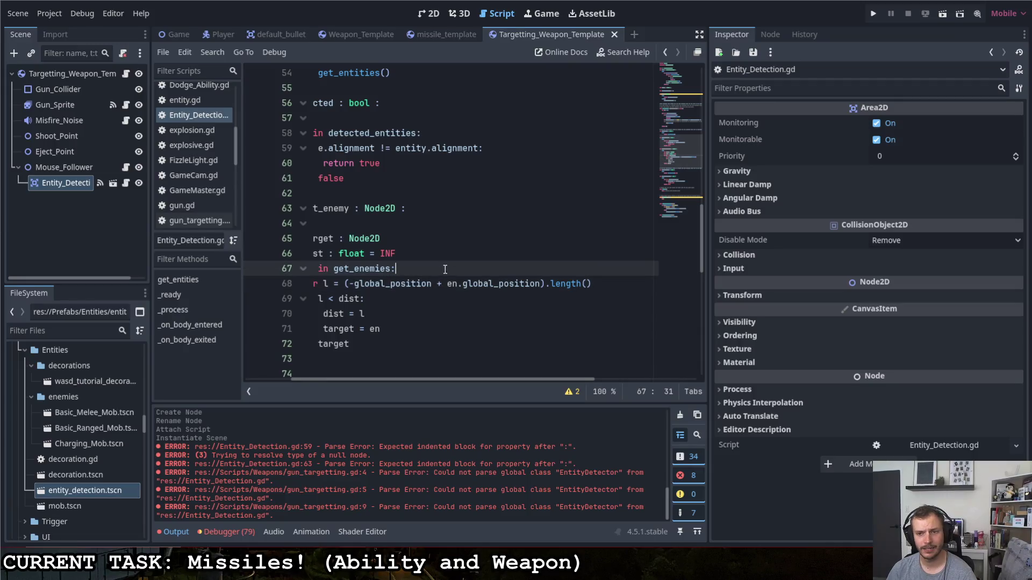
Review the get_closest_enemy getter through 'return target', ending after friendly_detected's 'return false'
scroll(436, 258, down, 2)
click(400, 261)
drag(422, 380, 375, 380)
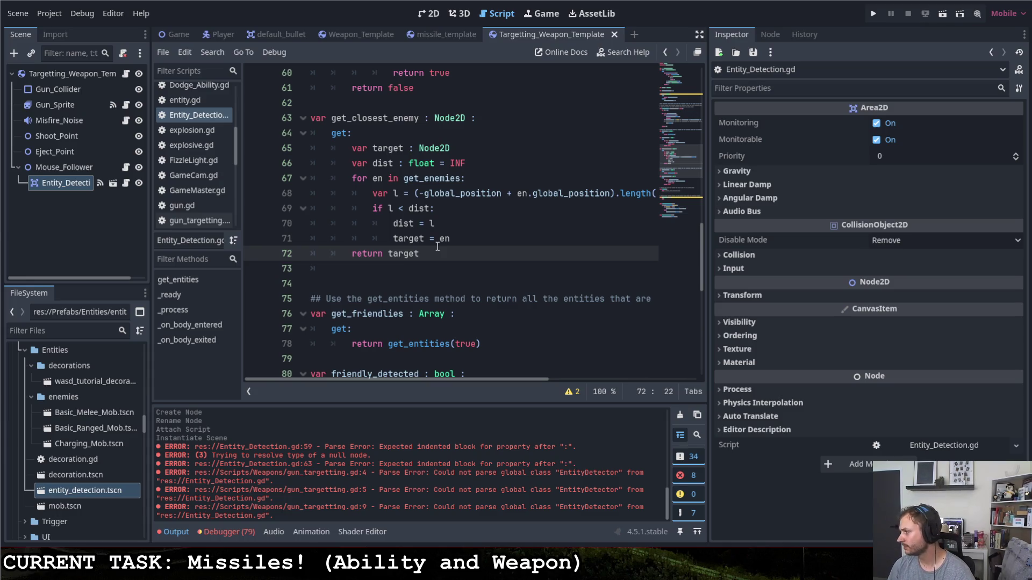
shift+click(479, 243)
click(479, 243)
scroll(475, 283, up, 1)
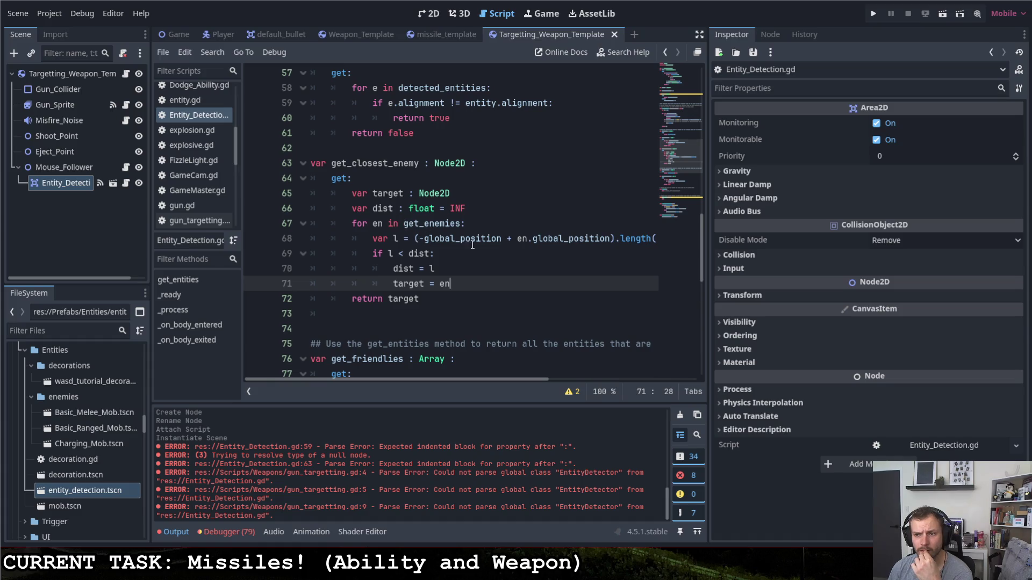
scroll(441, 352, down, 1)
click(435, 253)
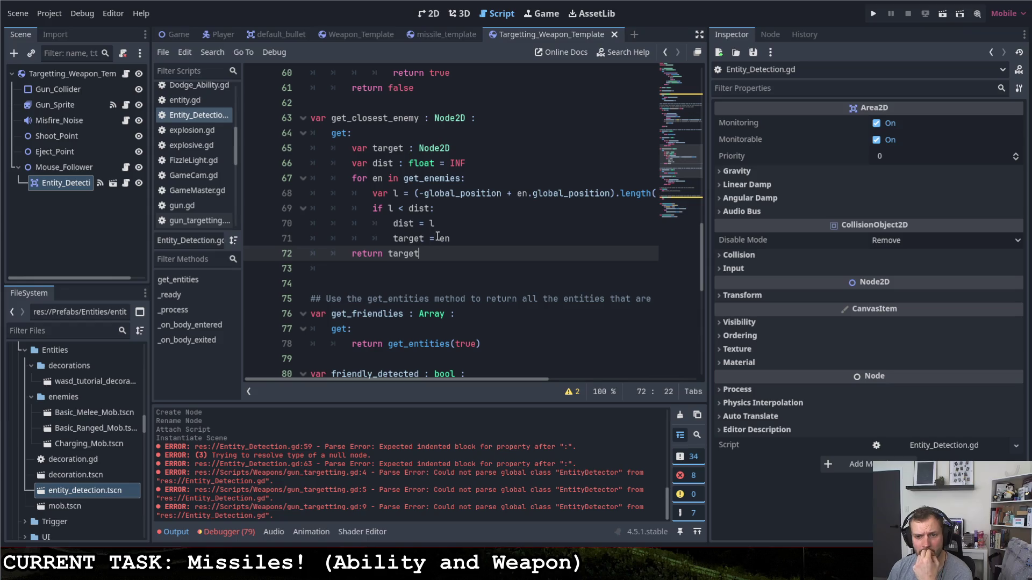
scroll(438, 238, down, 4)
click(437, 265)
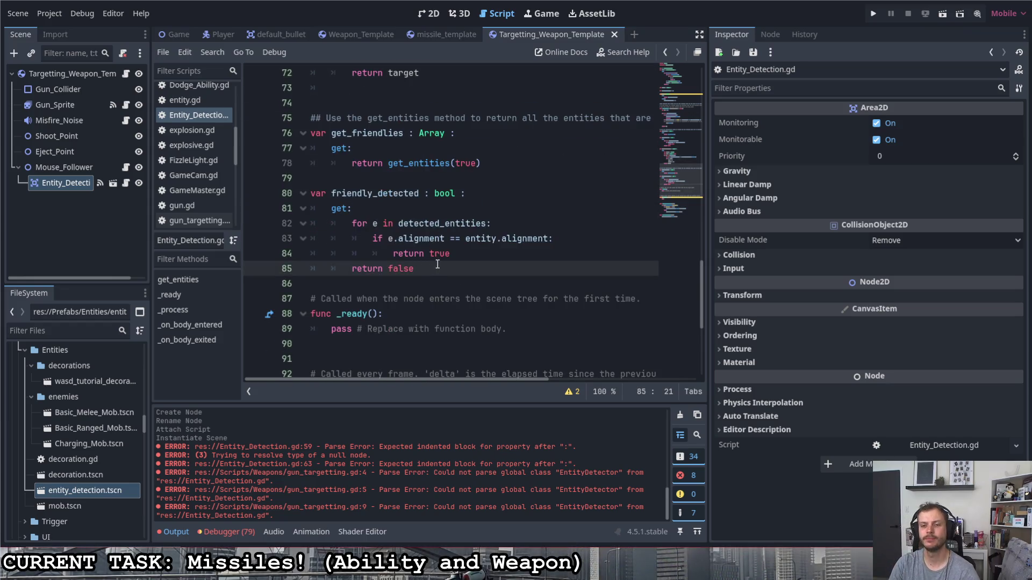
Below friendly_detected, declare an empty 'var get_closest_friend : Node2D :' getter with 'get:'
key(Return)
key(BackSpace)
key(Return)
text(var get_closest_friend)
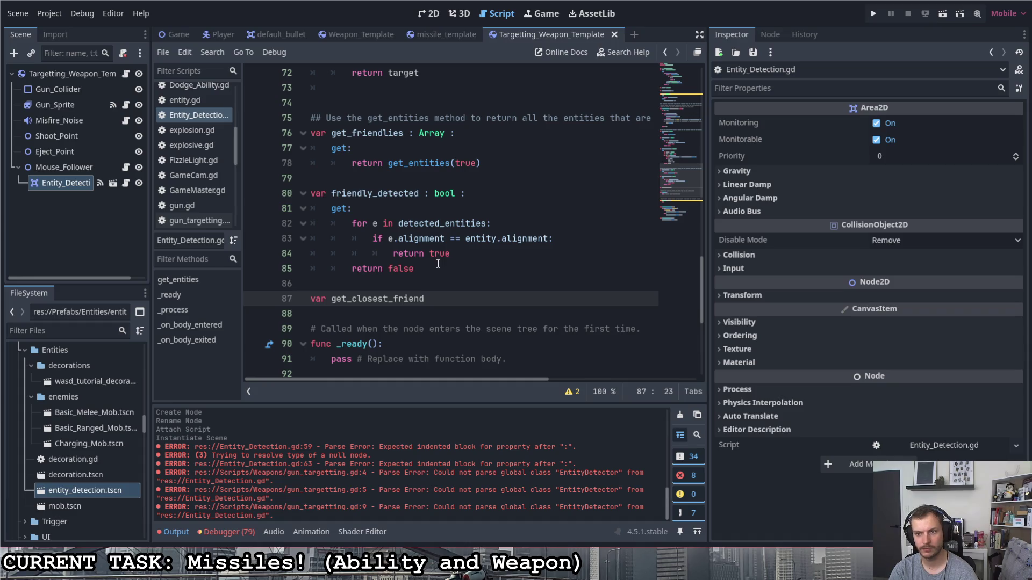
text(Node2D )
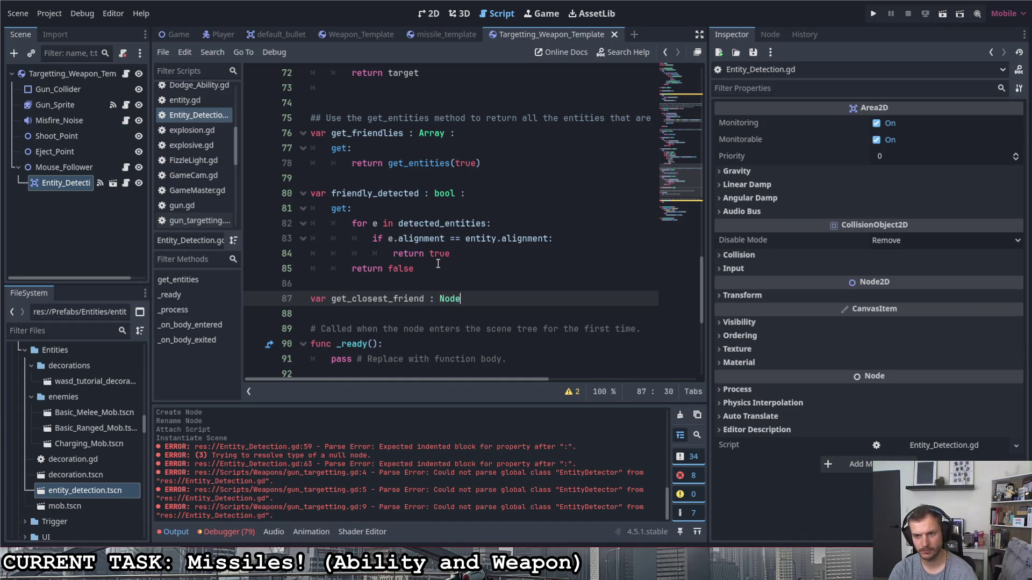
text(:)
key(Return)
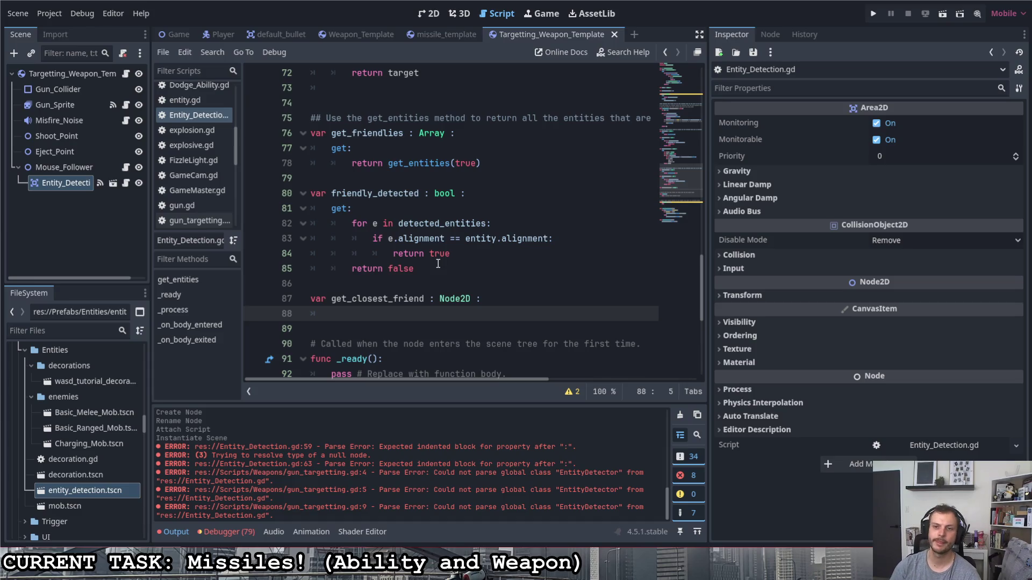
text(get:)
key(Return)
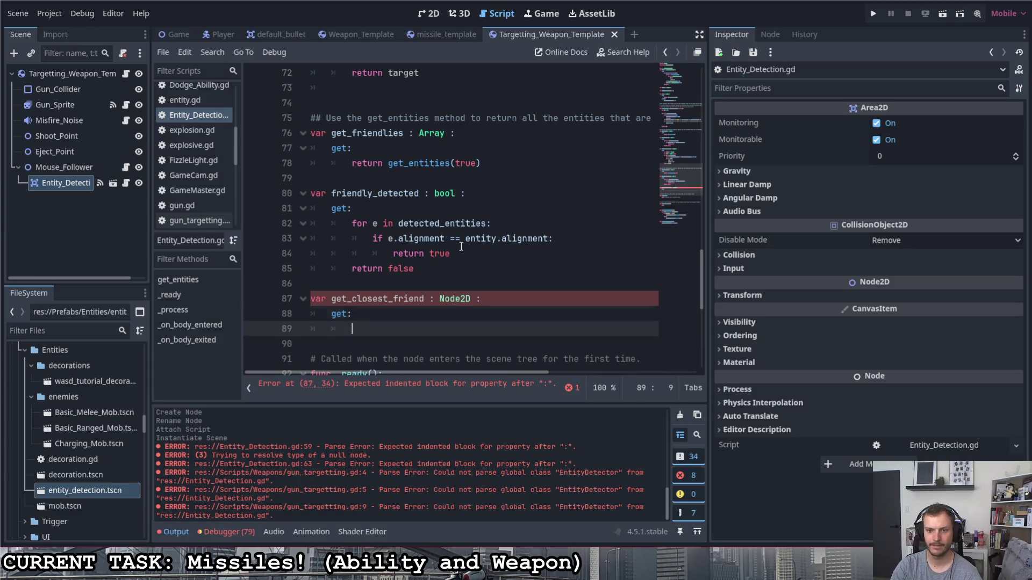
scroll(474, 245, up, 5)
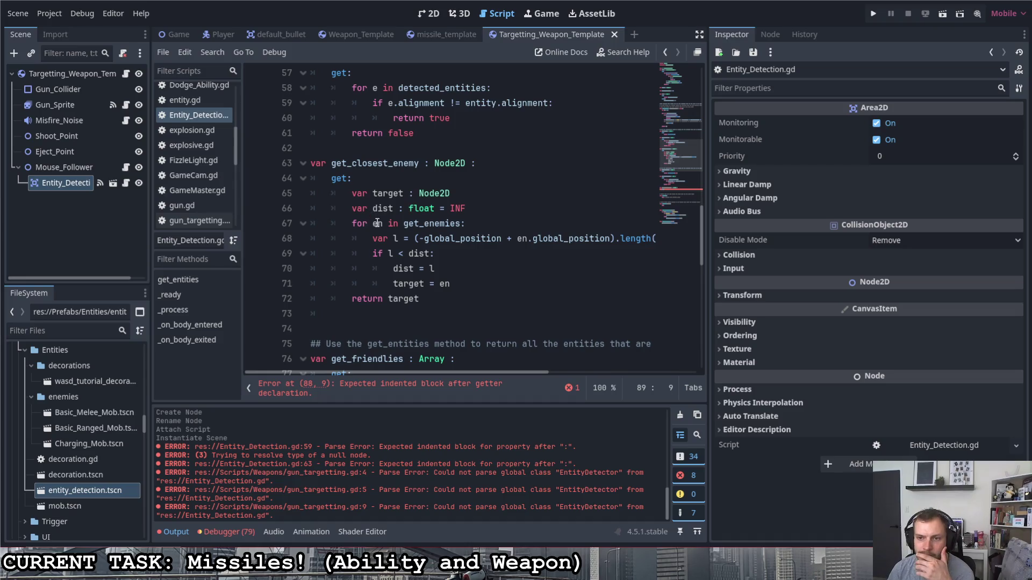
scroll(406, 223, up, 2)
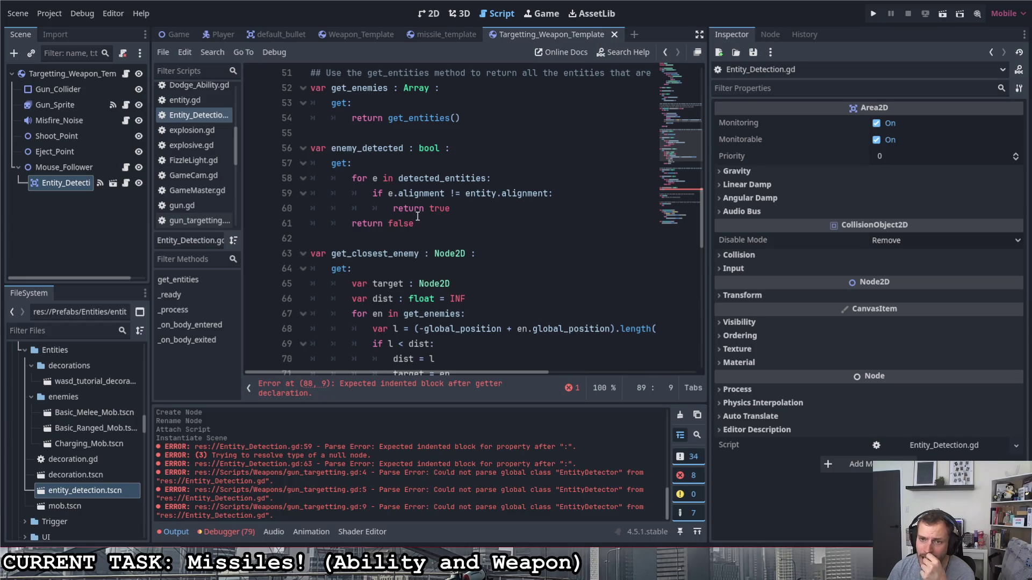
scroll(417, 216, down, 1)
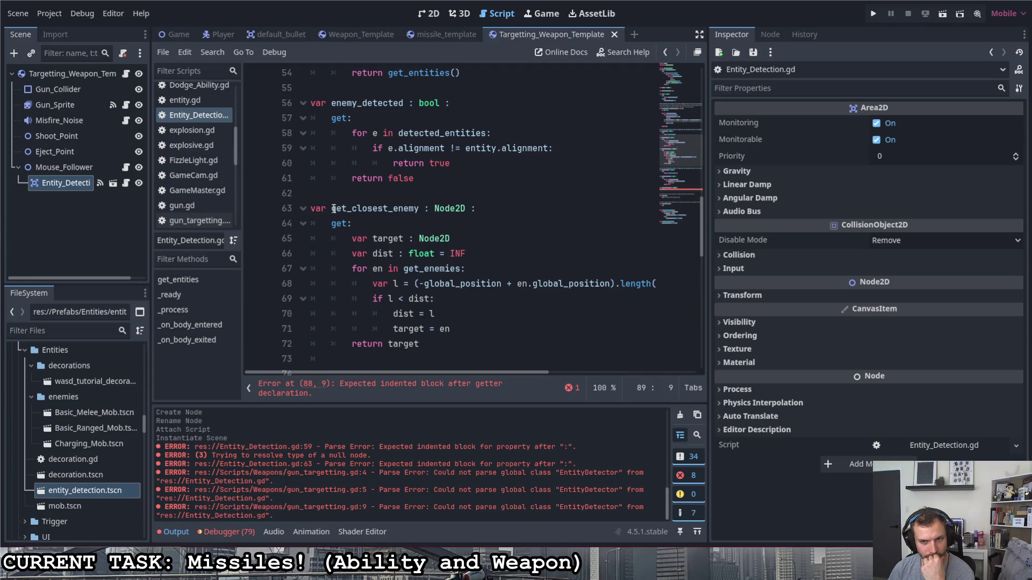
Convert the get_closest_enemy var declaration into a func with a (from_array) parameter returning Node2D
click(312, 209)
text(func)
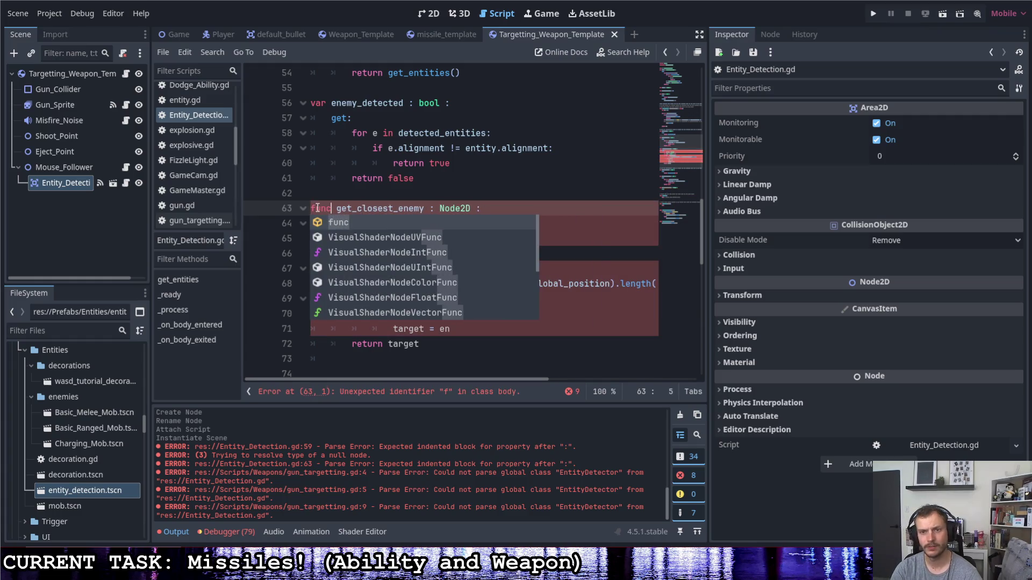
click(413, 208)
mouse_move(392, 209)
mouse_down()
mouse_move(498, 211)
mouse_move(394, 209)
mouse_up()
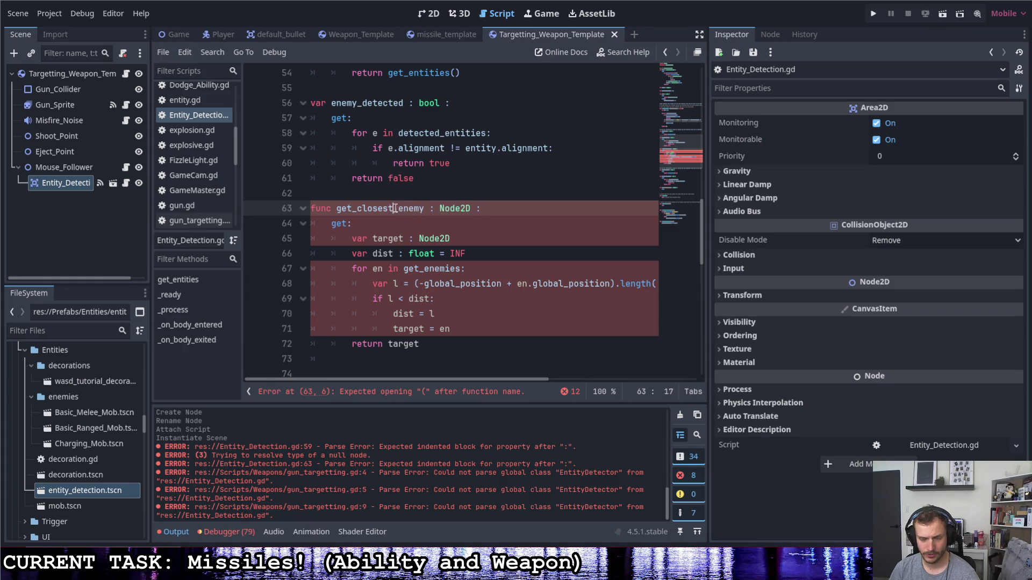
text(()
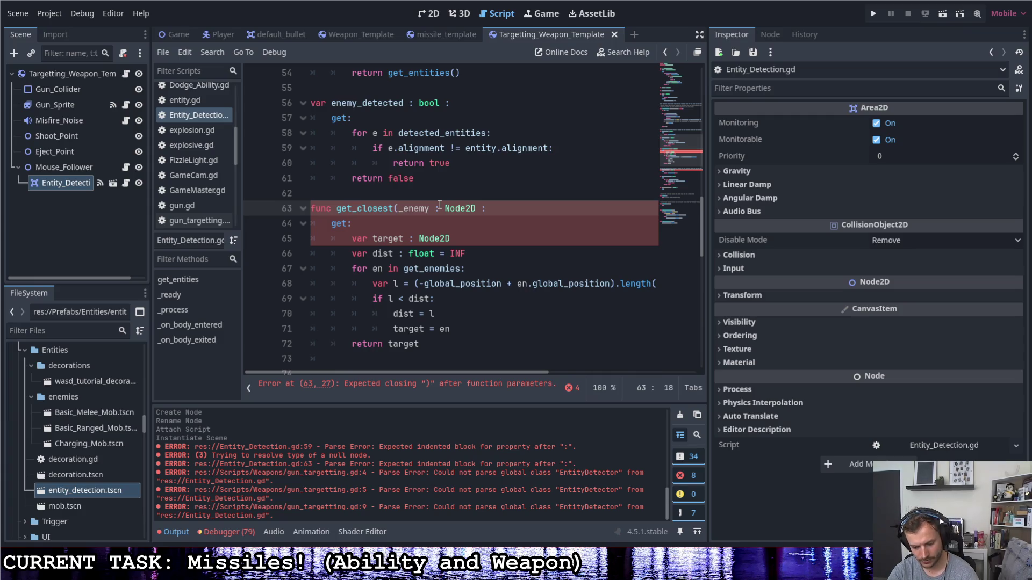
text(from_array)
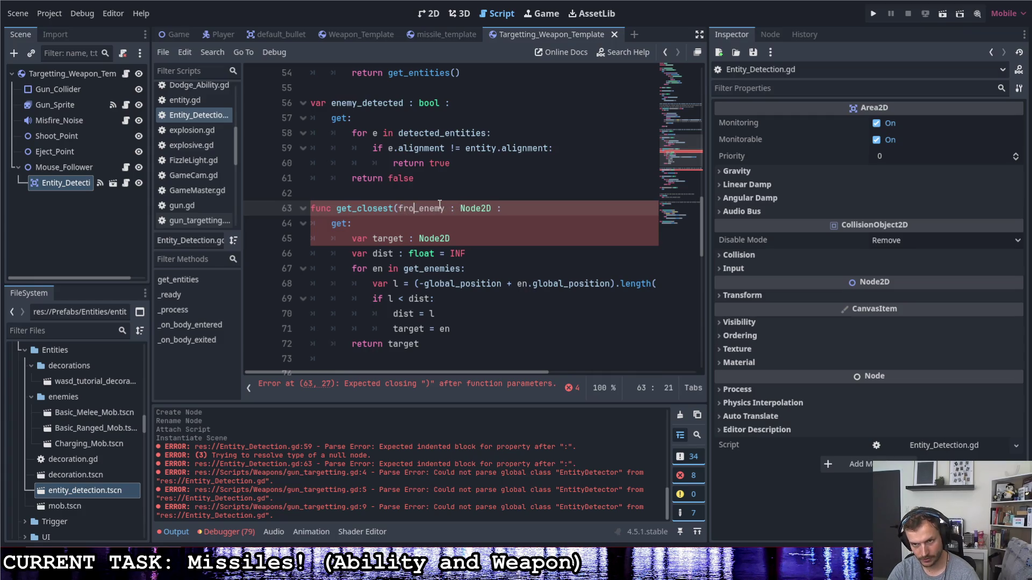
text() )
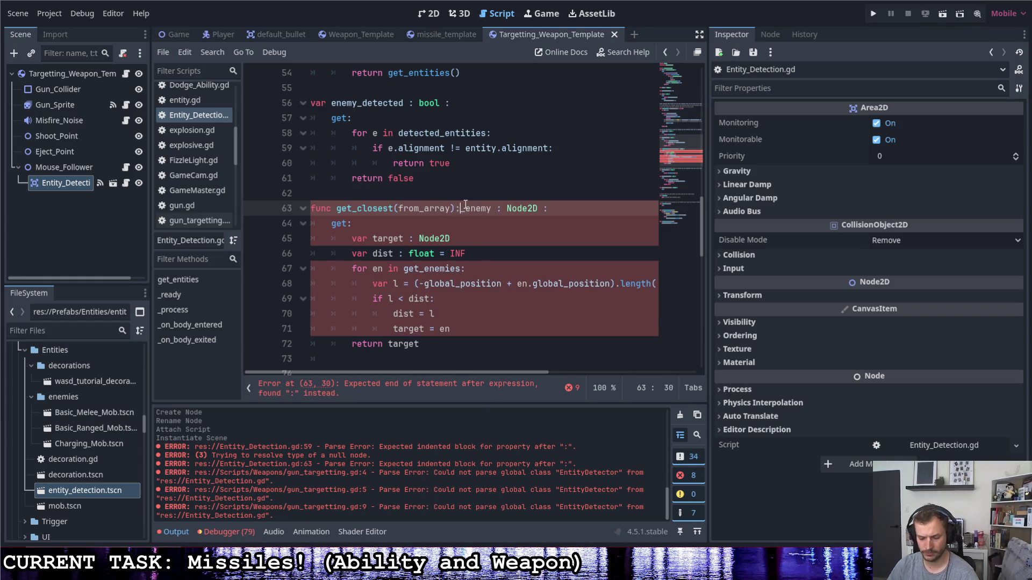
text(->)
key(Delete)
key(Delete)
key(Delete)
key(Delete)
key(Left)
key(Left)
key(Left)
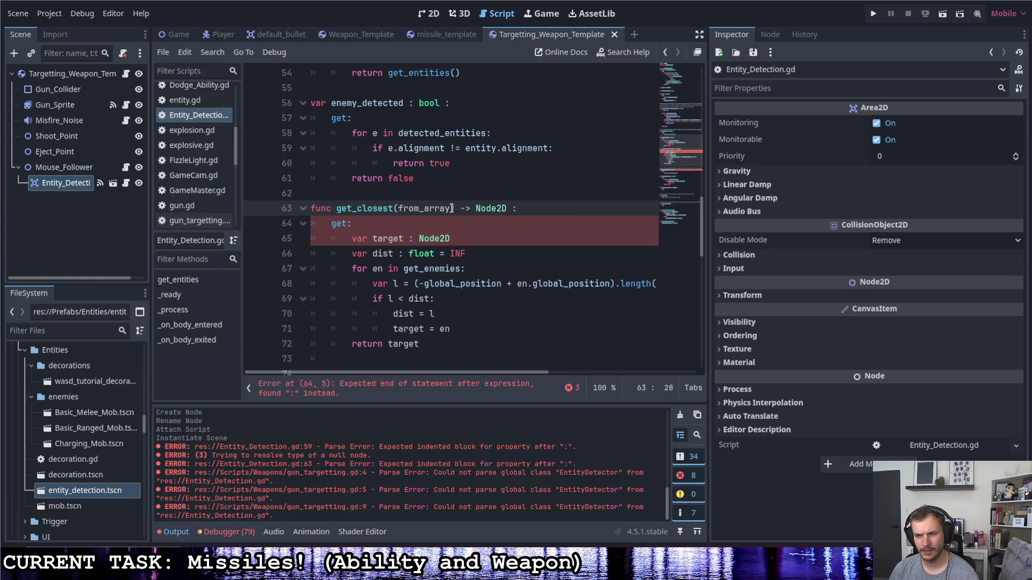
Replace the from_array parameter with 'enemy := true' and select the obsolete 'get:' line
drag(399, 208, 450, 209)
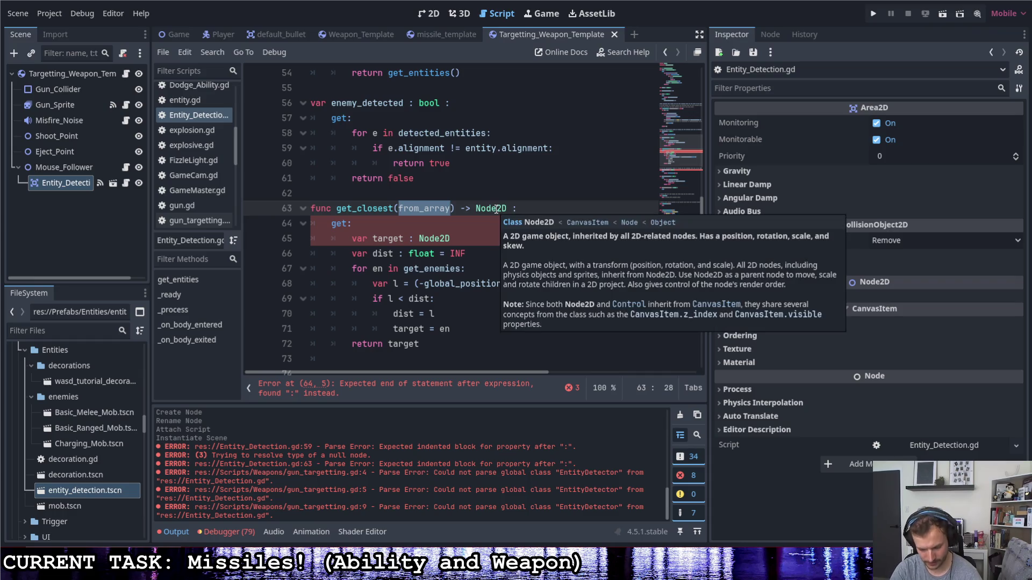
text(enemy)
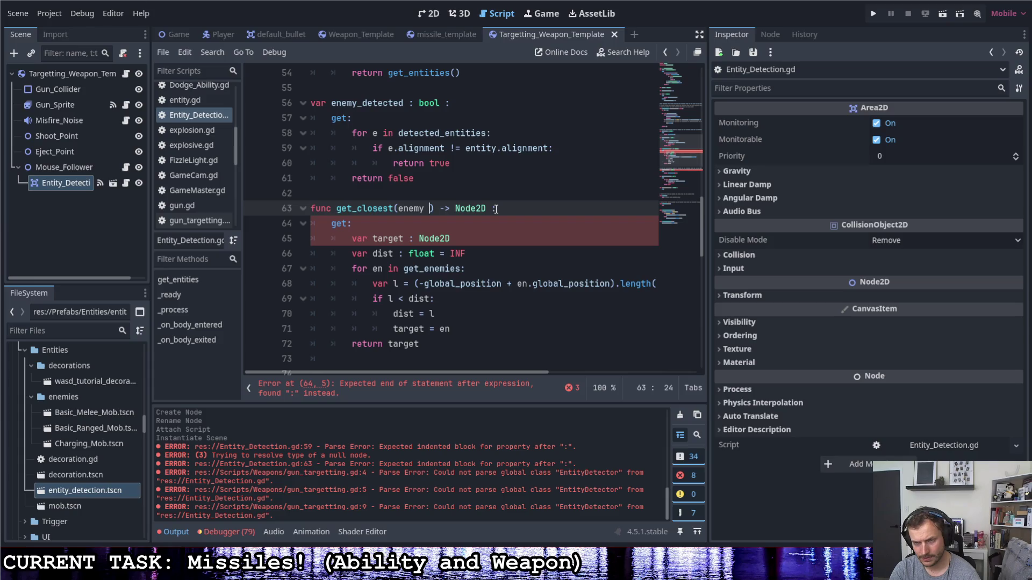
key(BackSpace)
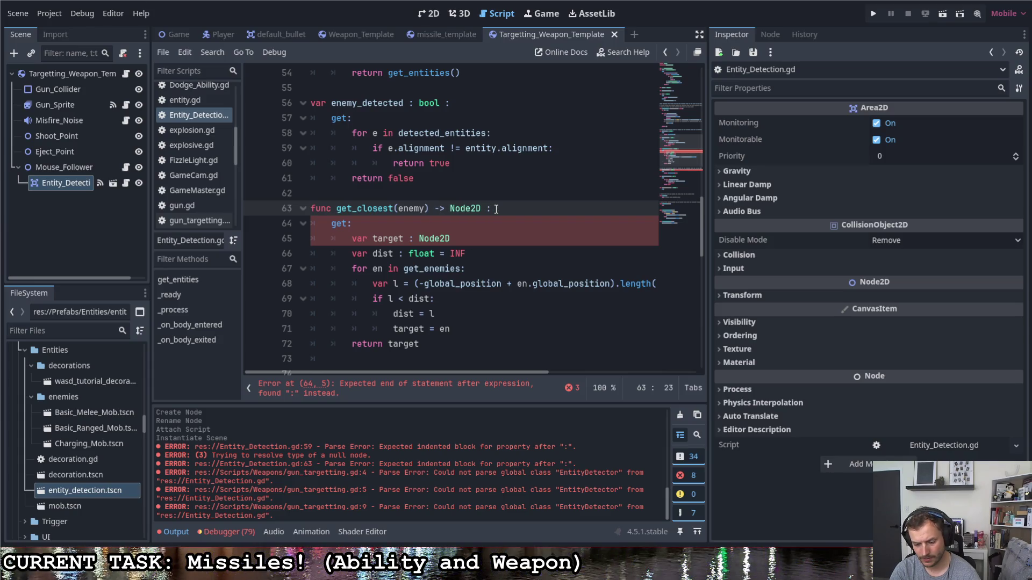
text(:= tru)
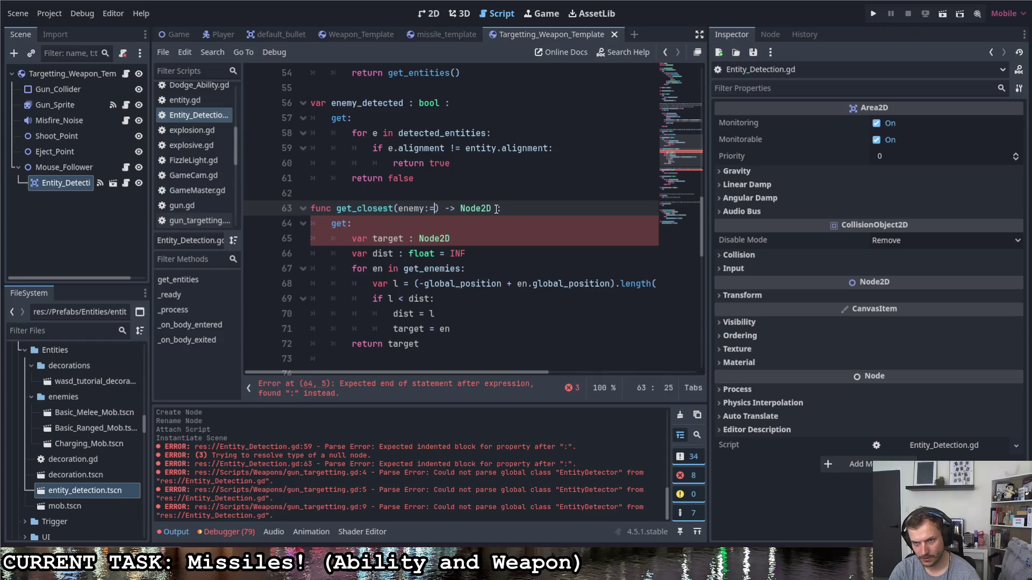
text(e)
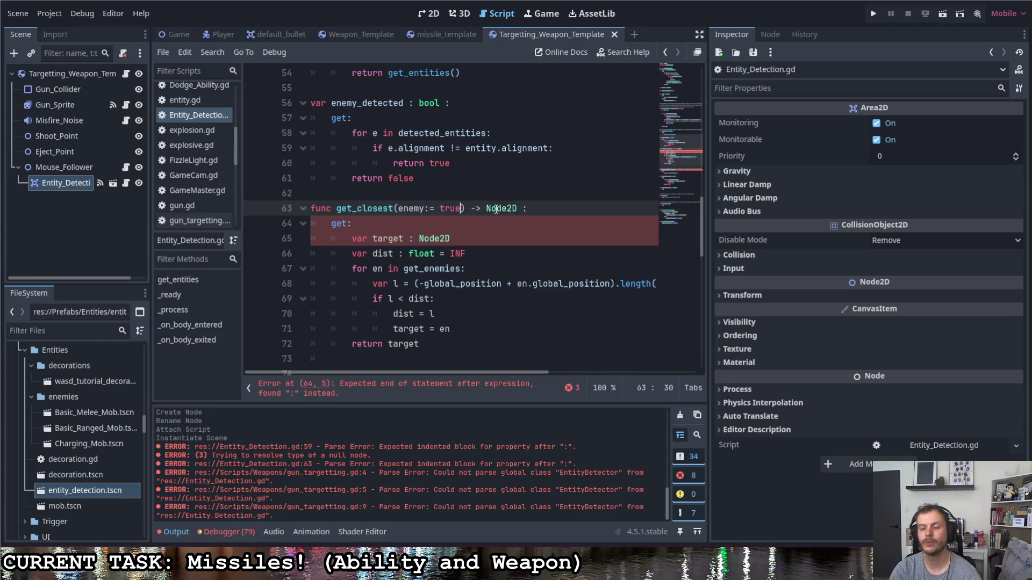
click(420, 208)
key(Down)
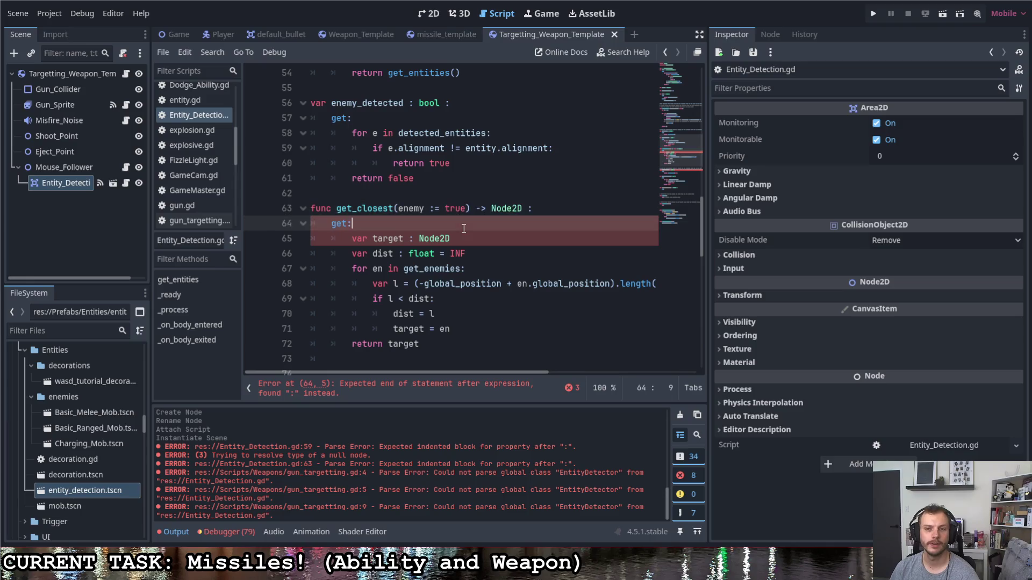
click(493, 208)
drag(408, 227, 311, 225)
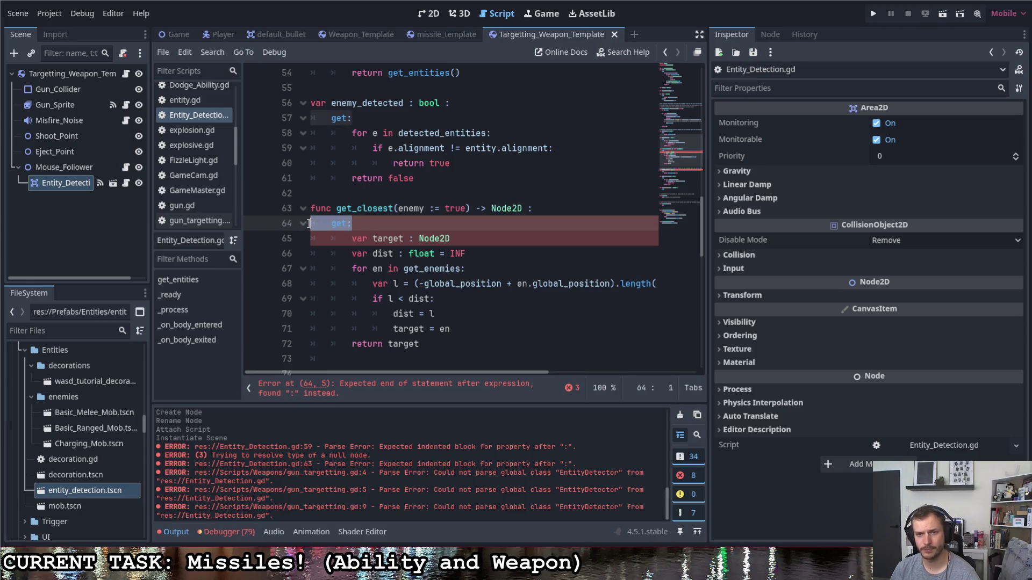
Remove the 'get:' line and add 'var arr = get_enemies if enemy else get_friendlies' at the function top
key(BackSpace)
key(BackSpace)
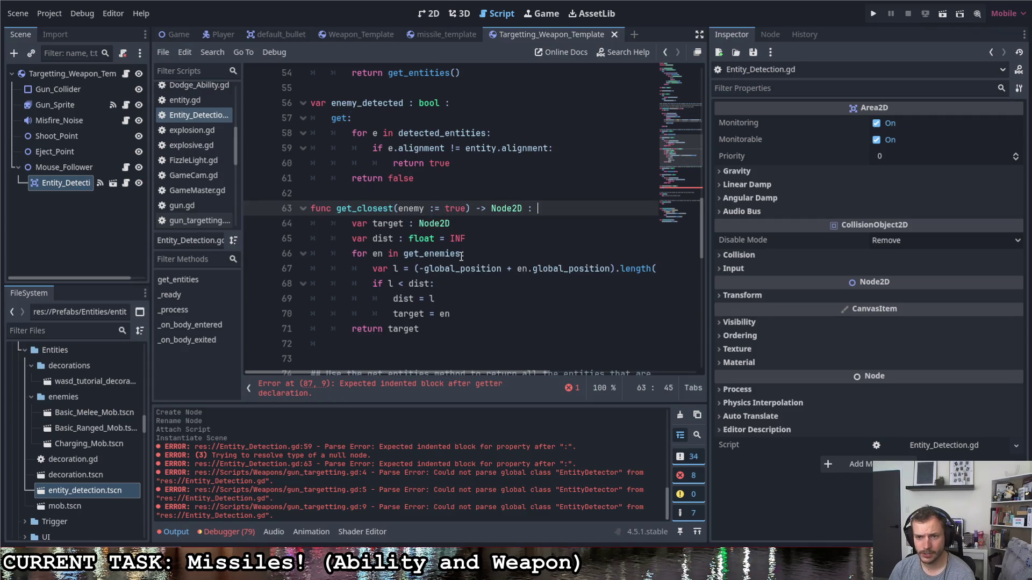
click(462, 254)
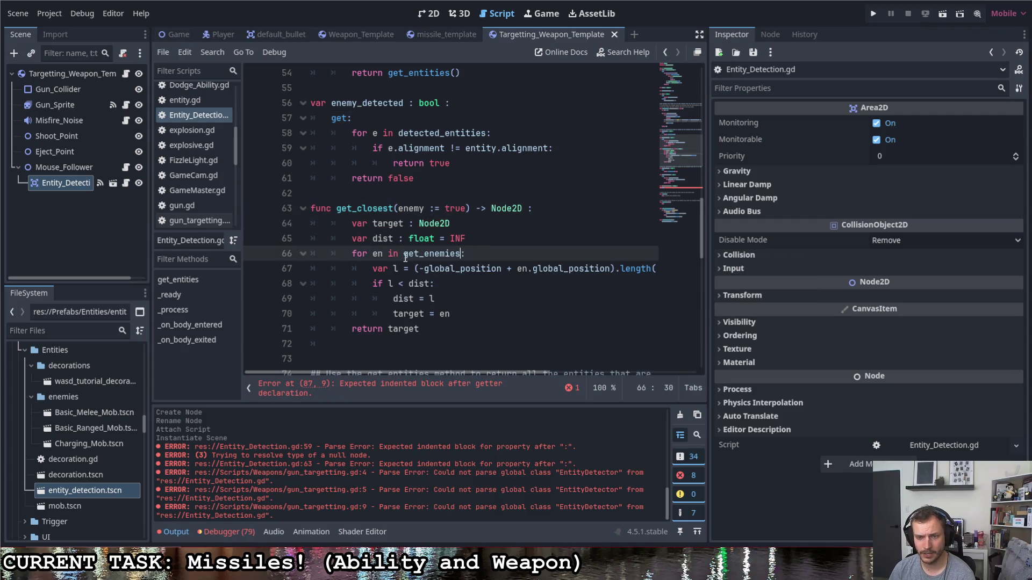
click(376, 221)
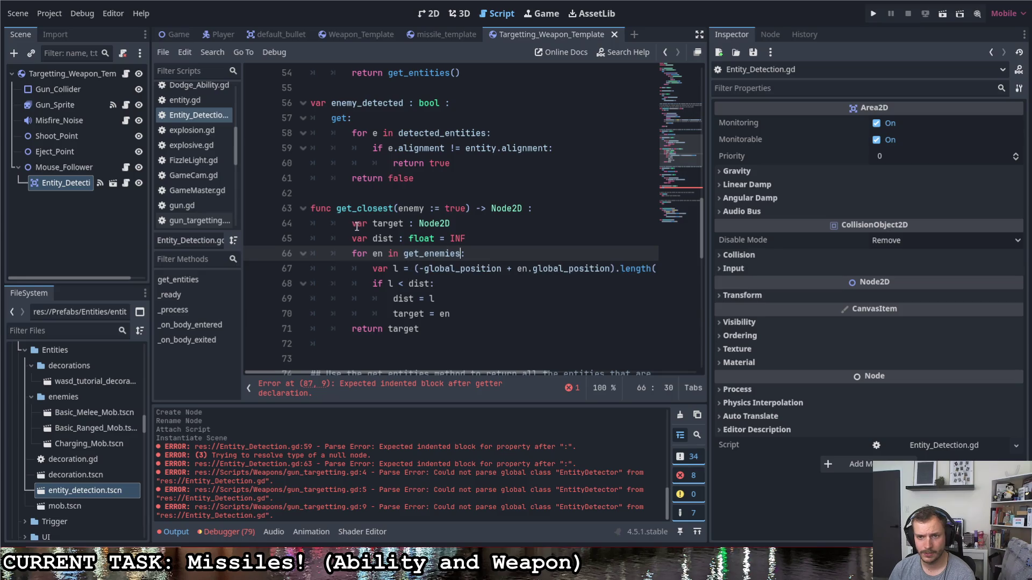
key(ctrl+shift+Return)
text(var arr =)
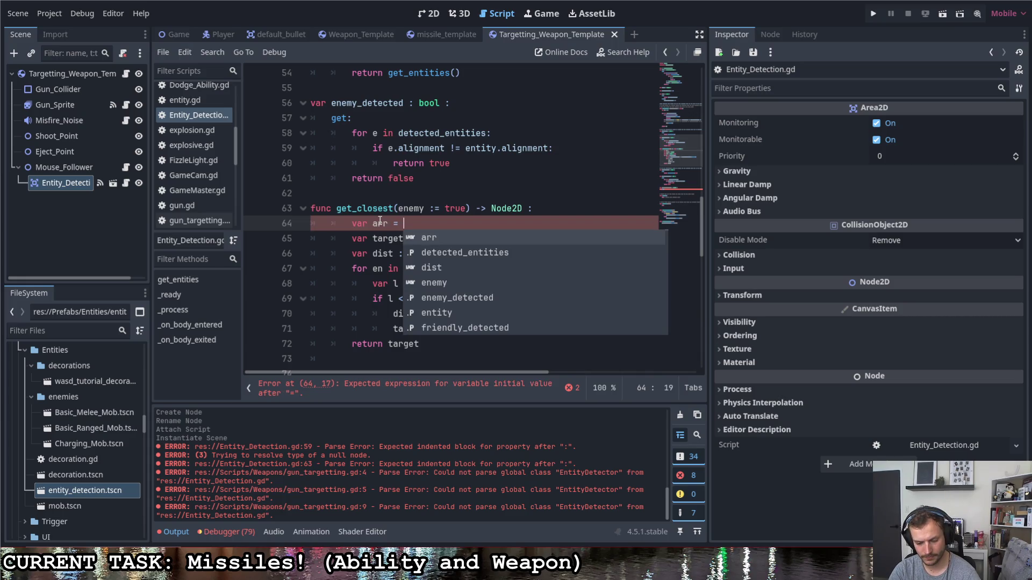
text( enemy ?)
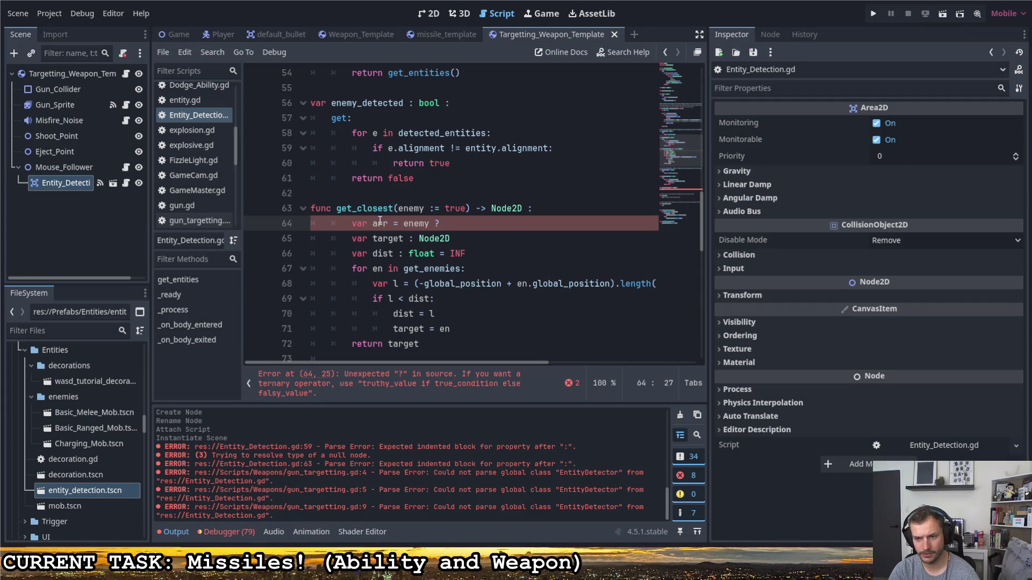
key(BackSpace)
key(BackSpace)
key(BackSpace)
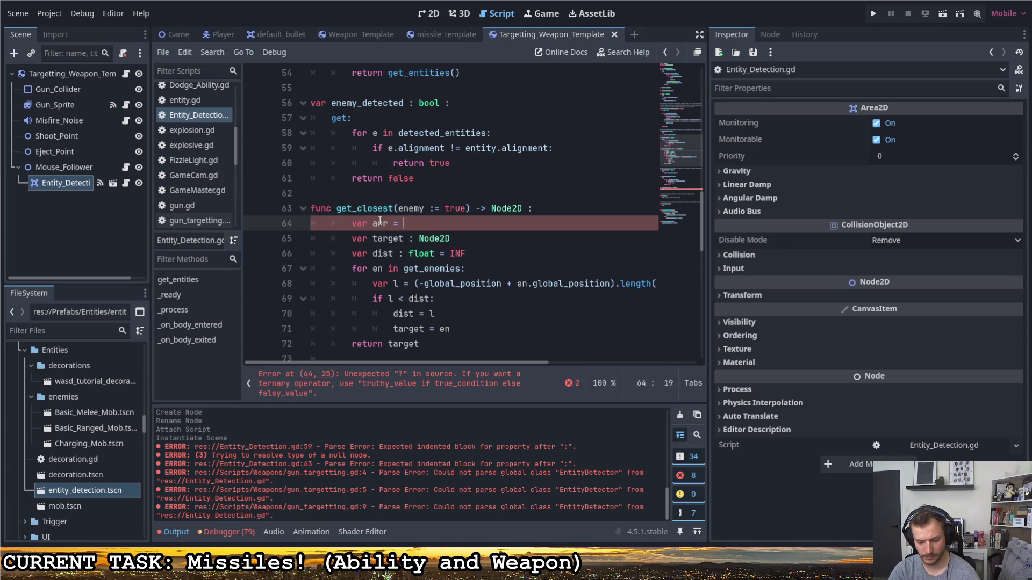
text(get)
key(Down)
key(Down)
key(Return)
text(if enemy else )
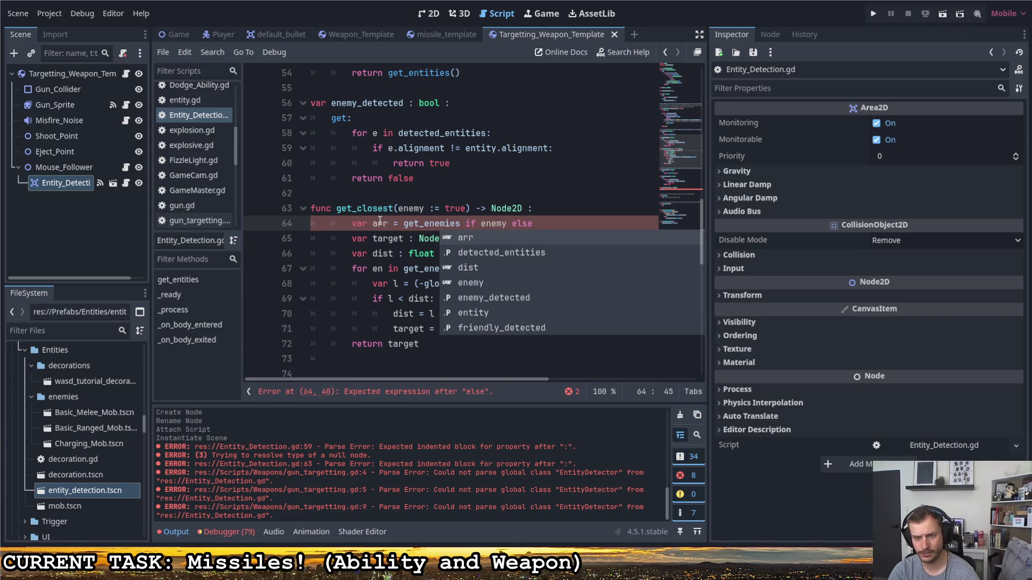
text(get_f)
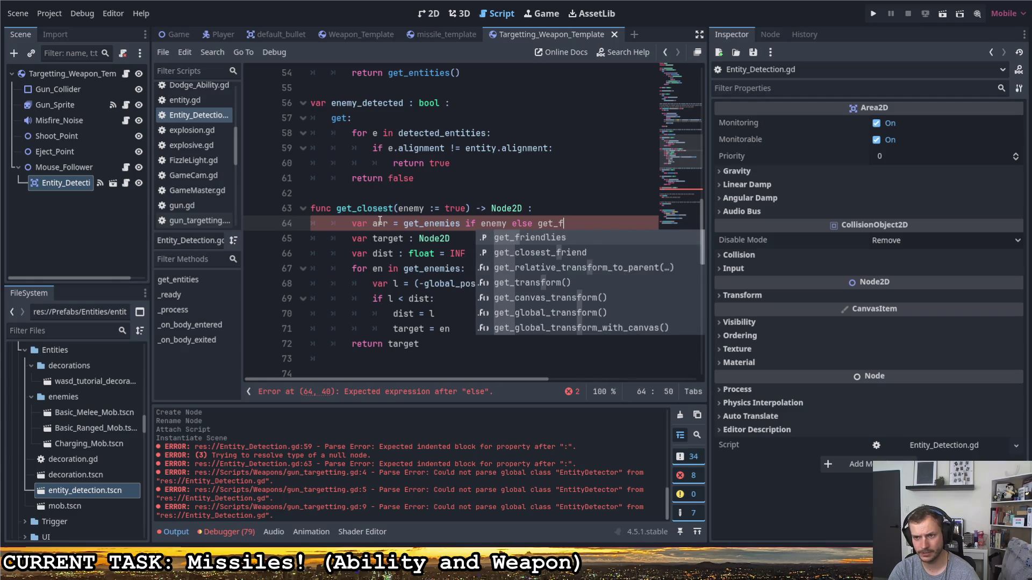
key(Return)
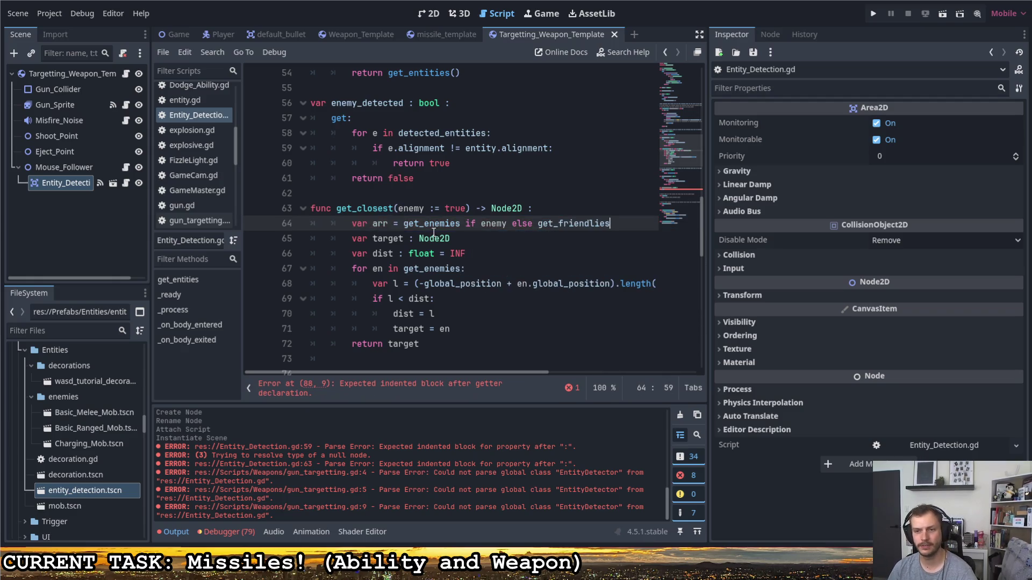
Make the for loop iterate over arr instead of get_enemies and save the script
key(Down)
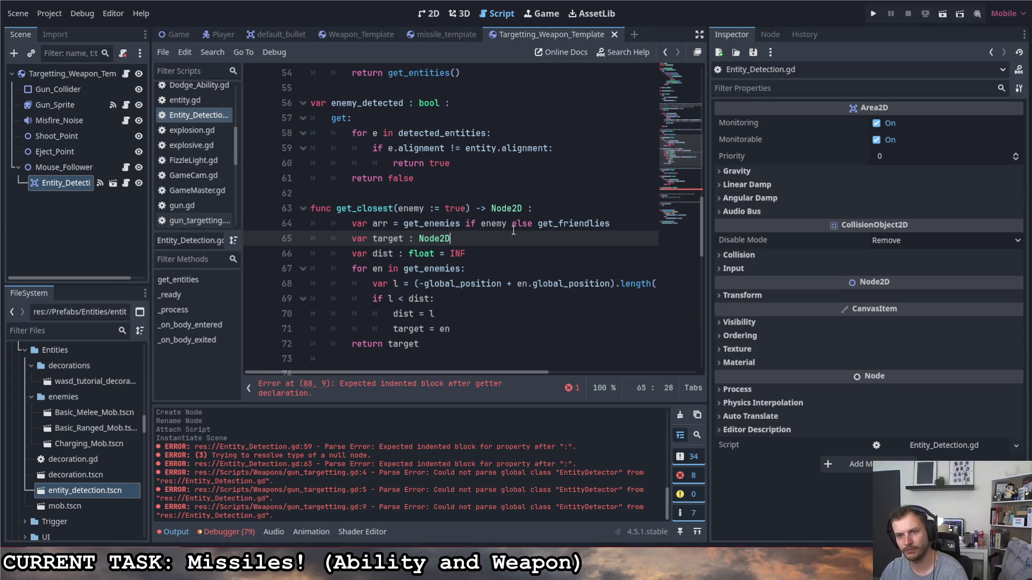
click(627, 223)
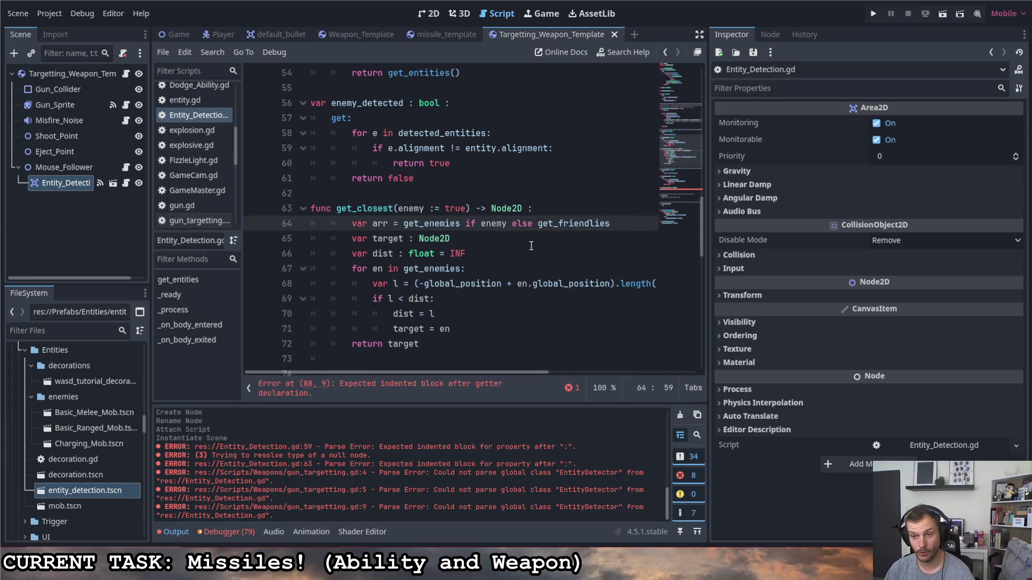
key(Down)
key(Down)
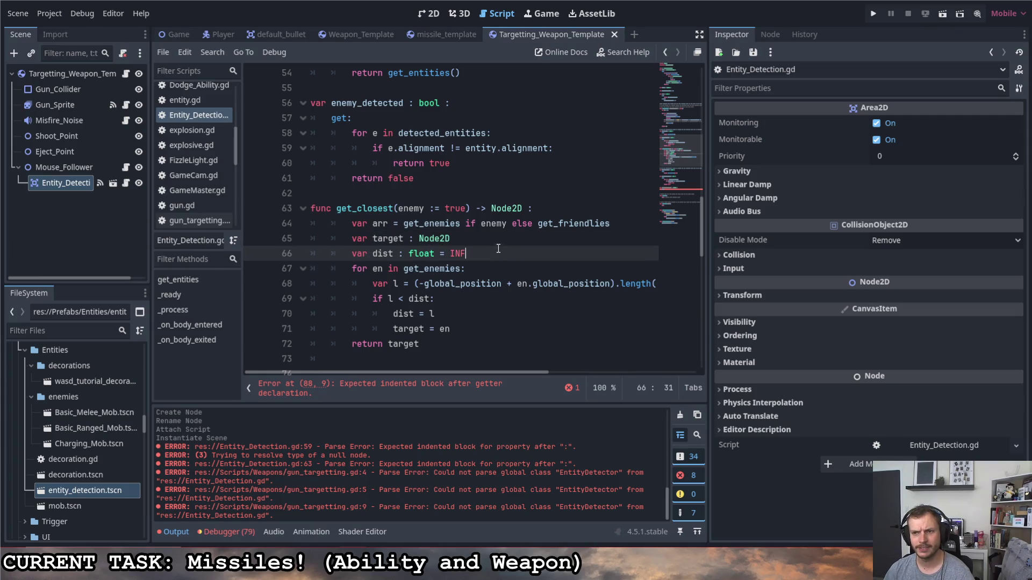
drag(461, 269, 405, 268)
text(arr)
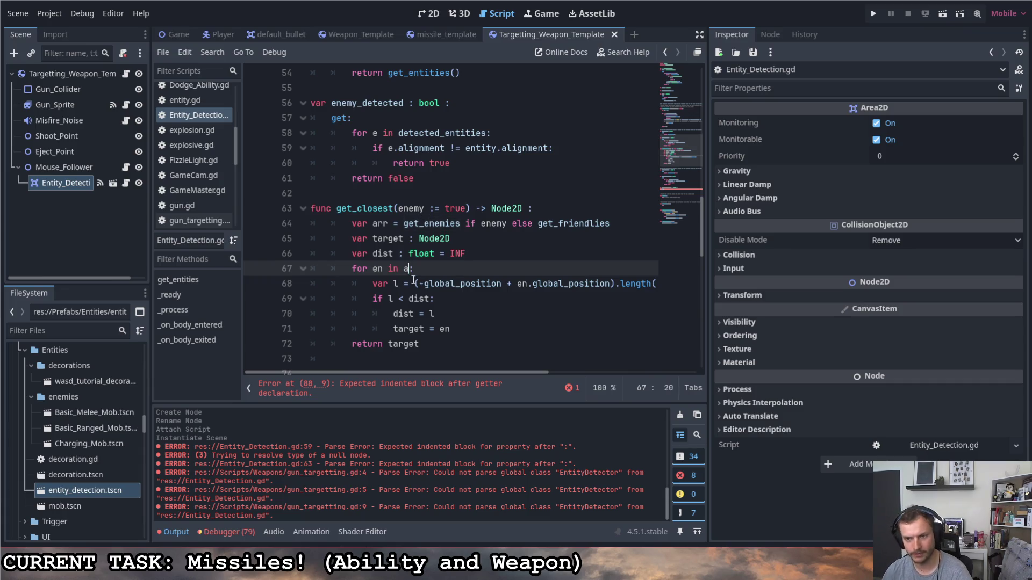
key(ctrl+s)
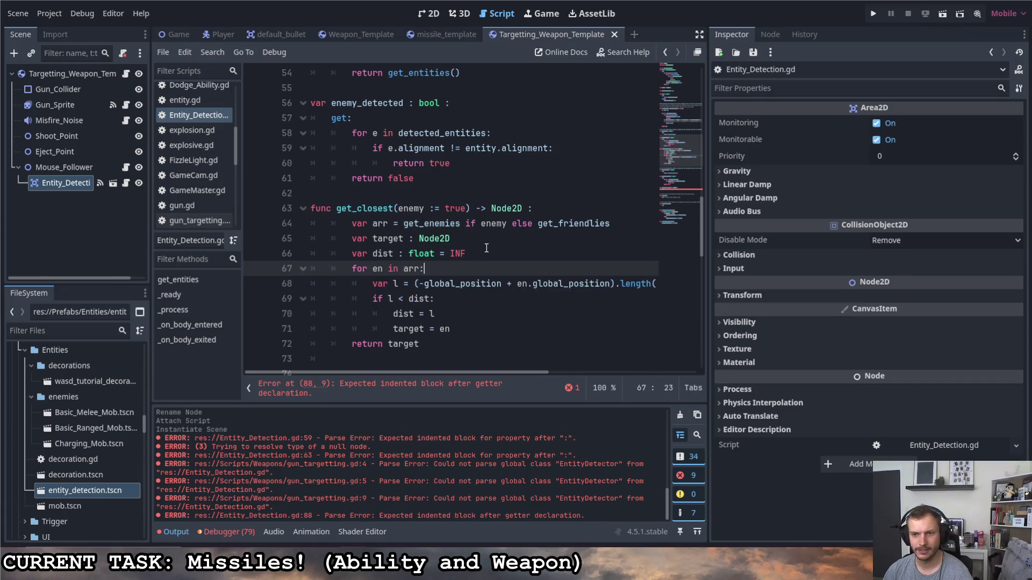
scroll(572, 373, right, 3)
scroll(572, 373, left, 3)
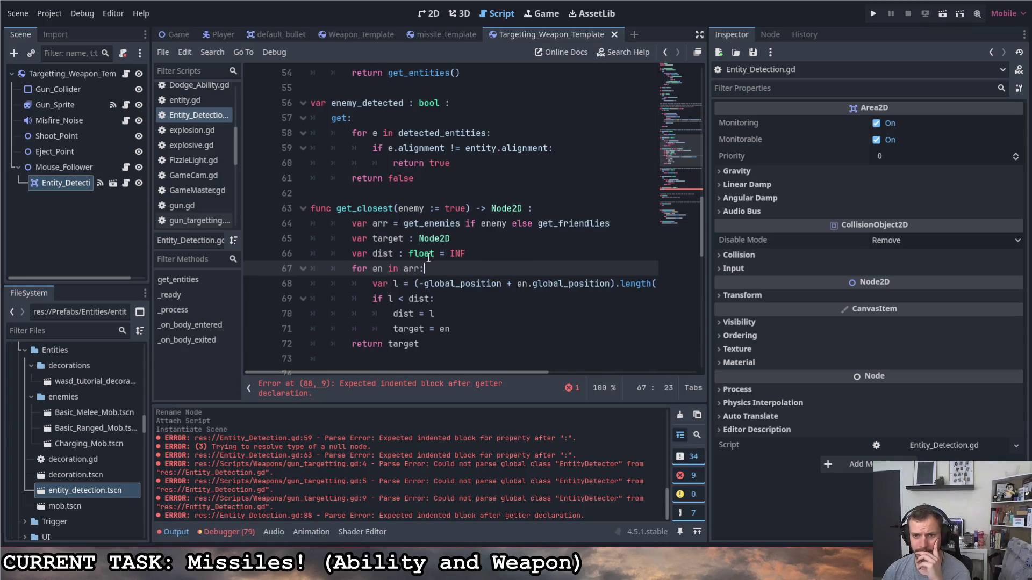
scroll(431, 251, down, 4)
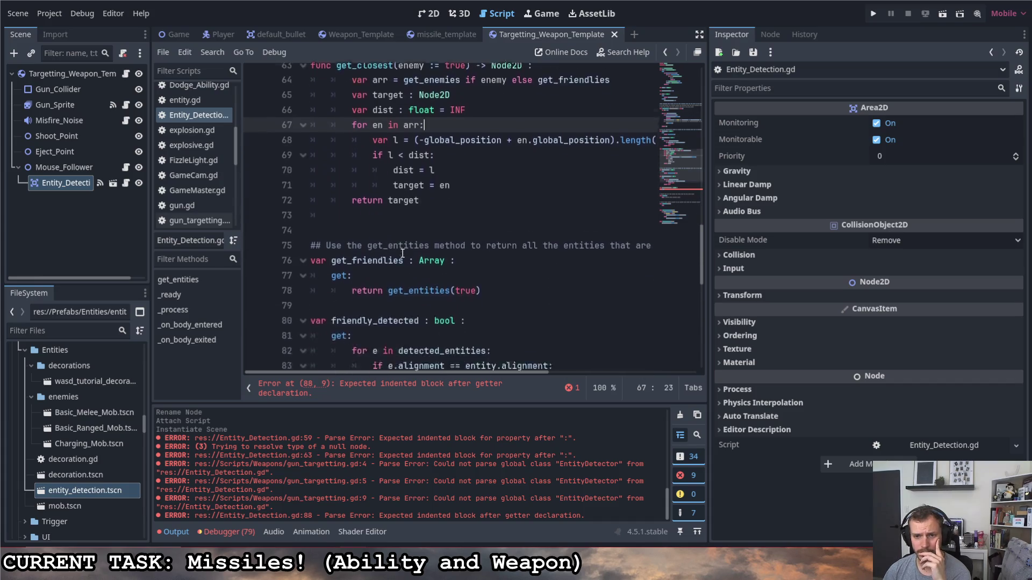
Add a 'var get_closest_enemy : Node2D' getter that returns get_closest()
scroll(404, 250, up, 4)
scroll(404, 251, up, 1)
click(397, 198)
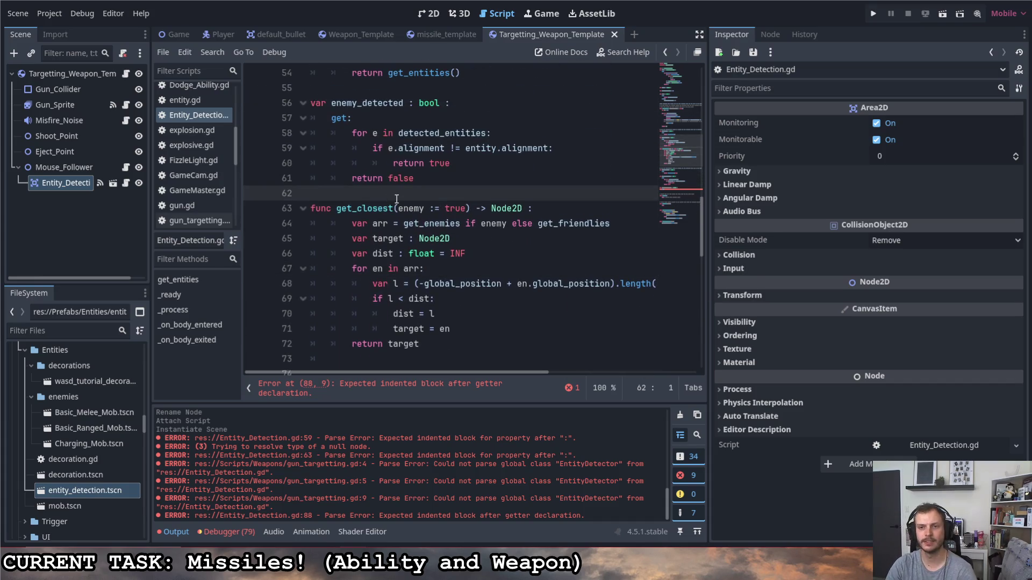
key(Return)
key(Return)
key(Up)
text(var get_close)
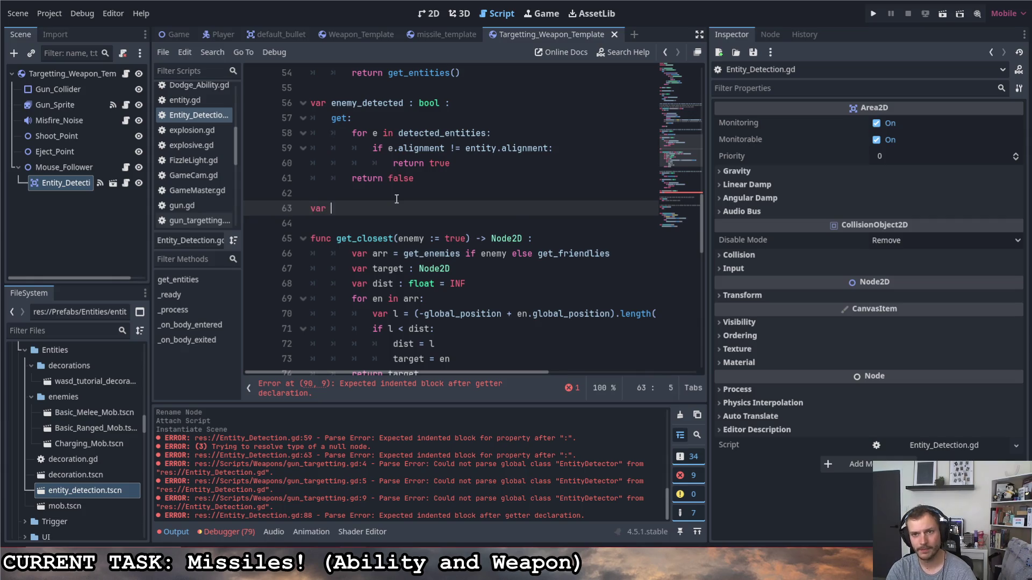
text(st_enemy : )
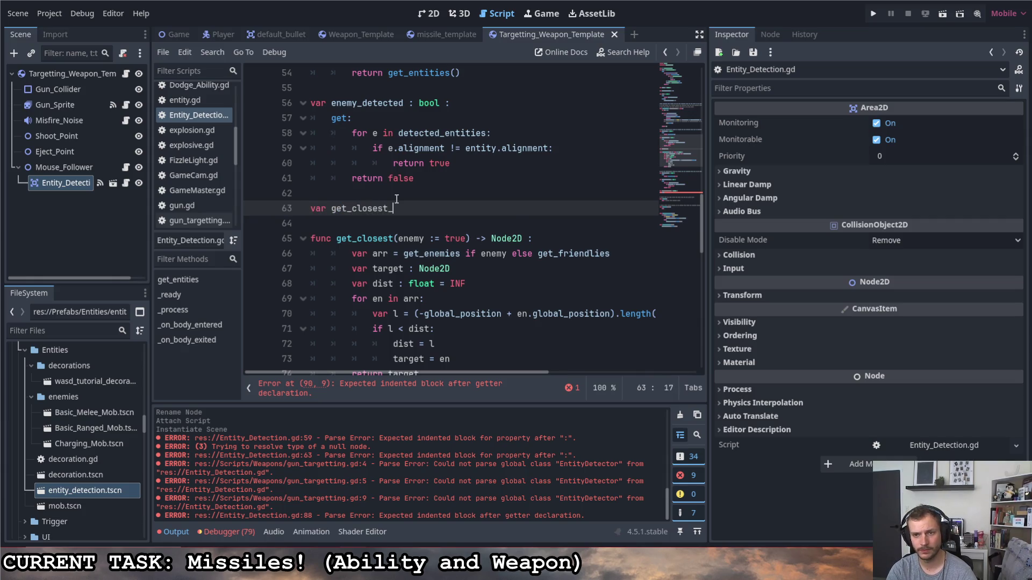
text(Node2D :)
key(Return)
text(get:)
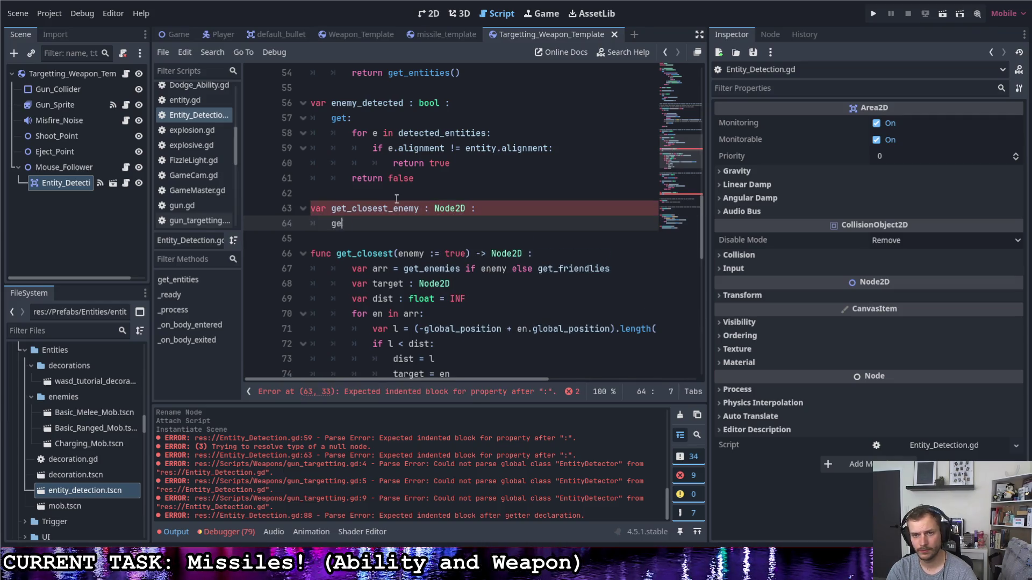
key(Return)
text(return get_closest())
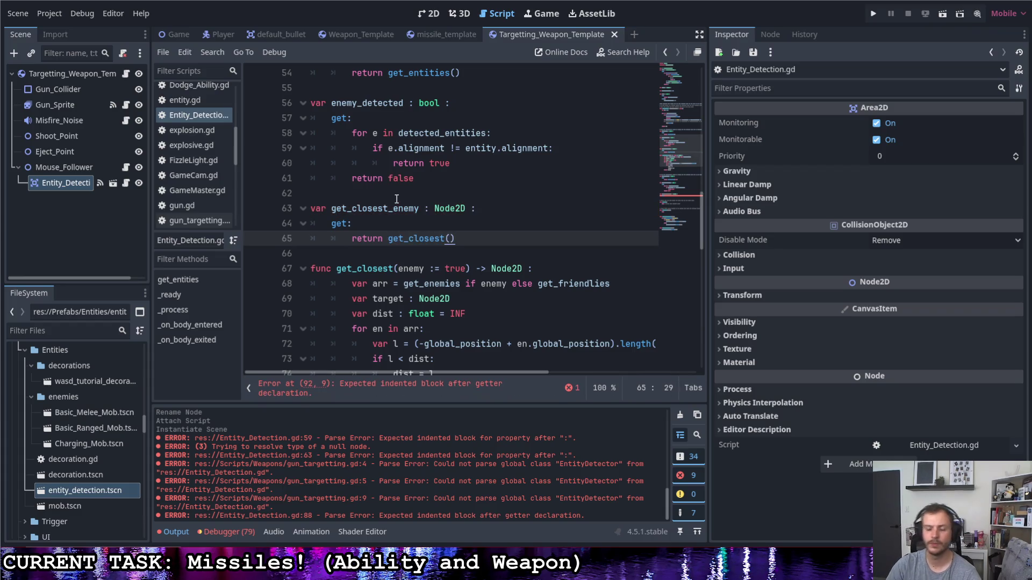
Replace the get_closest_friend stub with a copy of that getter returning get_closest(false)
scroll(441, 202, down, 2)
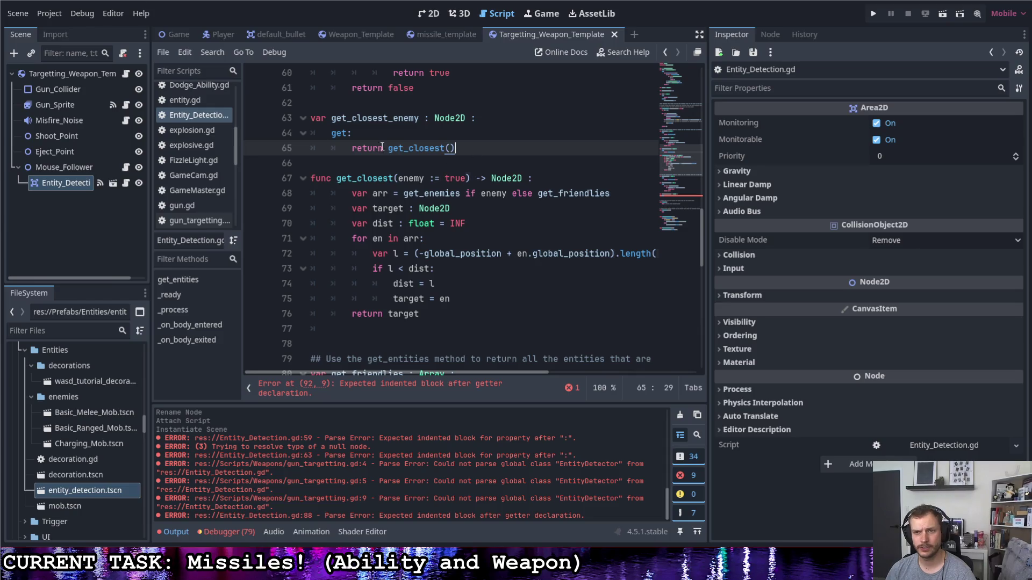
drag(457, 149, 274, 121)
key(ctrl+c)
scroll(395, 183, down, 6)
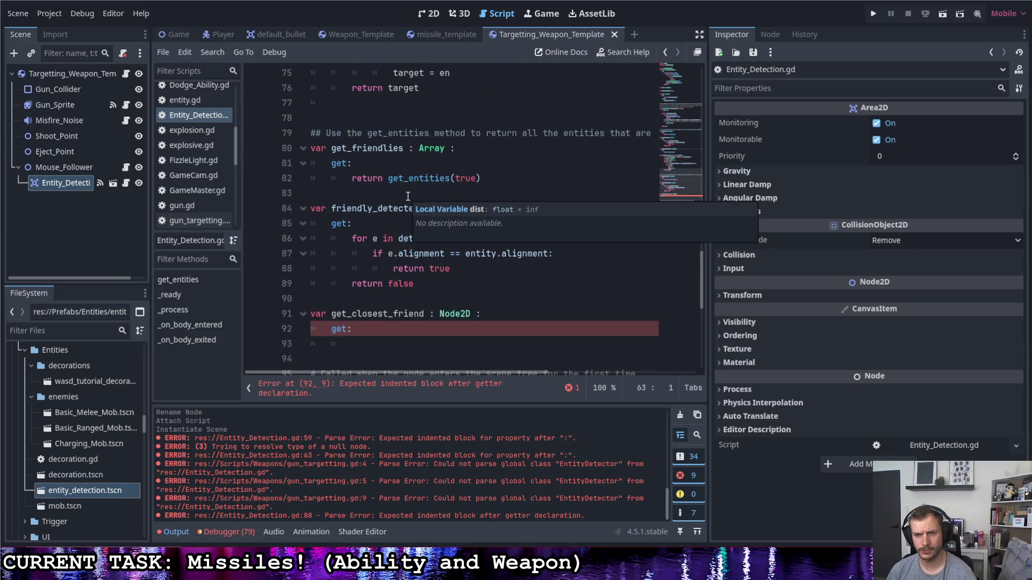
drag(381, 285, 311, 268)
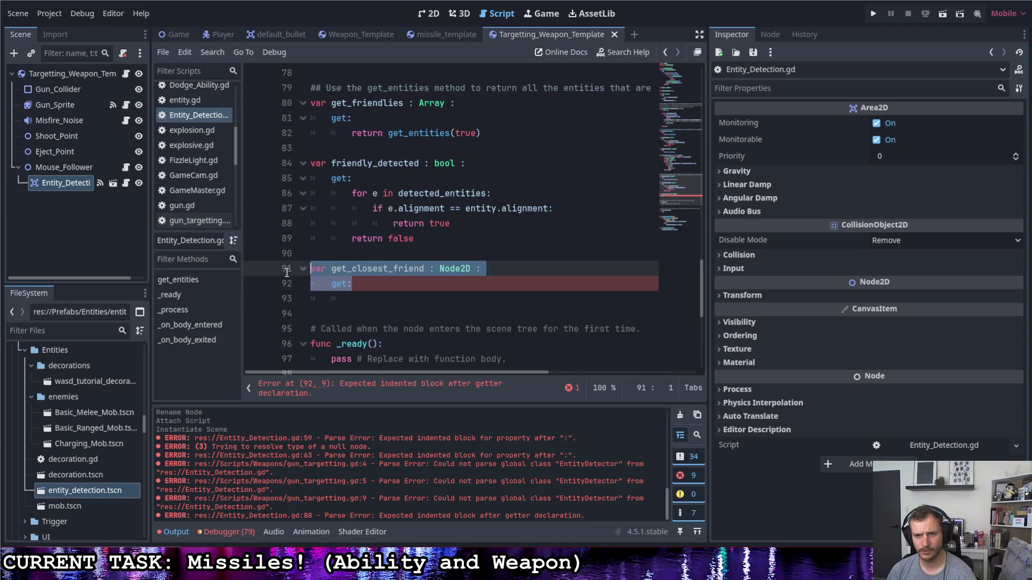
key(ctrl+v)
drag(419, 269, 390, 269)
text(friend)
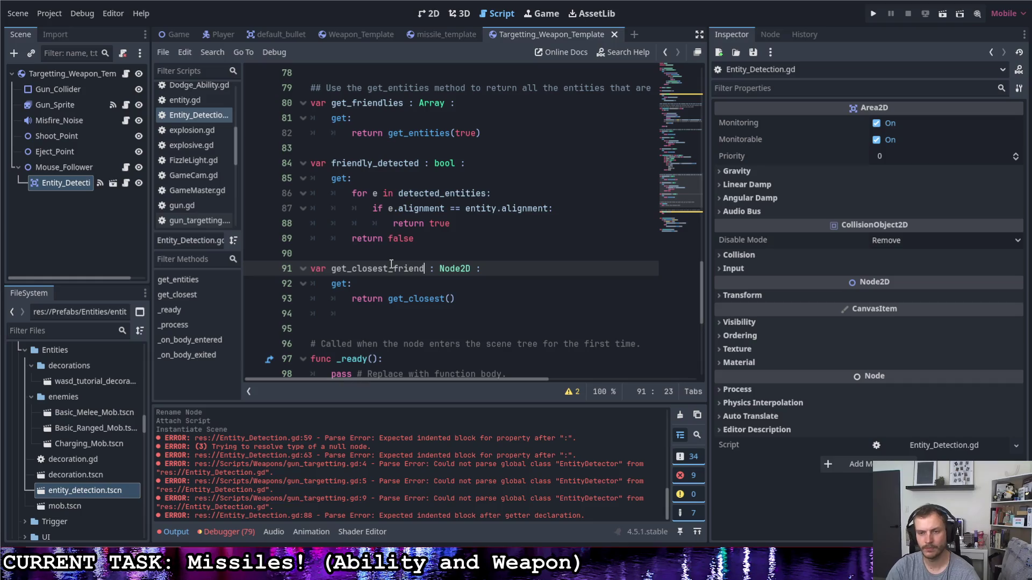
click(449, 298)
text(fals)
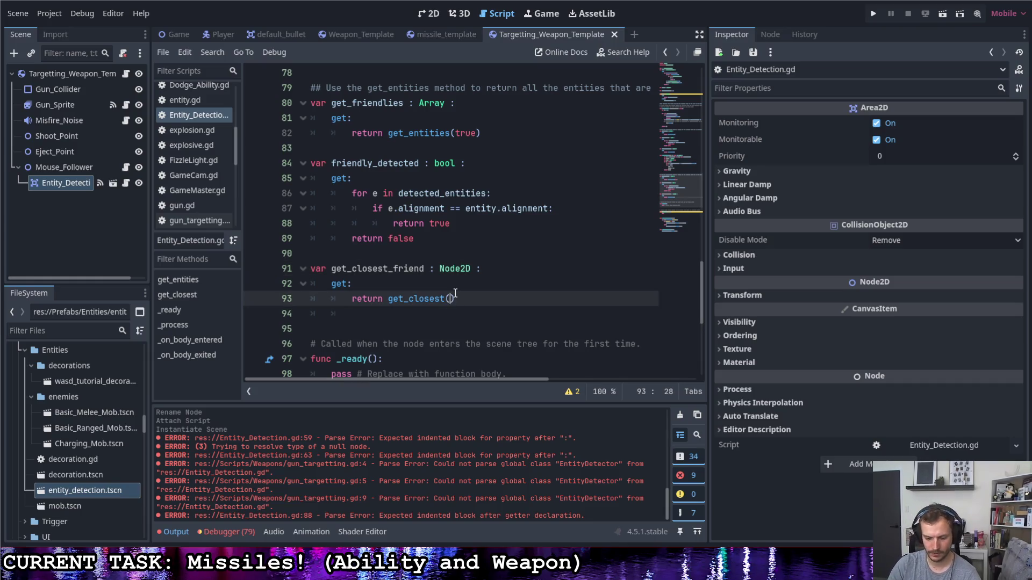
text(e)
click(455, 228)
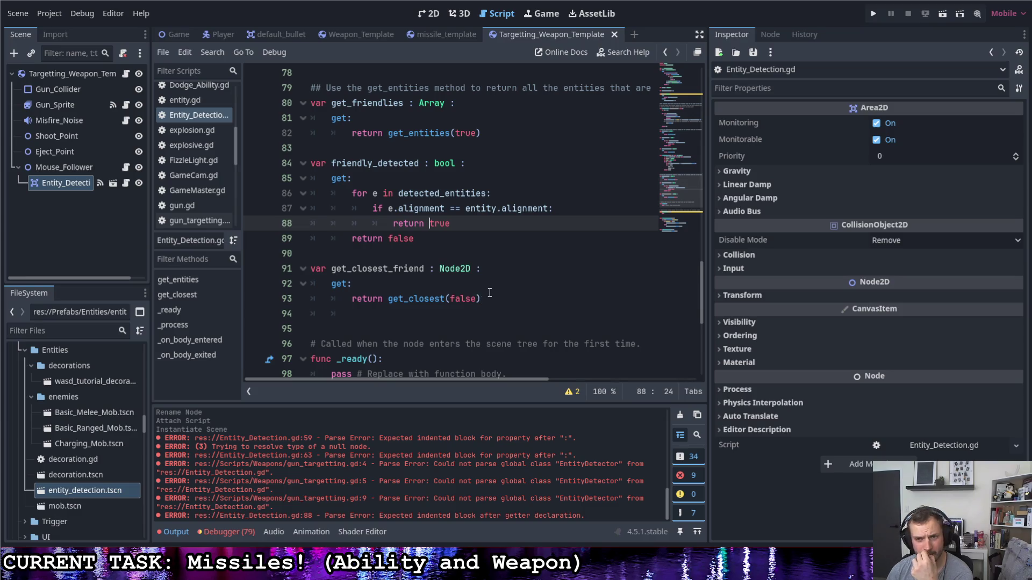
Move the get_closest function to directly below get_entities, then switch to gun_targetting.gd
scroll(476, 272, up, 1)
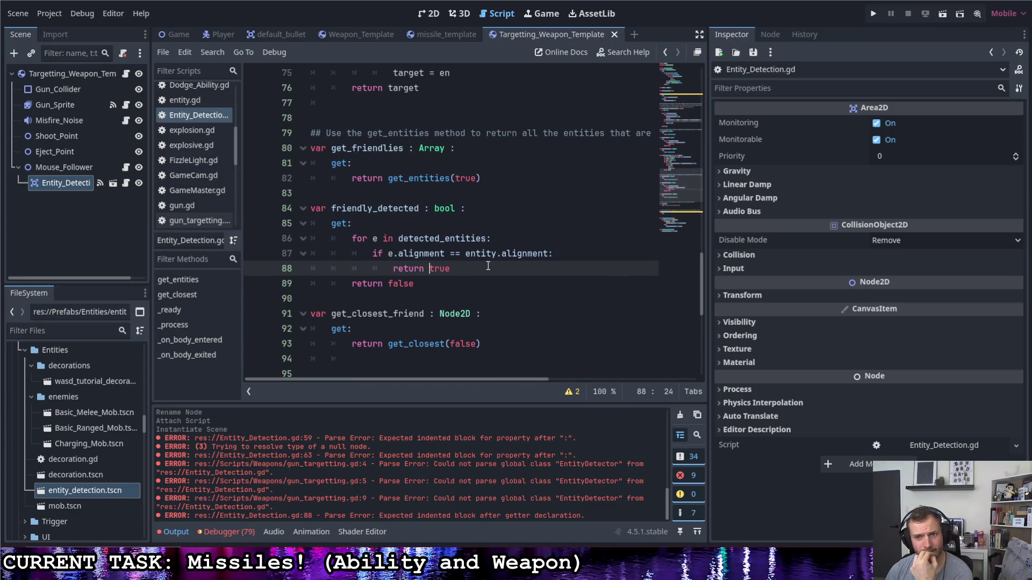
scroll(487, 267, up, 5)
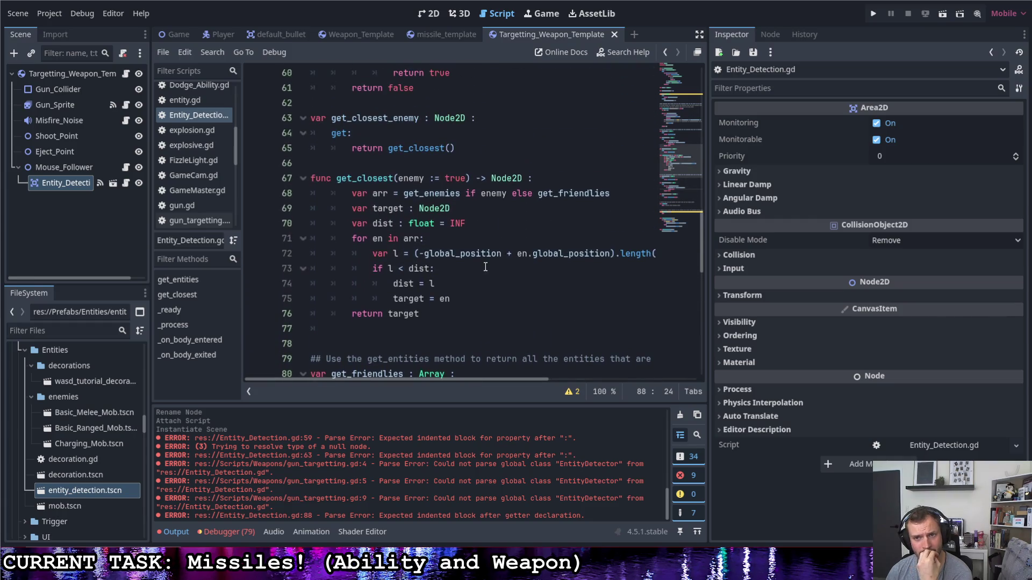
mouse_move(439, 314)
mouse_down()
mouse_move(310, 180)
mouse_move(260, 186)
mouse_up()
key(ctrl+c)
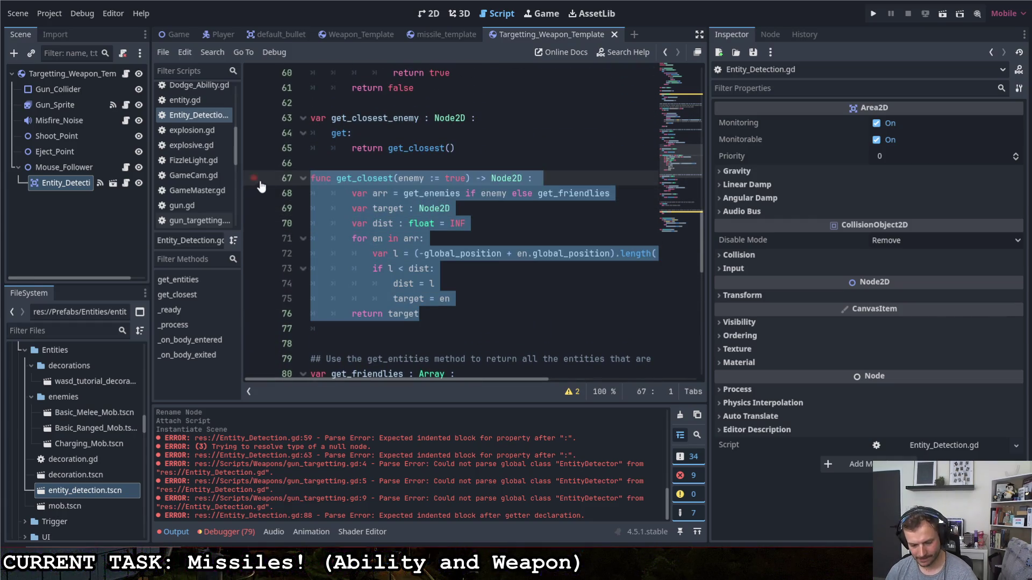
key(BackSpace)
key(BackSpace)
key(BackSpace)
scroll(404, 232, up, 8)
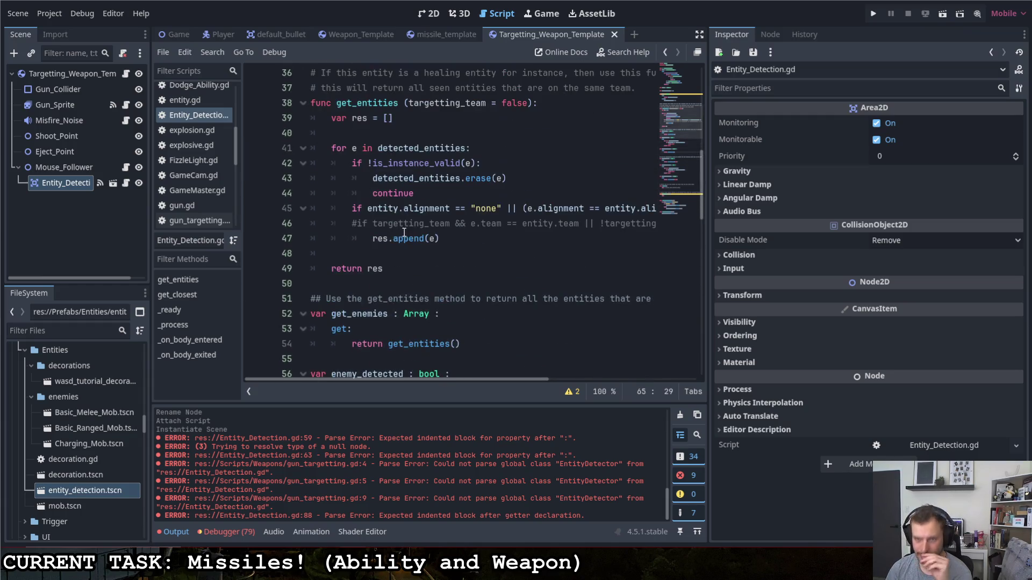
scroll(404, 232, up, 4)
scroll(393, 258, down, 4)
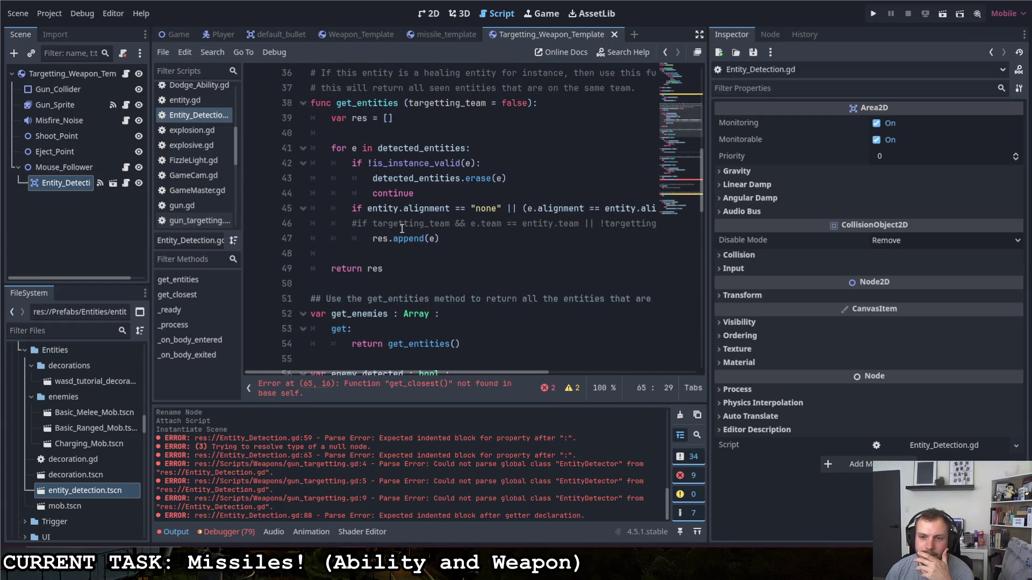
click(388, 281)
key(Return)
key(Return)
key(Up)
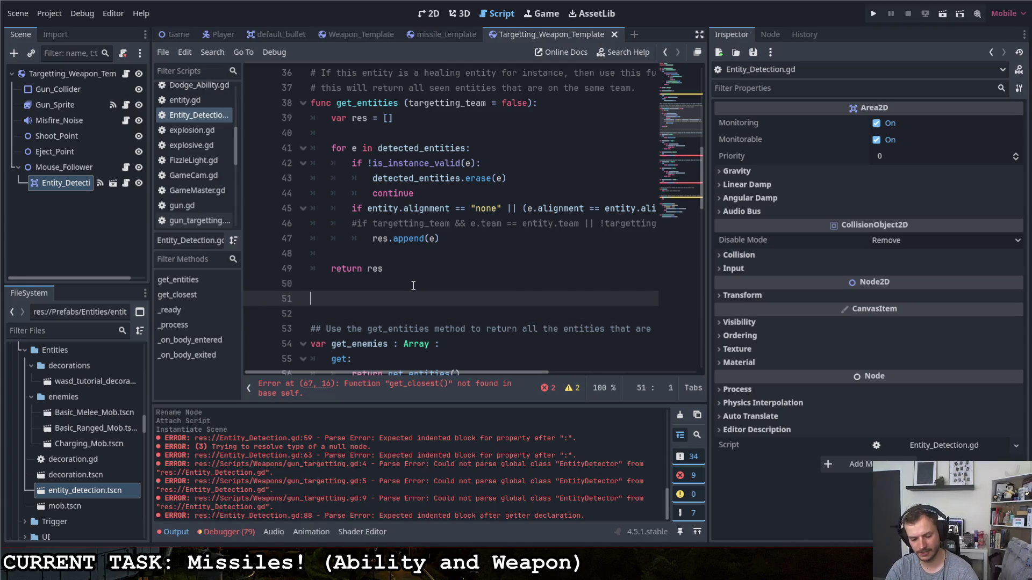
key(ctrl+v)
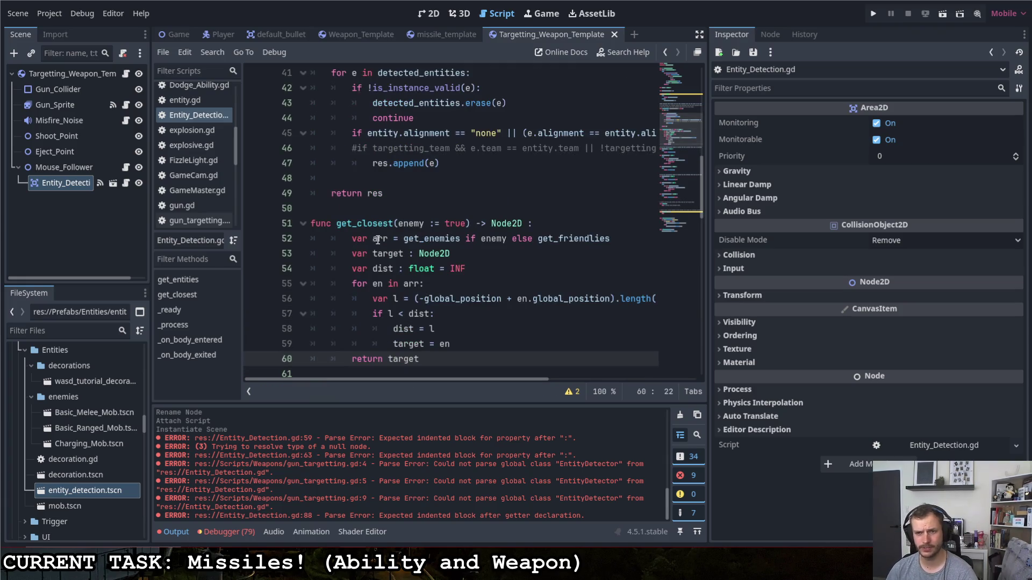
scroll(455, 215, down, 3)
scroll(454, 216, up, 1)
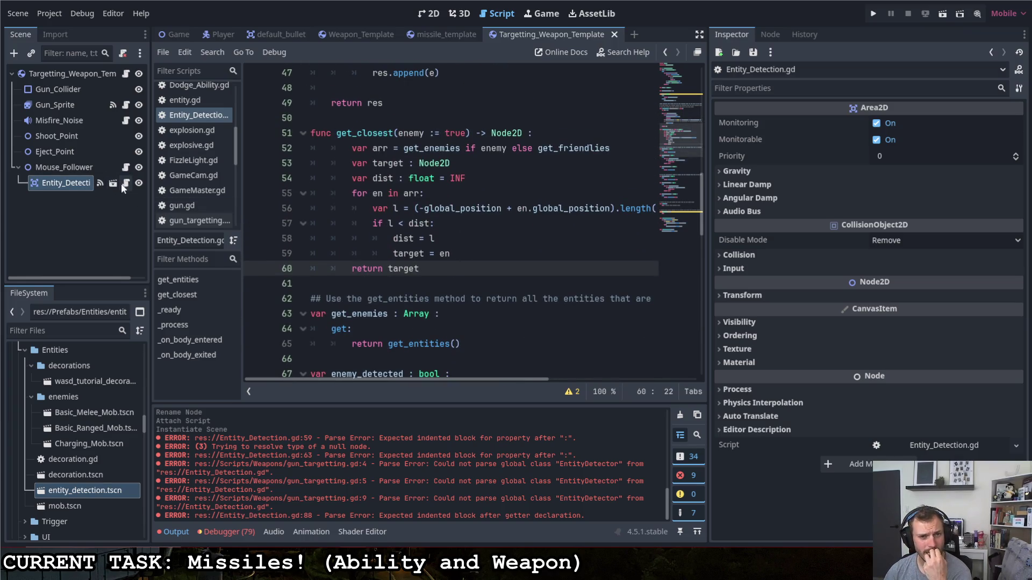
click(124, 74)
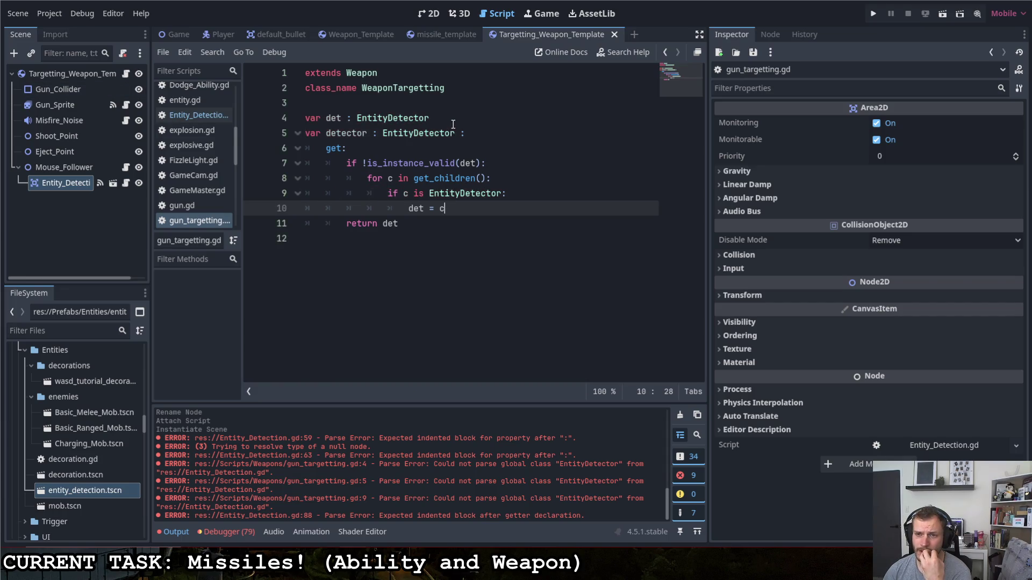
After the detector getter, declare 'var detection_timing = 0.5' and 'var detection_delay = 0.0'
click(439, 256)
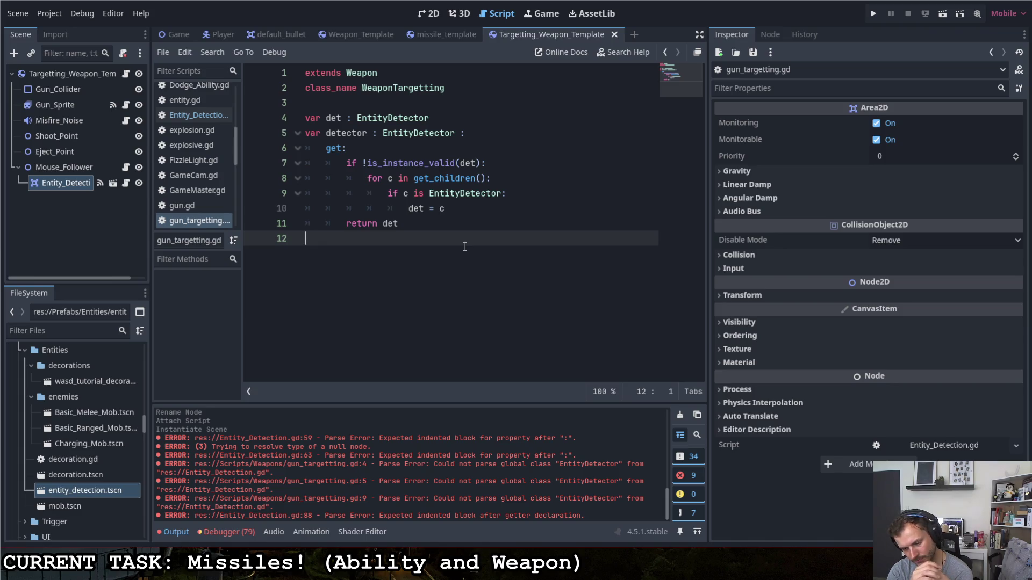
key(Return)
key(Return)
key(Up)
text(var detection)
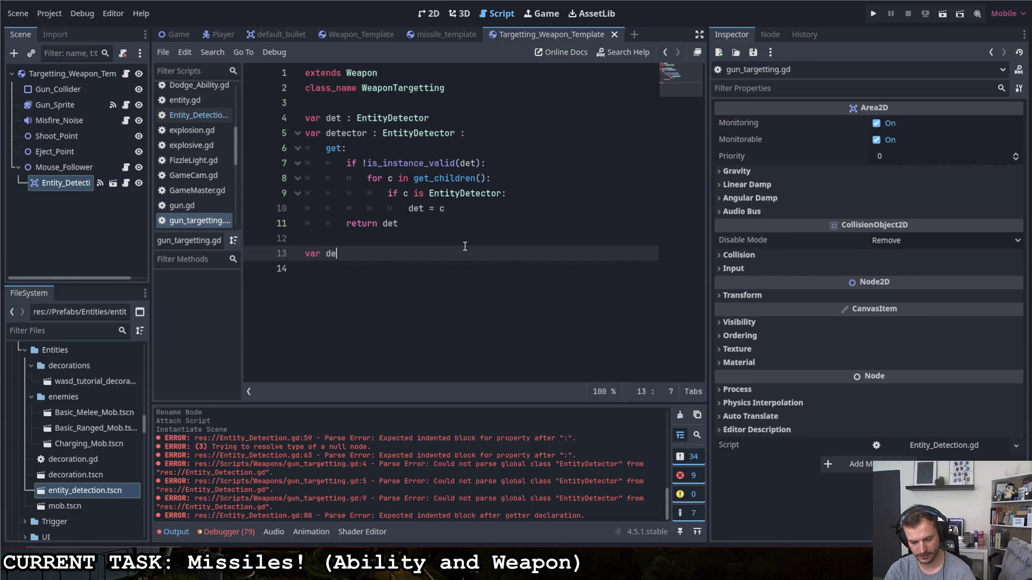
text(_timings)
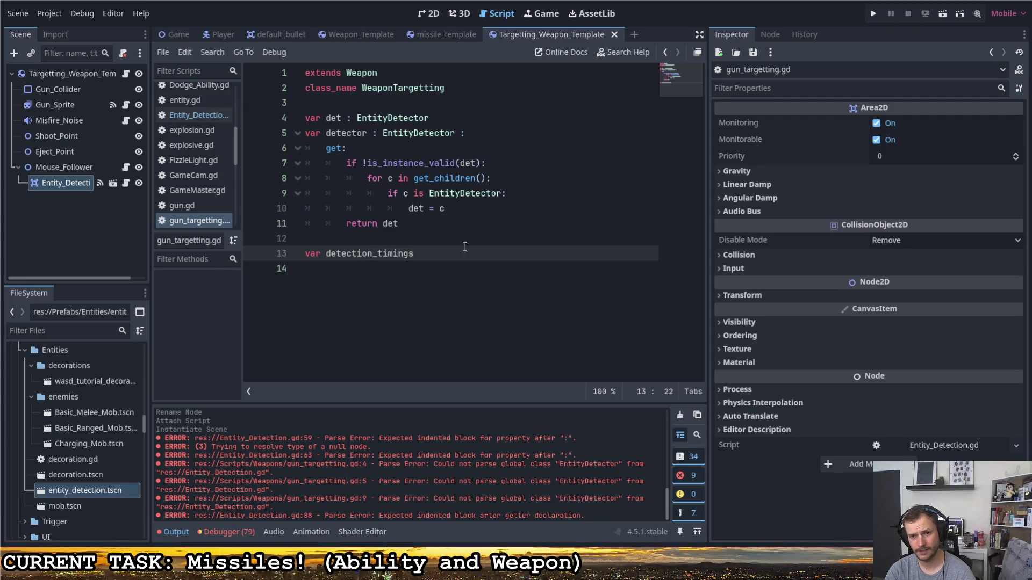
key(BackSpace)
text(= 0.)
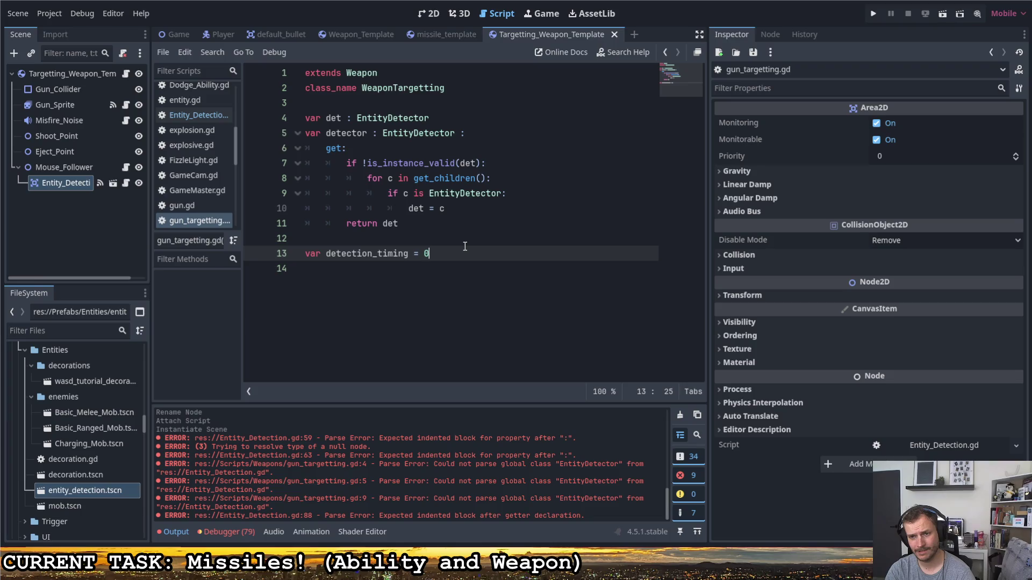
text(5)
key(Return)
text(var detection_delay)
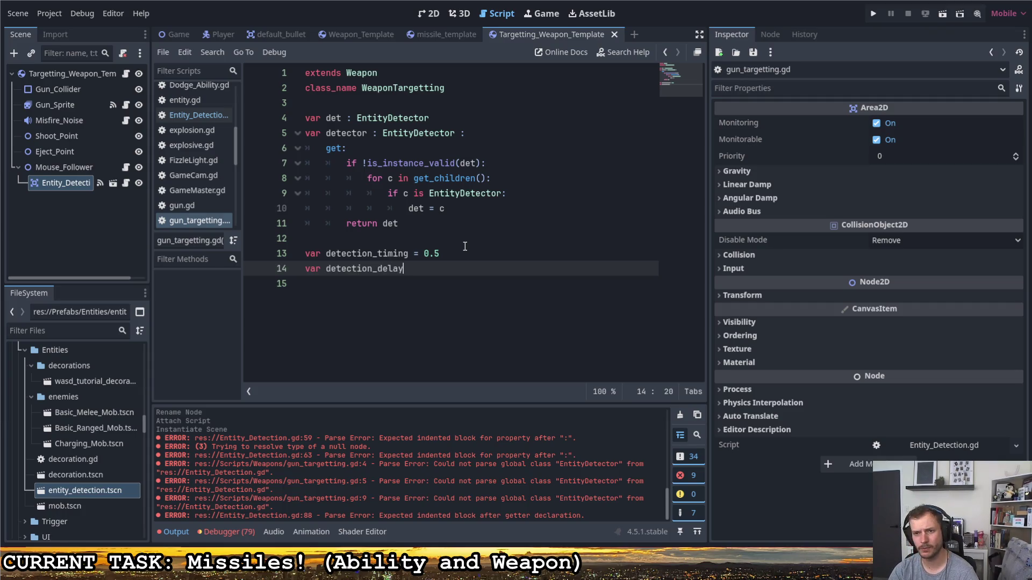
text( = 0.0)
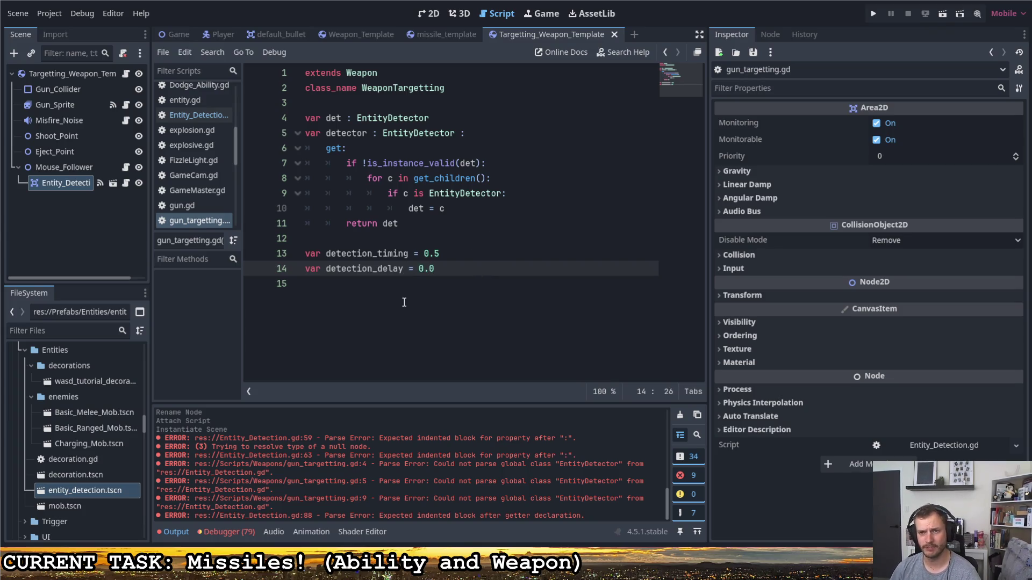
click(437, 295)
key(Return)
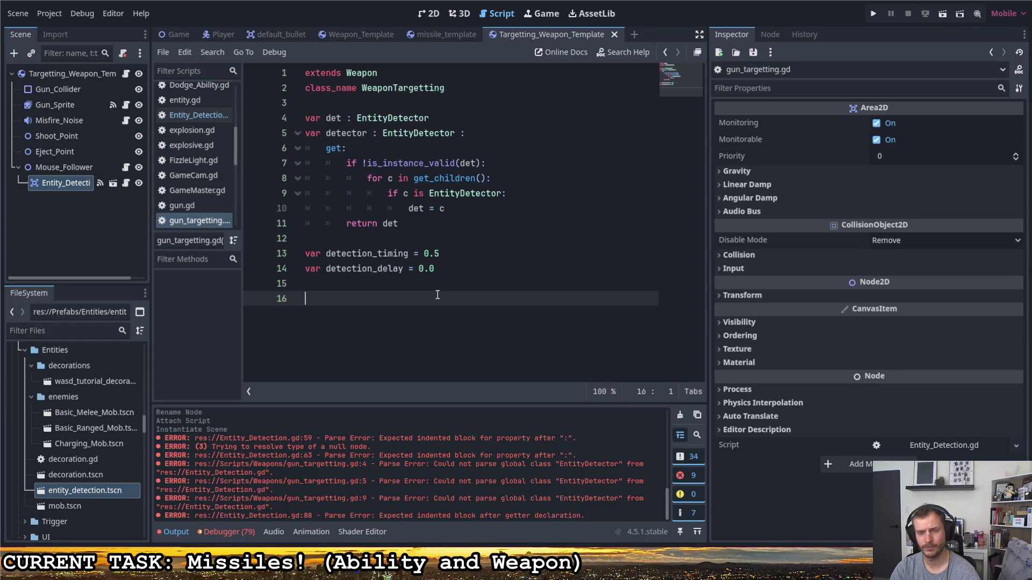
Declare 'var target : Node2D' above them and begin a 'func _process' line at the script end
click(440, 237)
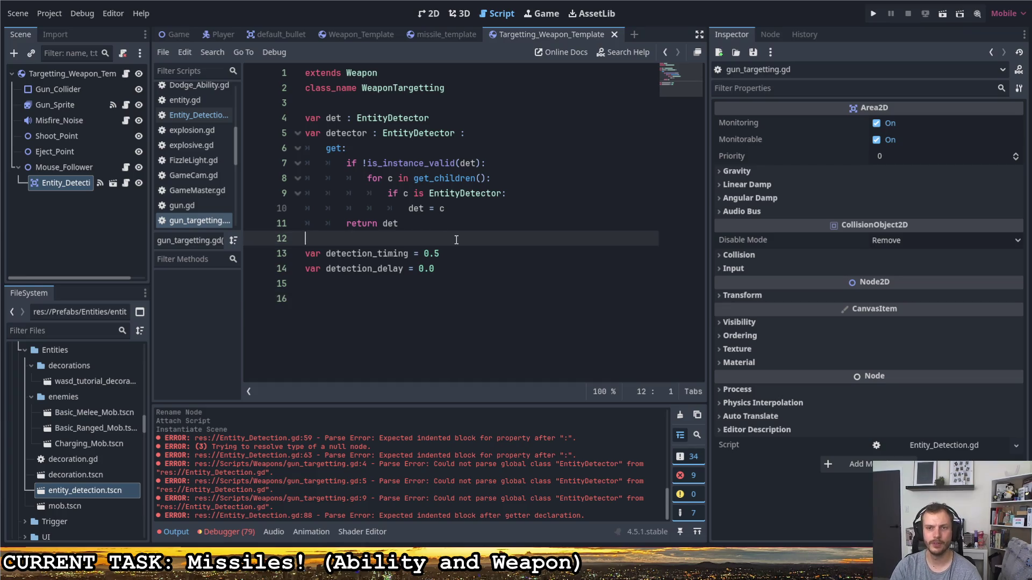
key(Return)
key(Return)
key(Up)
text(var target : N)
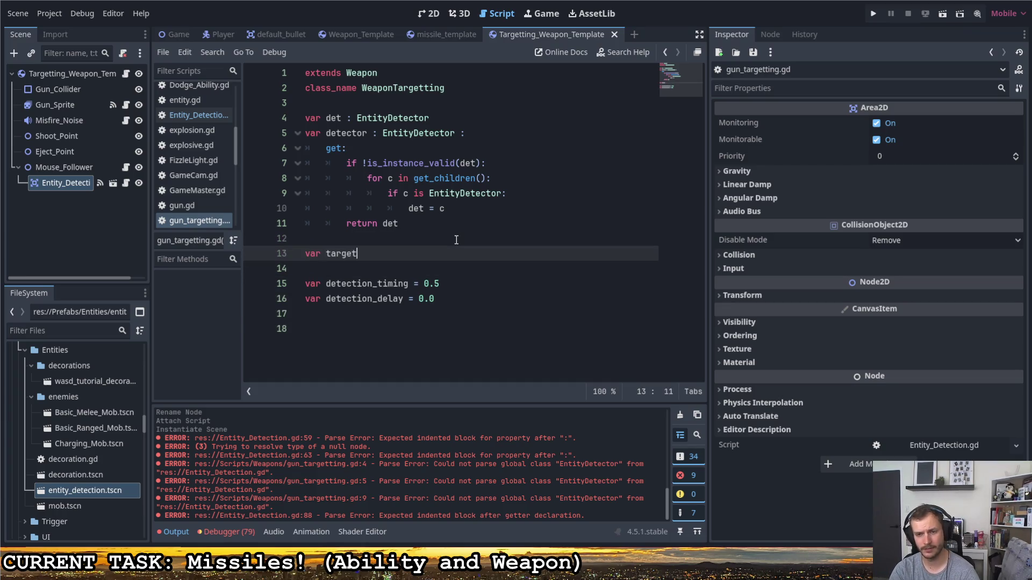
text(ode2D)
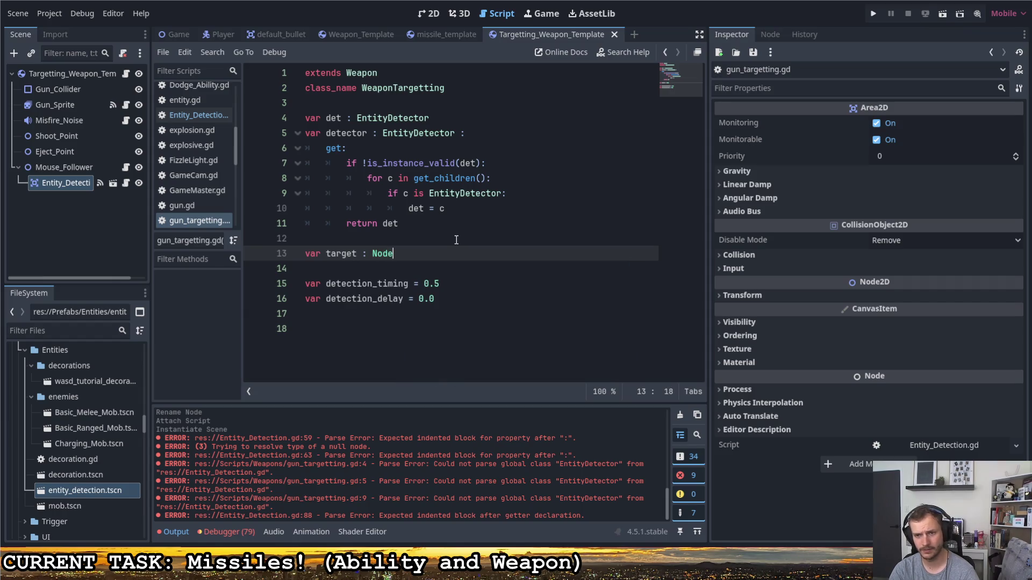
click(457, 240)
key(Down)
key(Down)
key(Down)
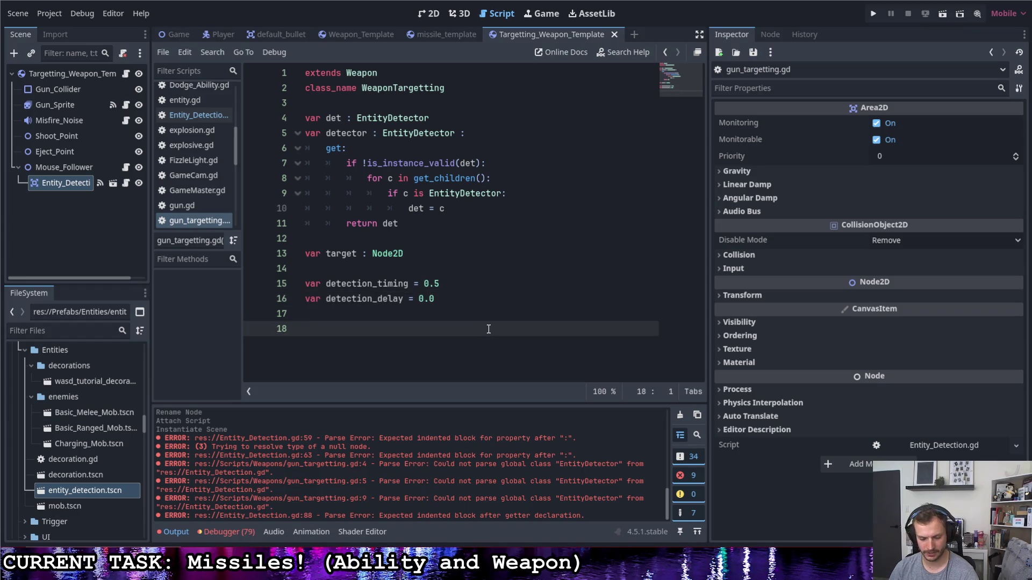
text(_proces)
key(BackSpace)
key(BackSpace)
key(BackSpace)
key(BackSpace)
key(BackSpace)
key(BackSpace)
text(func _)
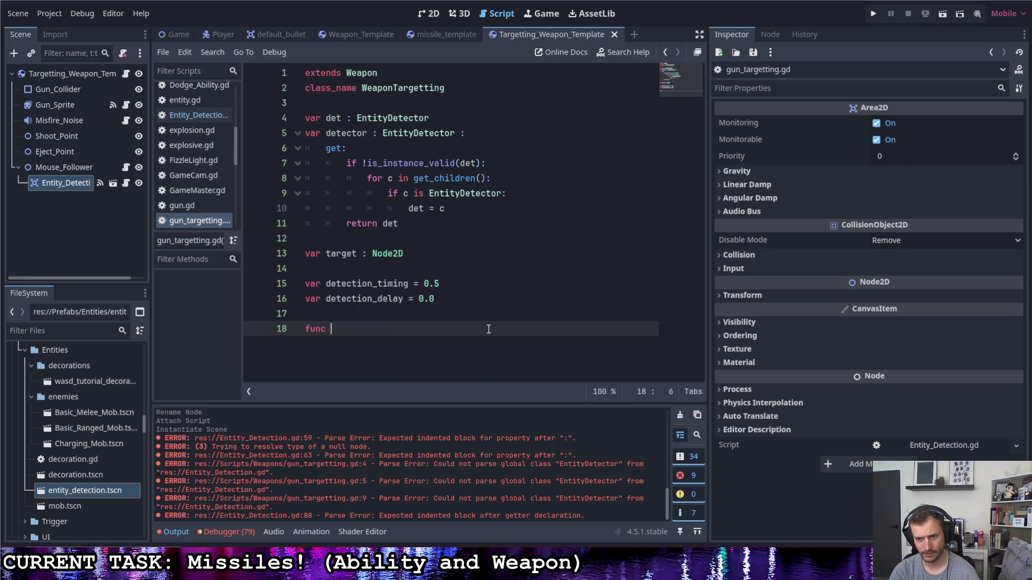
text(pro)
Complete the 'func _process(delta):' header and call super._process(delta) in its body
key(Return)
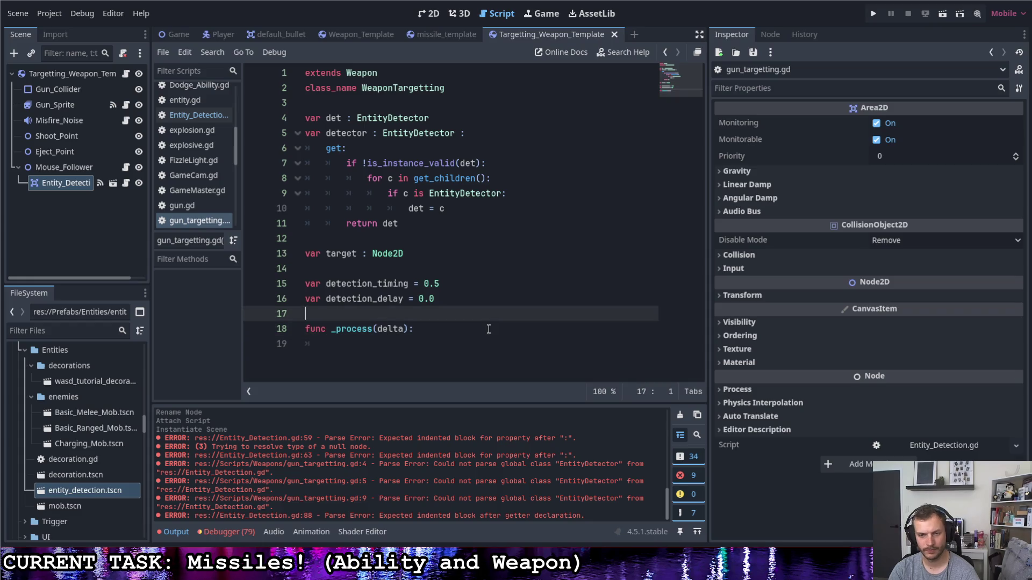
key(Return)
text(super.)
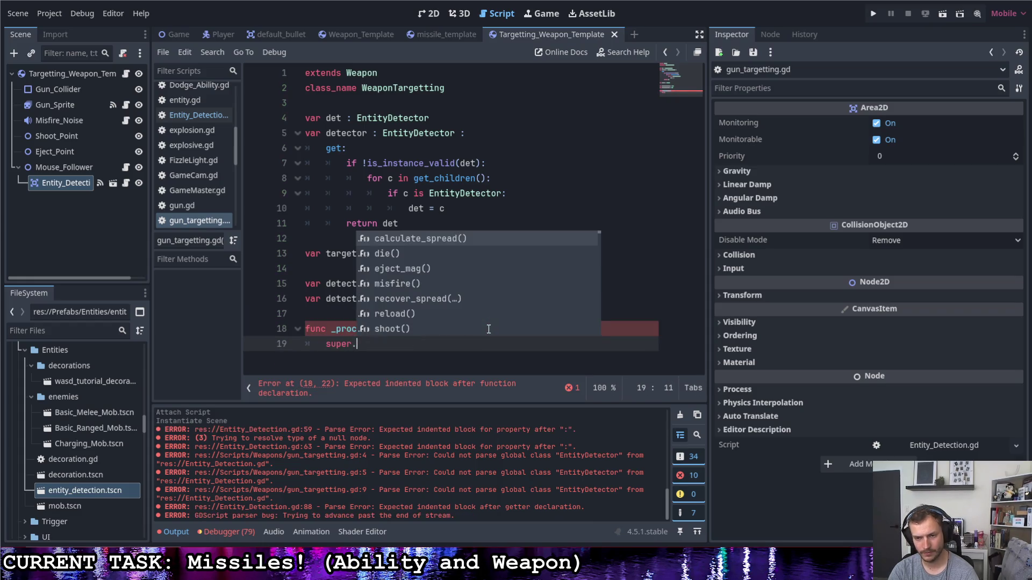
text(_pro)
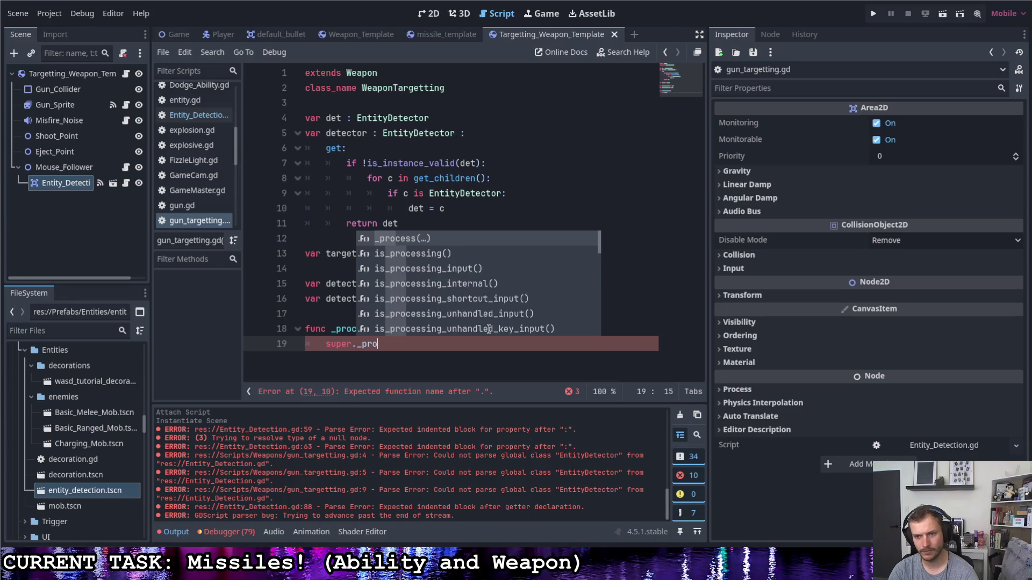
key(Return)
text(delta)
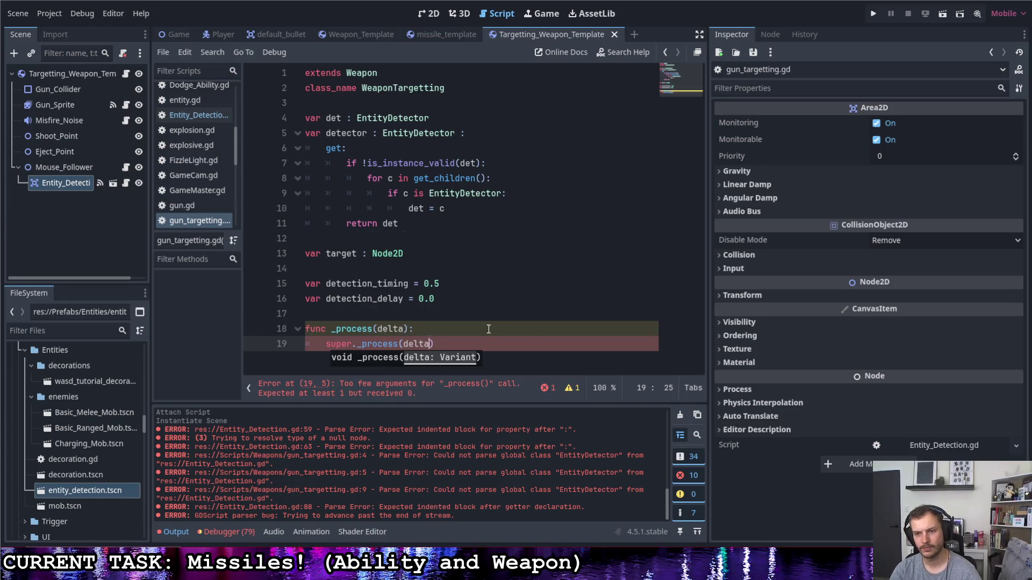
key(End)
key(Return)
key(BackSpace)
Begin the condition 'if detection_delay > 0.0 && is_instance_valid(target)'
key(Return)
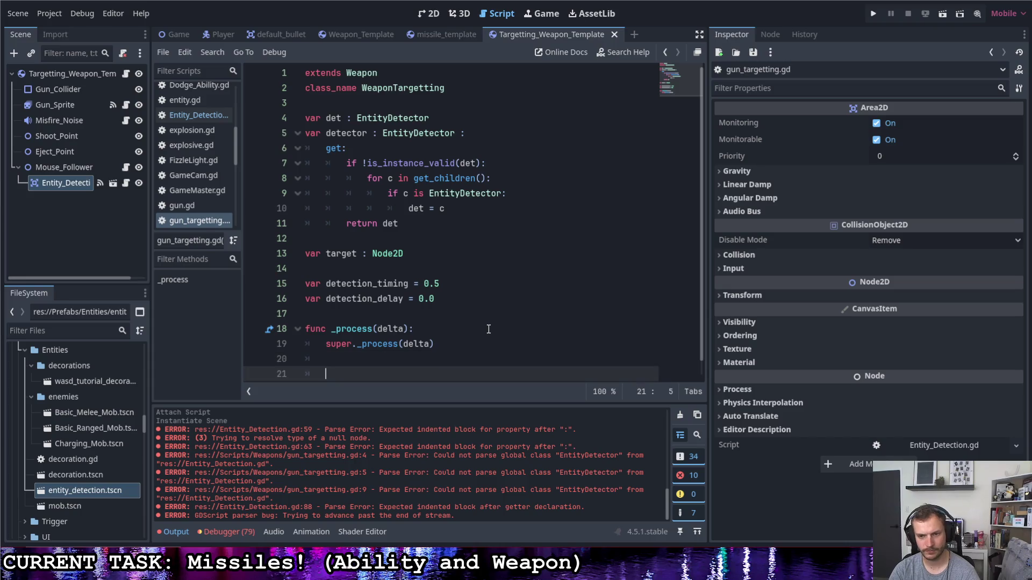
text(if dete)
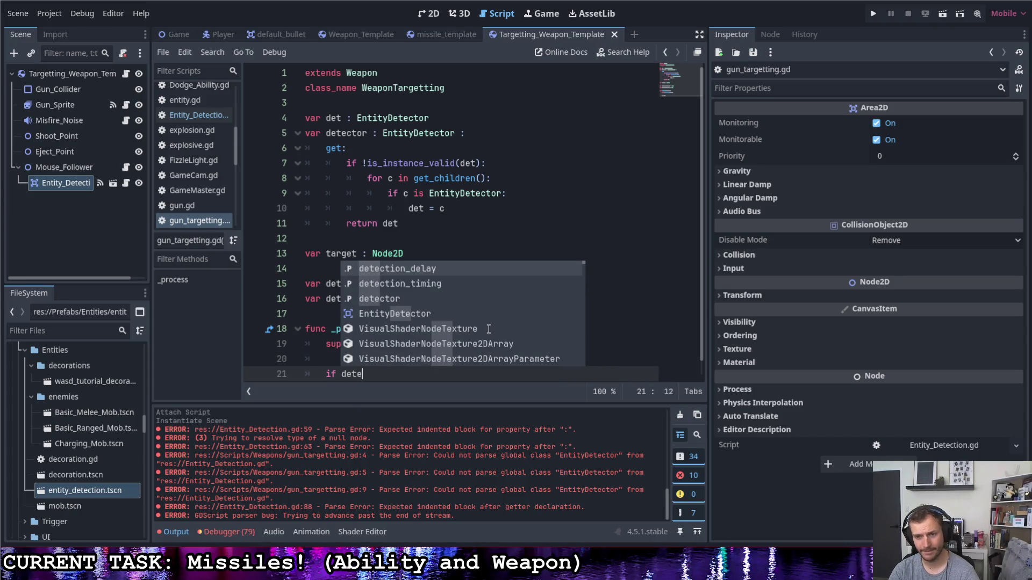
key(Return)
text(> 0.0)
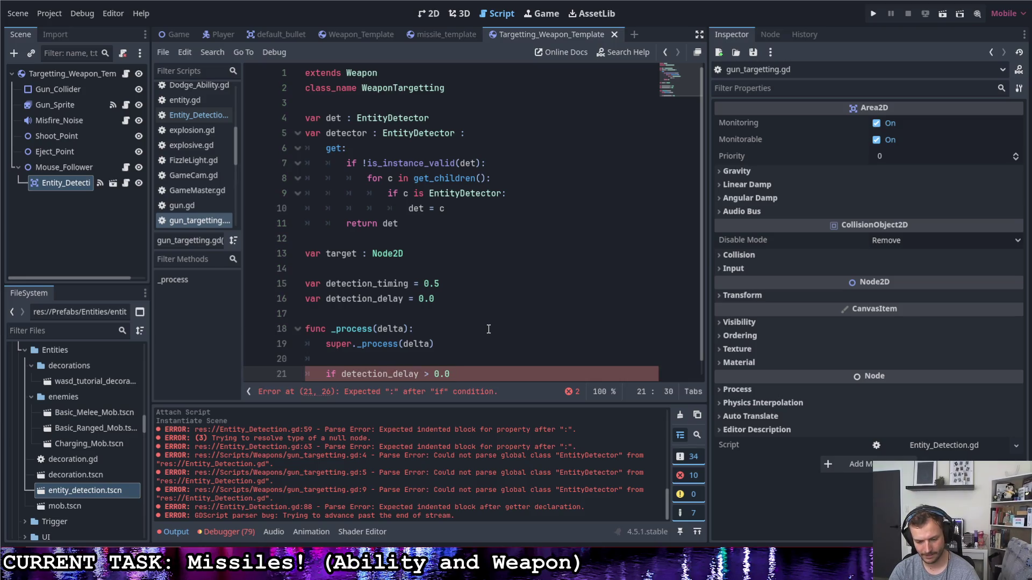
text( && is_instan)
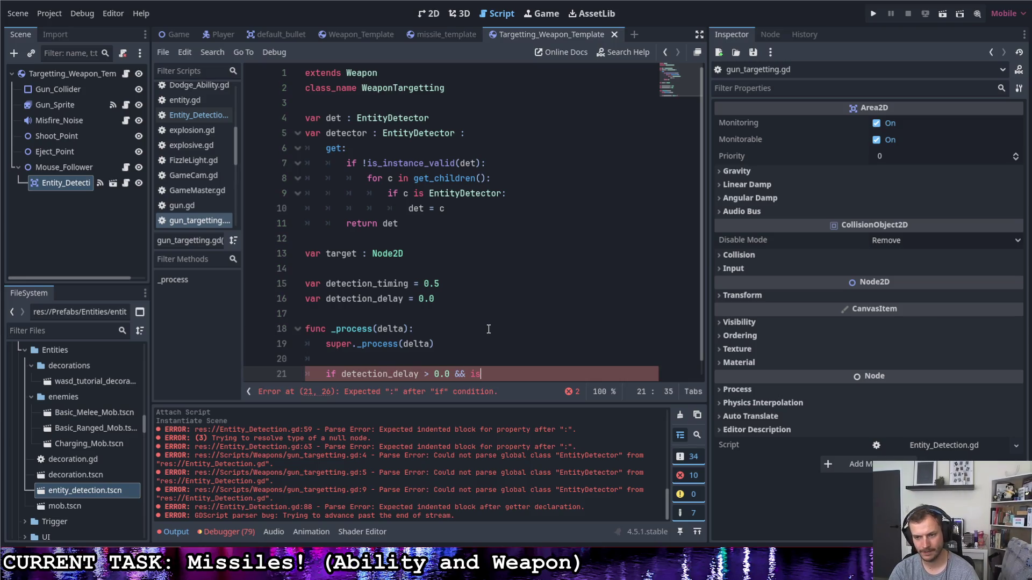
text(ce)
key(Down)
key(Down)
key(Return)
text(target)
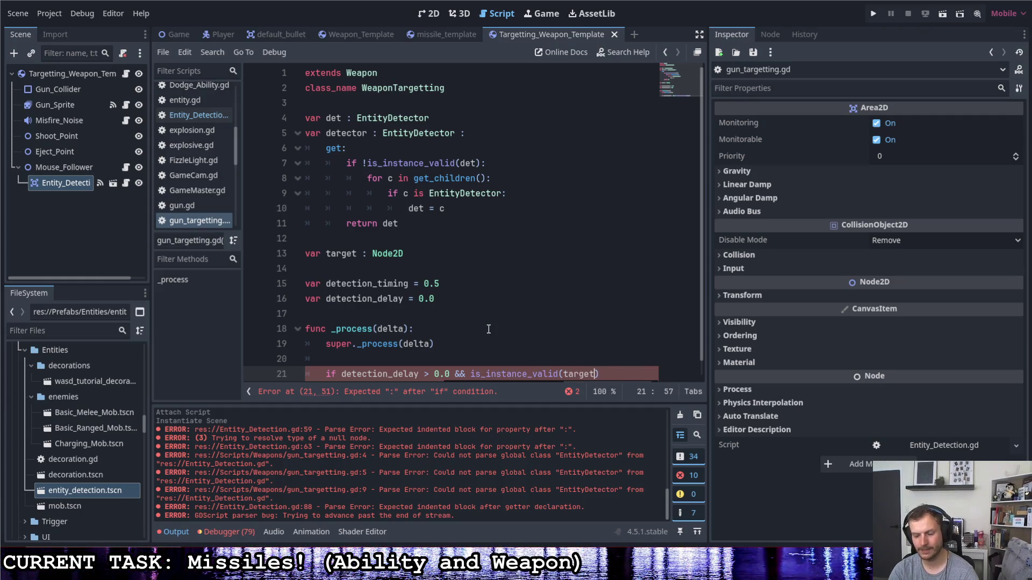
text():)
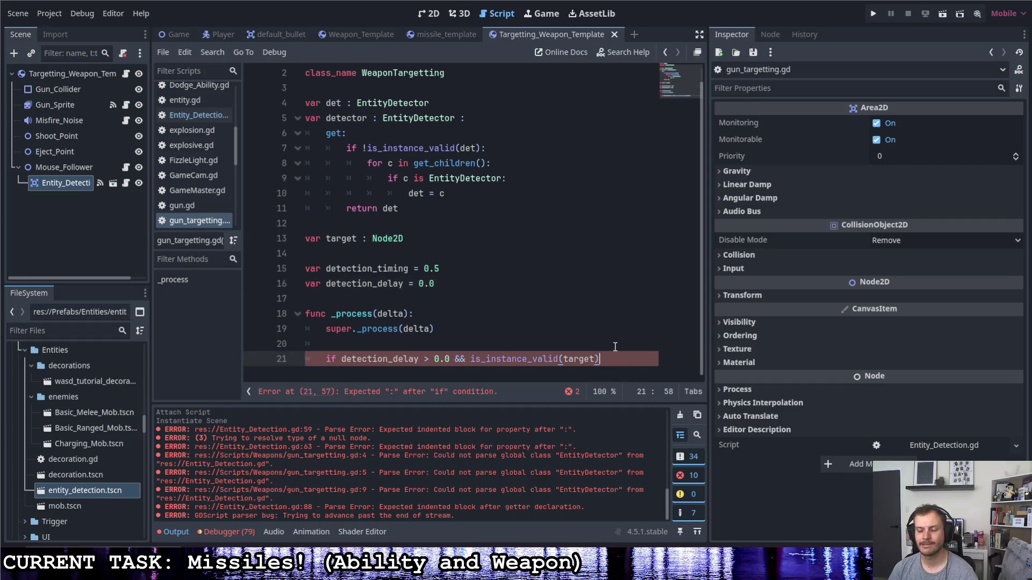
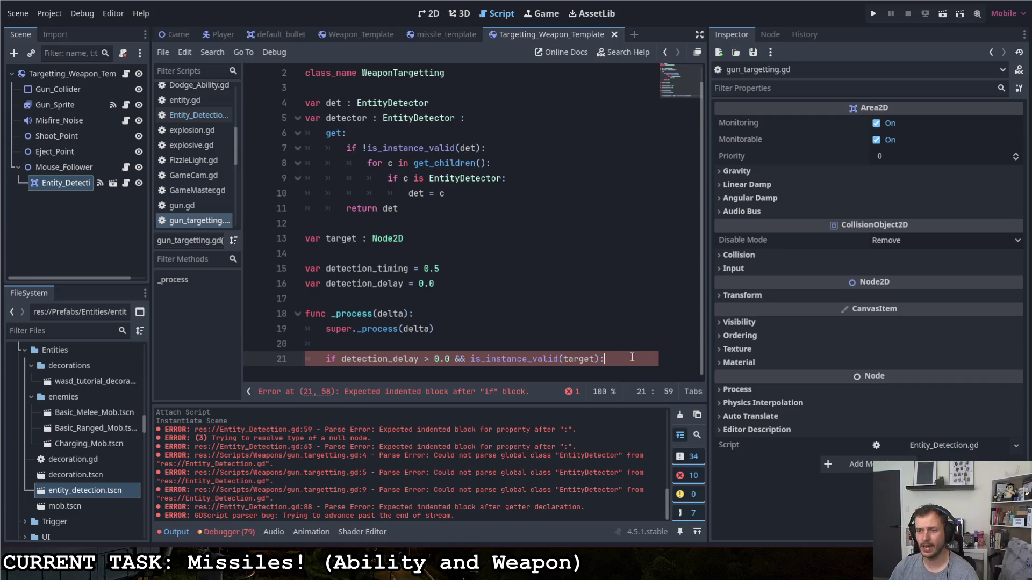
Change the detection_timing value from 0.5 to 0.2
mouse_move(607, 359)
mouse_down()
mouse_move(317, 344)
mouse_move(215, 307)
mouse_move(225, 311)
mouse_up()
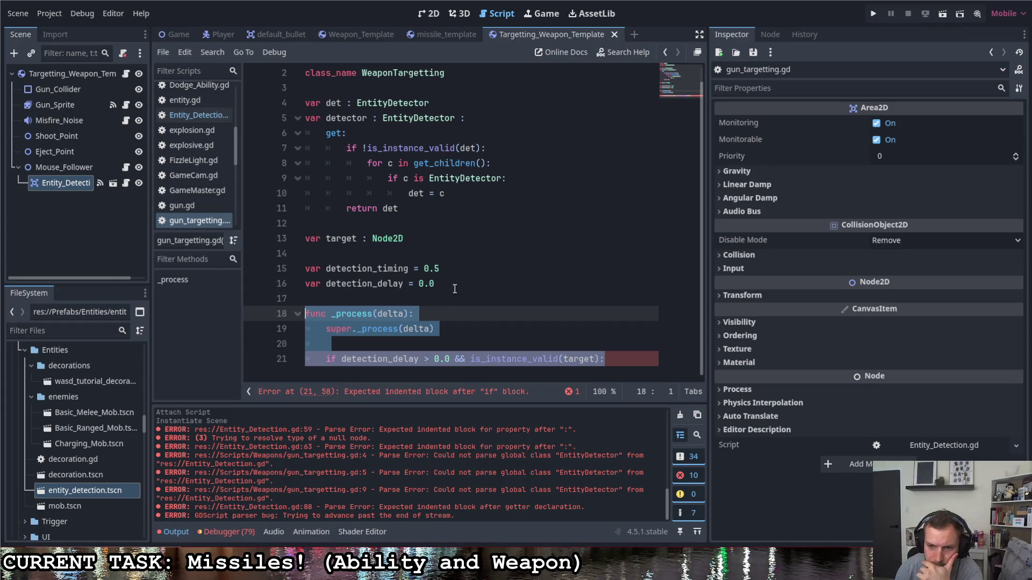
click(434, 269)
text(2)
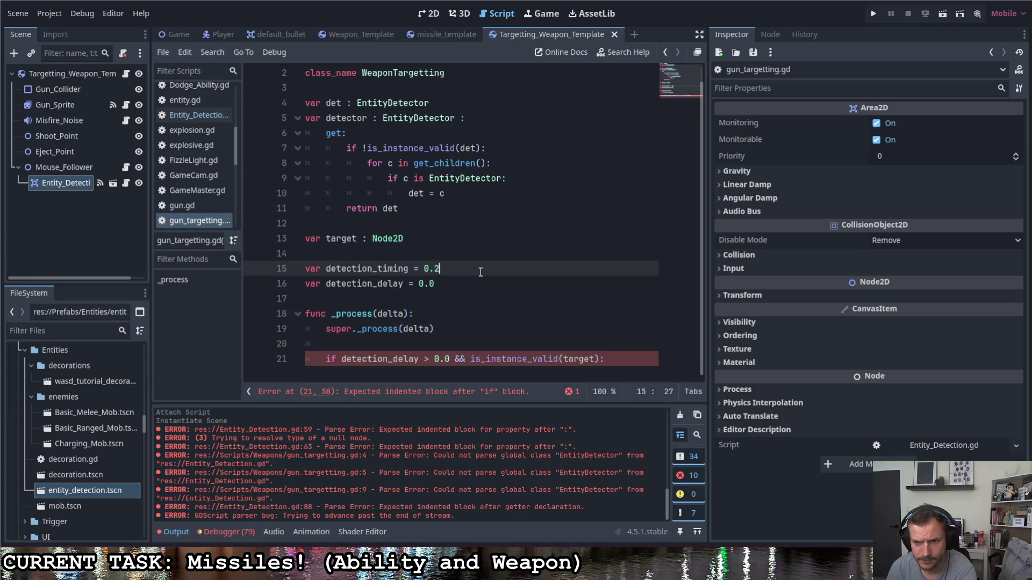
Drop '&& is_instance_valid(target)' from the delay check and decrement detection_delay by delta inside it
click(473, 283)
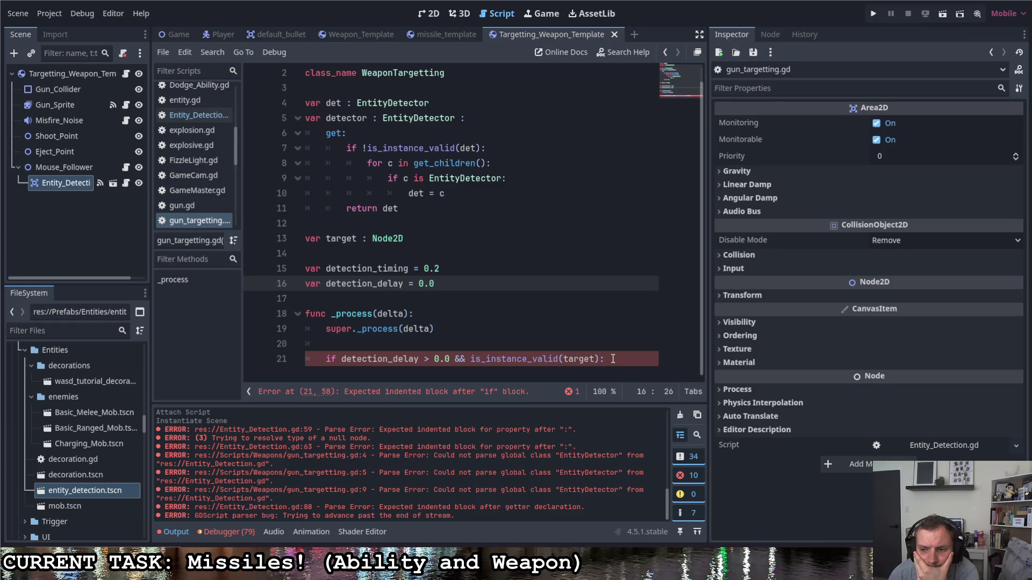
mouse_move(612, 359)
mouse_down()
mouse_move(433, 359)
mouse_move(458, 360)
mouse_up()
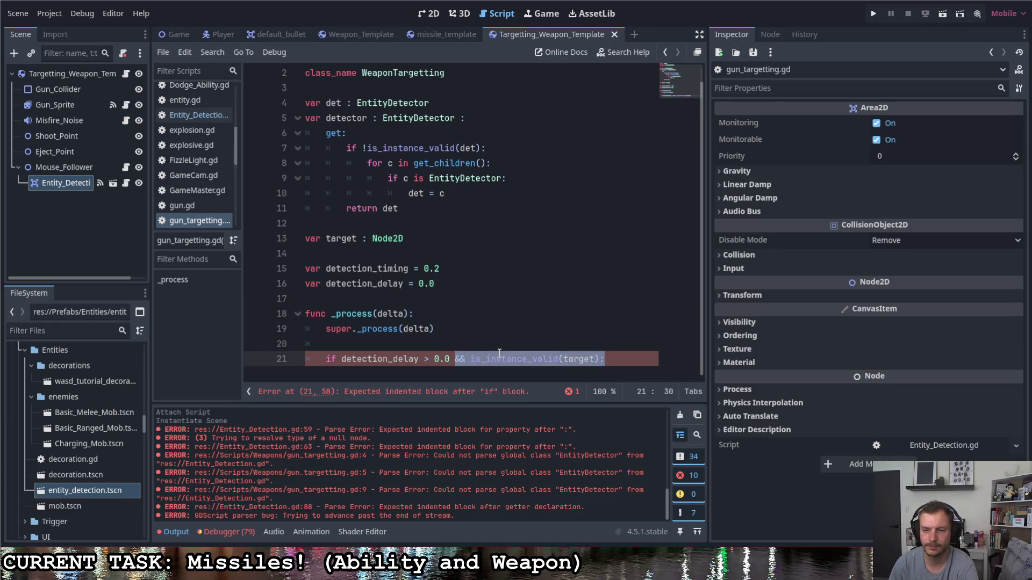
mouse_move(500, 353)
key(BackSpace)
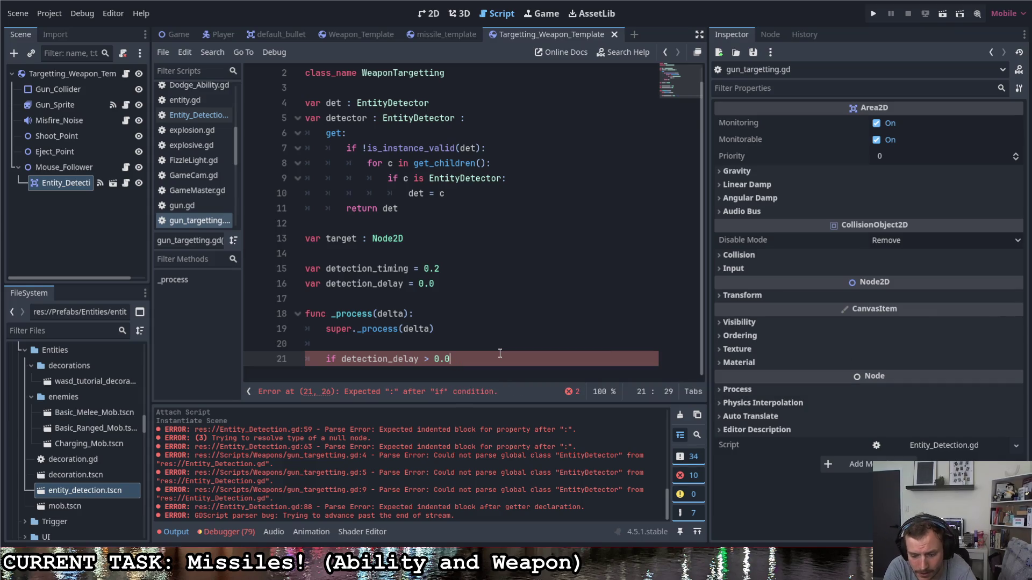
text(:)
key(Return)
text(detection)
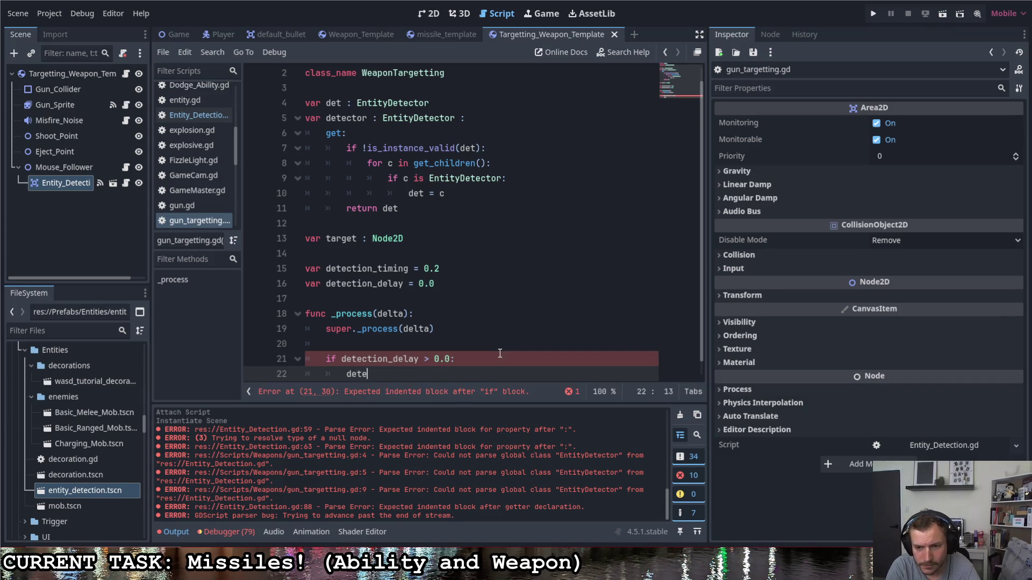
key(Return)
text(-=)
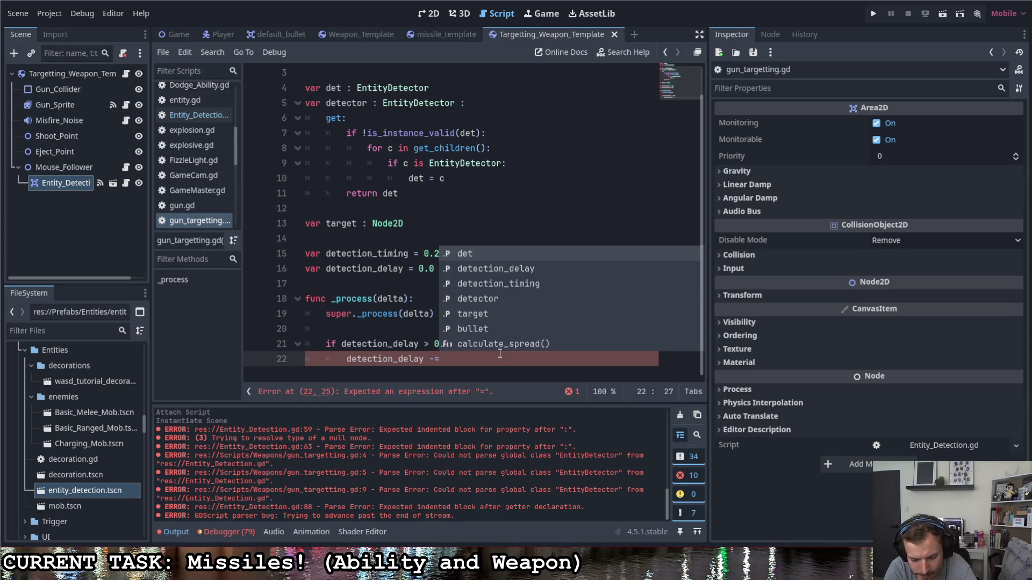
text( delta)
key(Return)
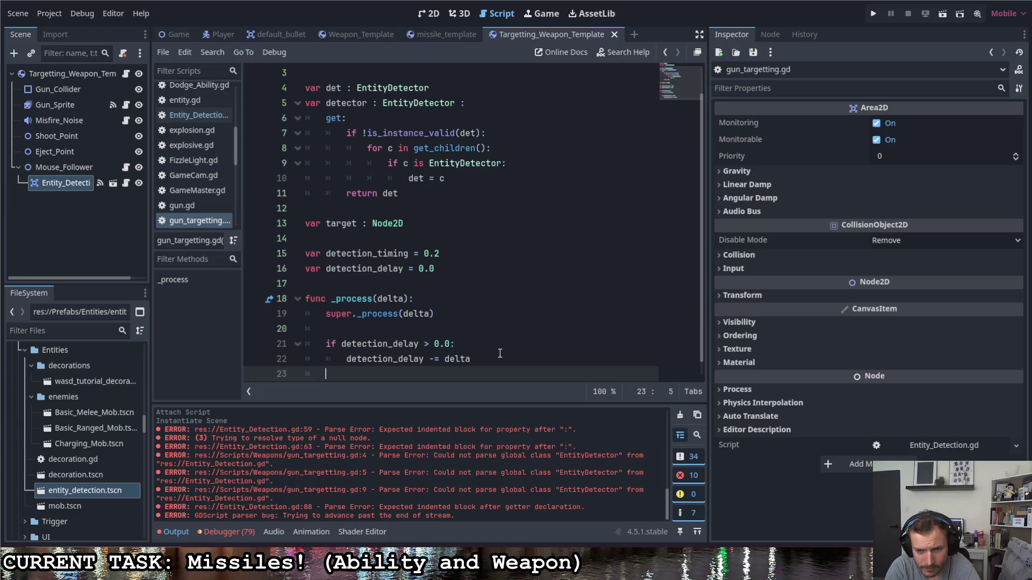
key(Return)
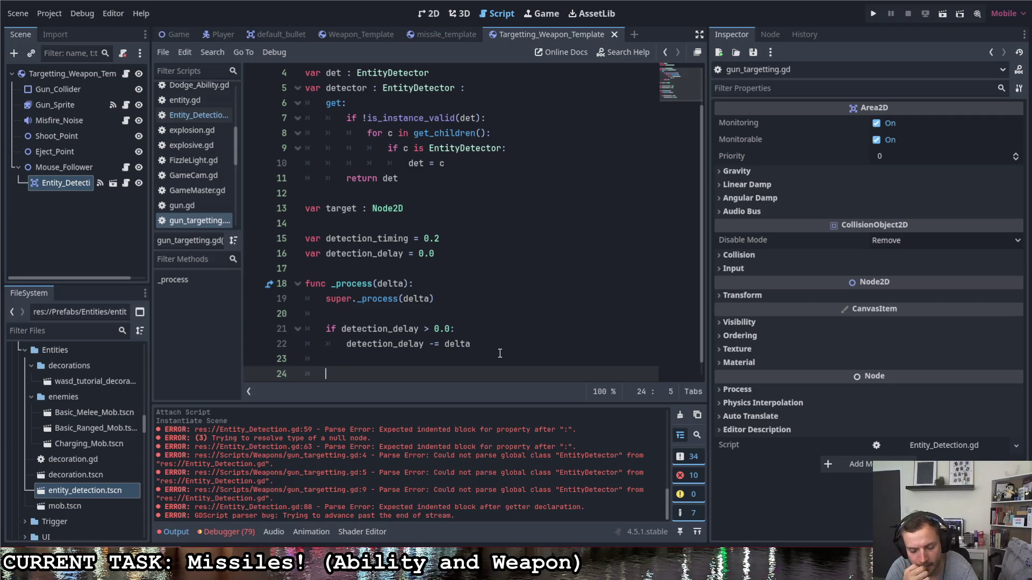
Begin a second if statement below the countdown
text(if)
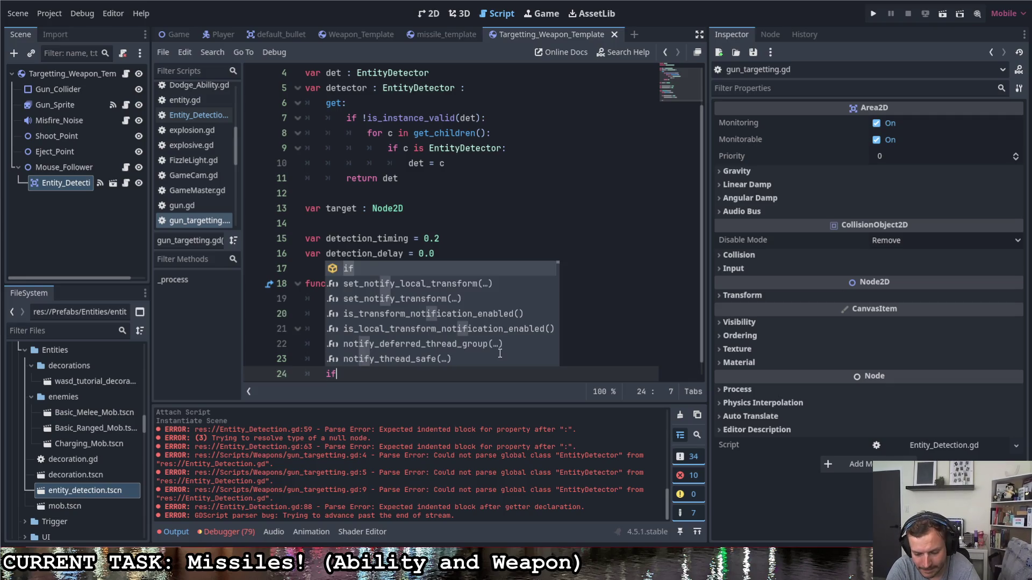
text( !is)
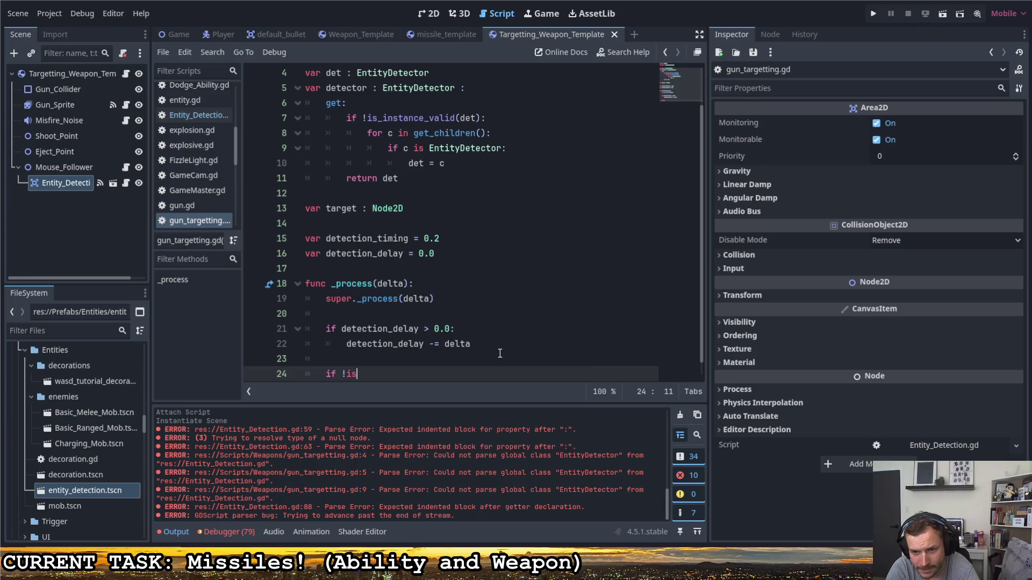
key(BackSpace)
key(BackSpace)
key(BackSpace)
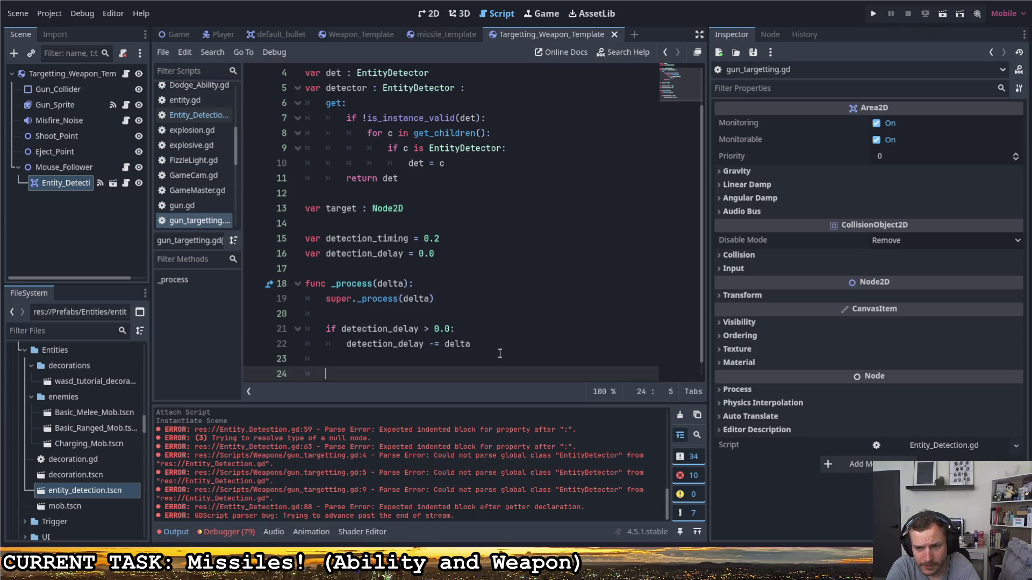
text(if)
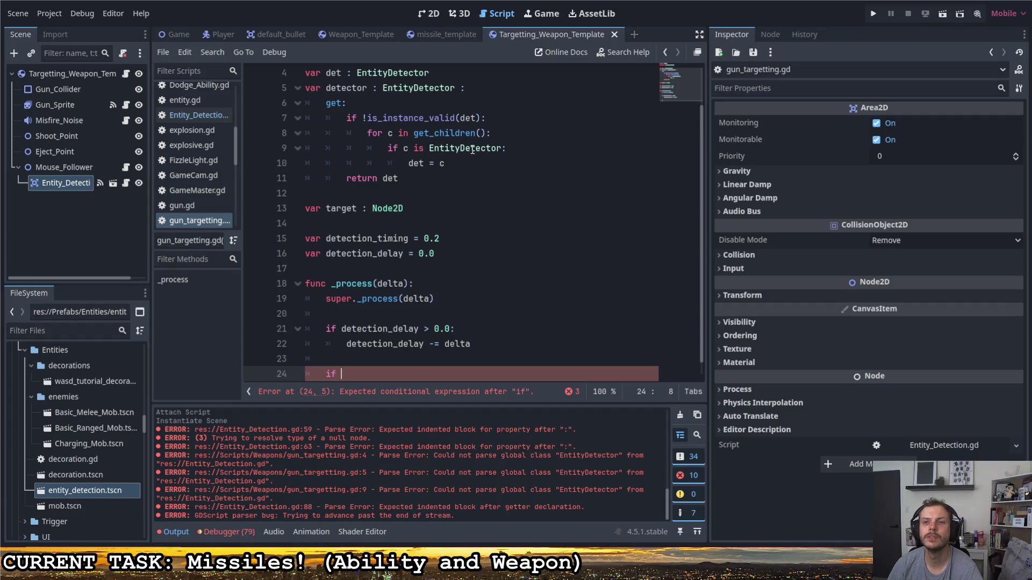
Add 'return det' right after 'det = c' inside the loop's if block
click(487, 159)
key(Return)
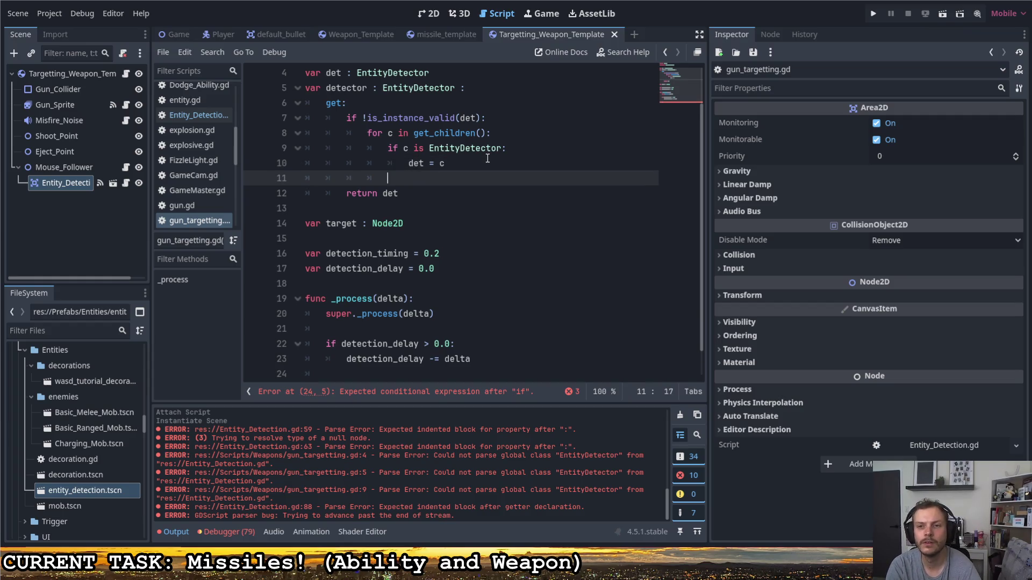
text(eli)
key(BackSpace)
key(BackSpace)
key(BackSpace)
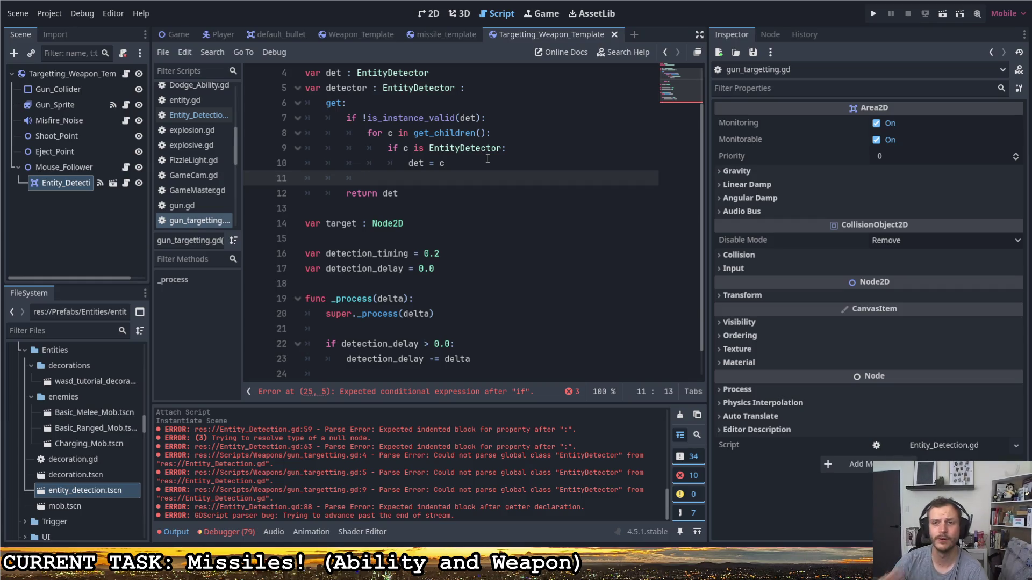
scroll(472, 160, up, 1)
click(489, 214)
click(481, 224)
click(474, 208)
key(Return)
text(return det)
key(Escape)
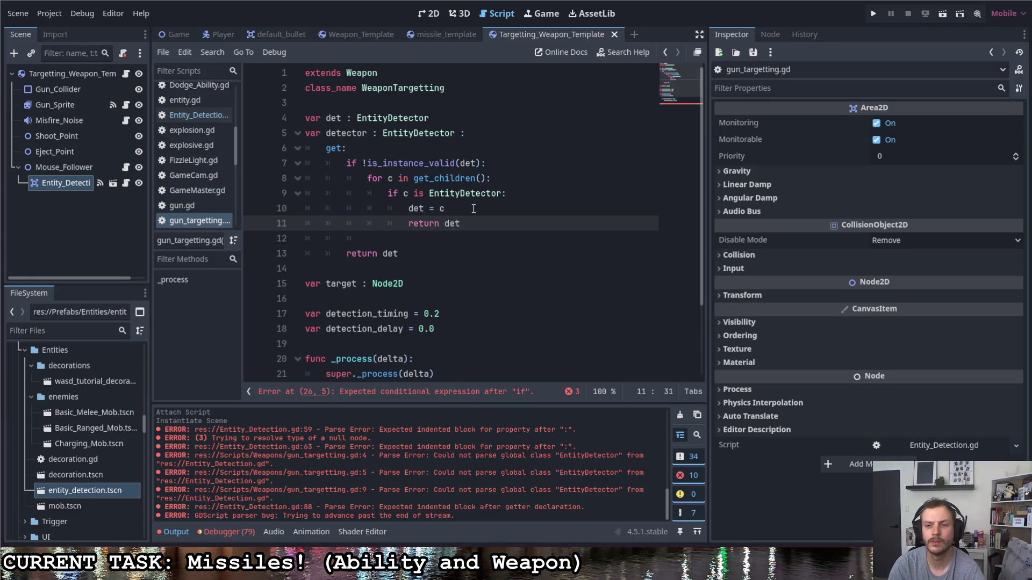
Before the final return, add push_error("DETECTOR REQUIRED FOR: " + name)
key(Down)
text(push_error())
key(BackSpace)
text(")
text(DETECTOR RE)
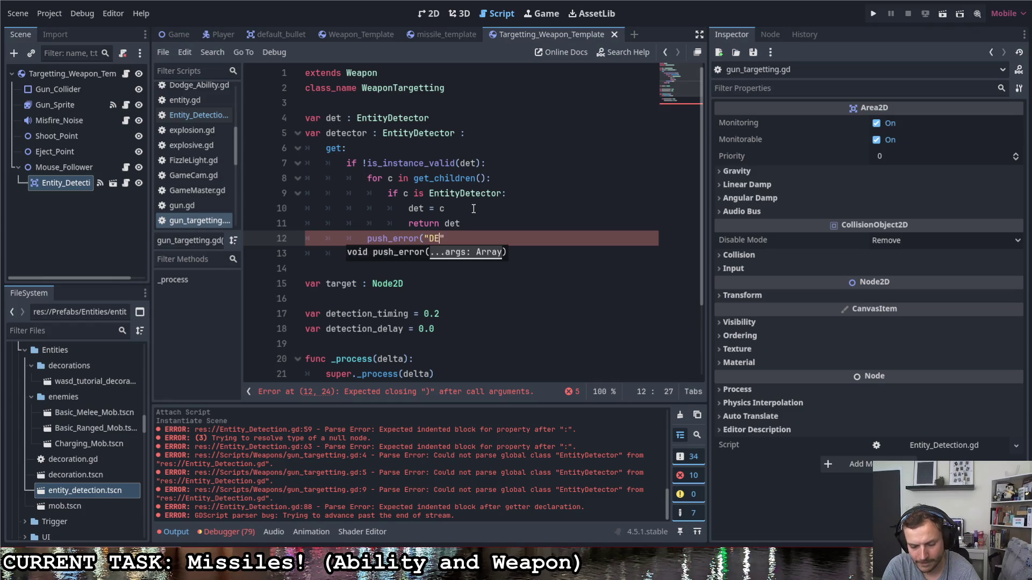
text(QUIRED FOR:)
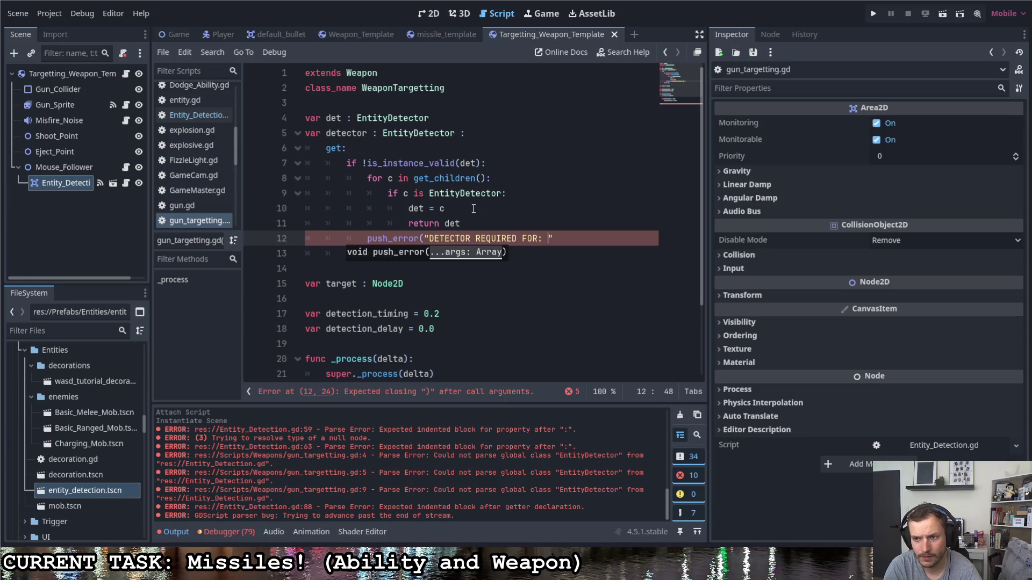
key(Down)
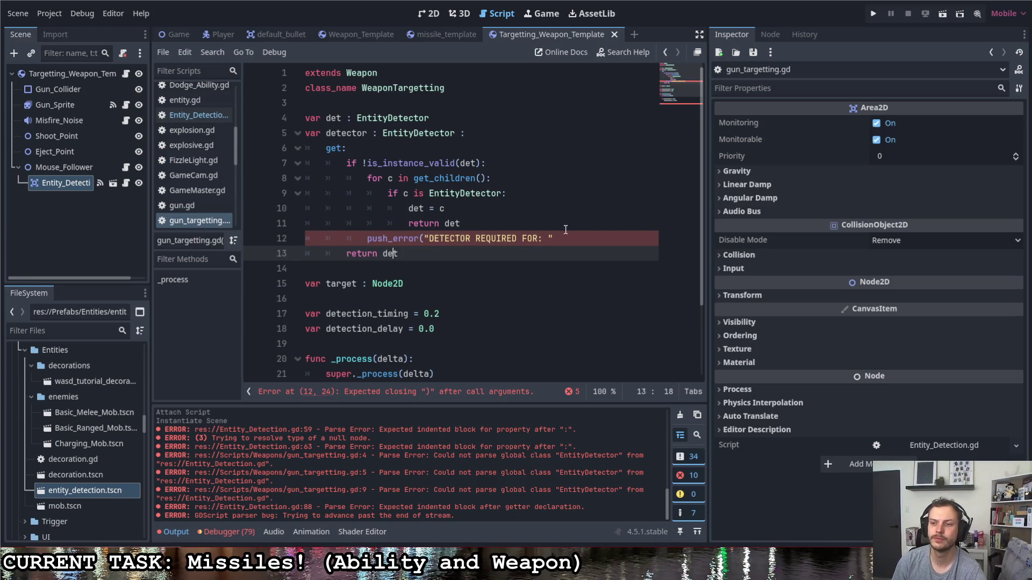
click(564, 233)
text(+ name:)
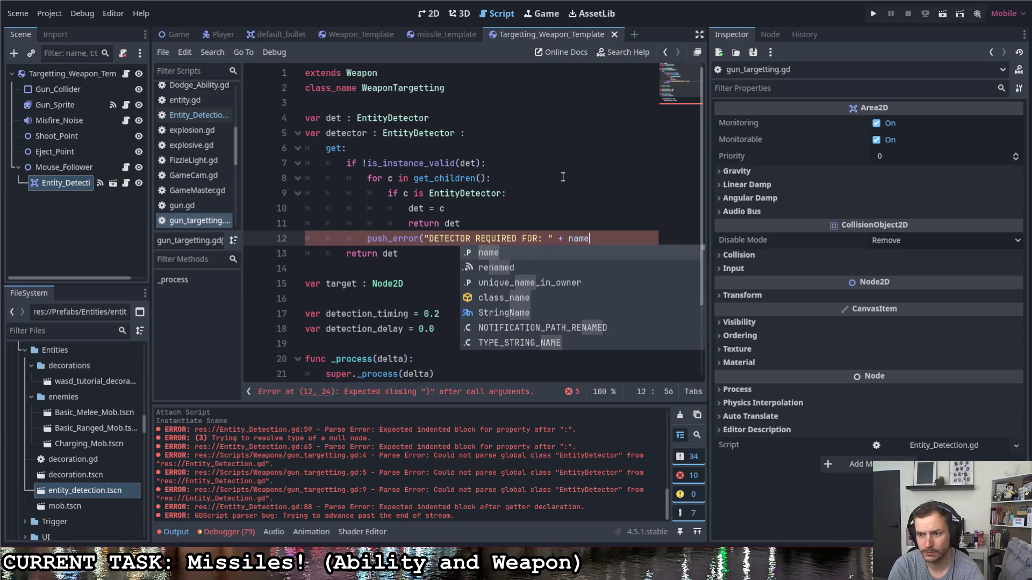
key(BackSpace)
text())
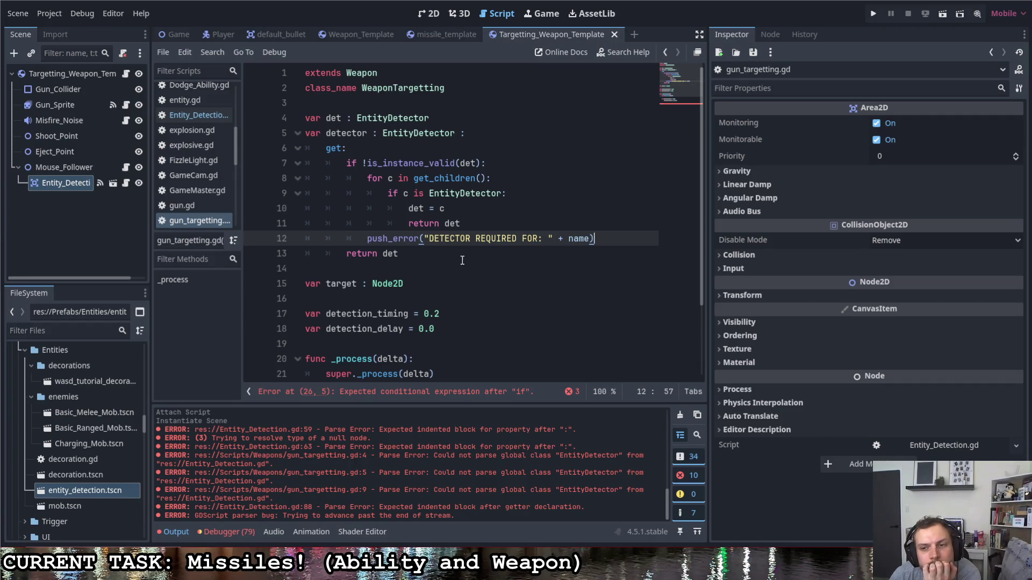
scroll(462, 266, down, 2)
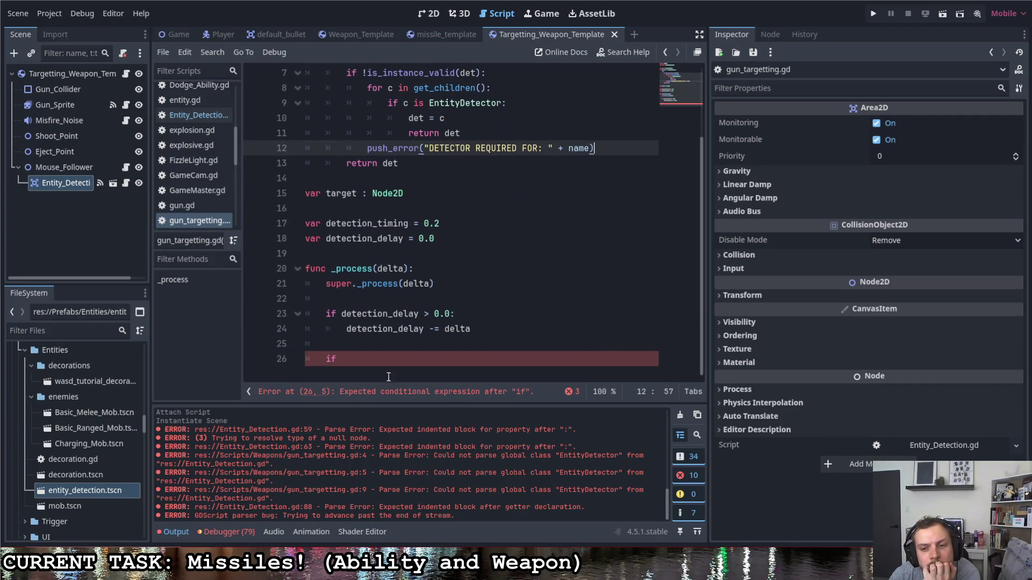
Delete the unfinished if statement below the countdown
click(326, 359)
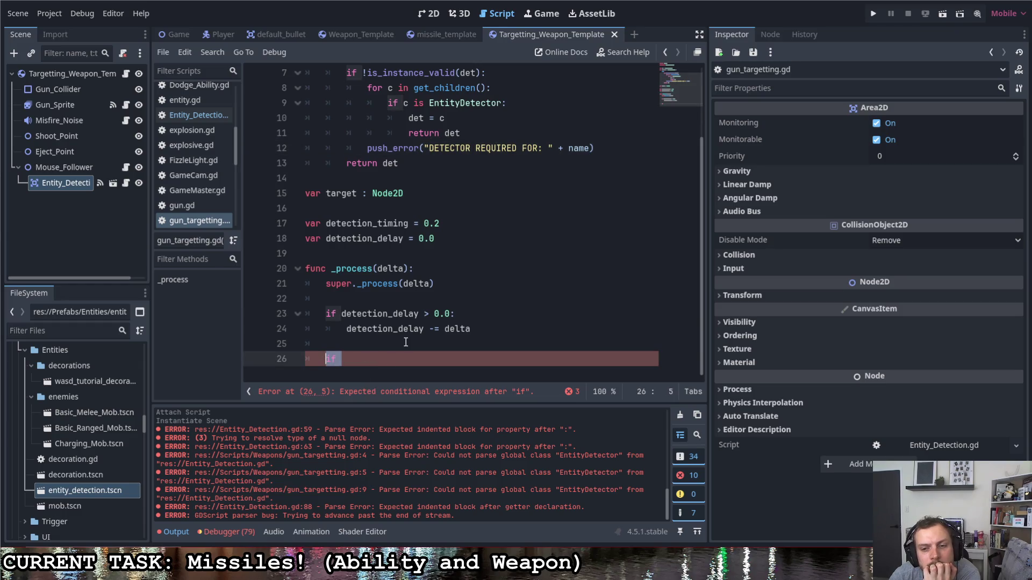
click(390, 359)
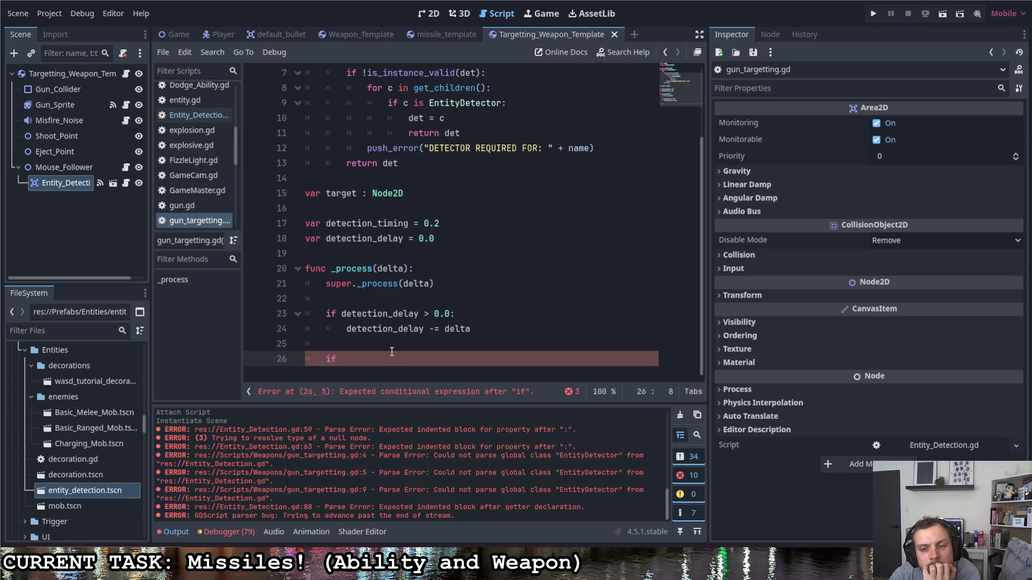
click(377, 347)
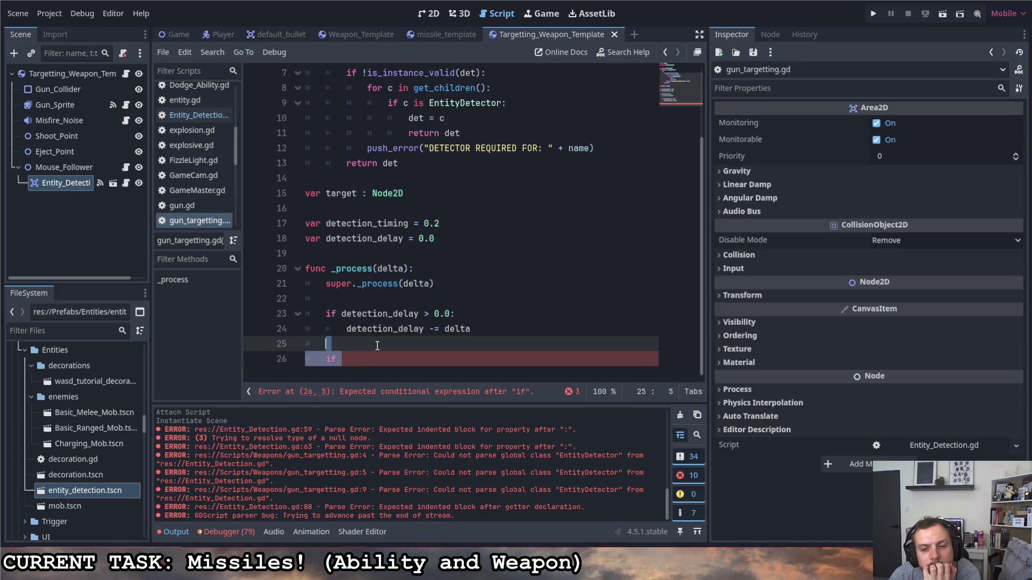
key(BackSpace)
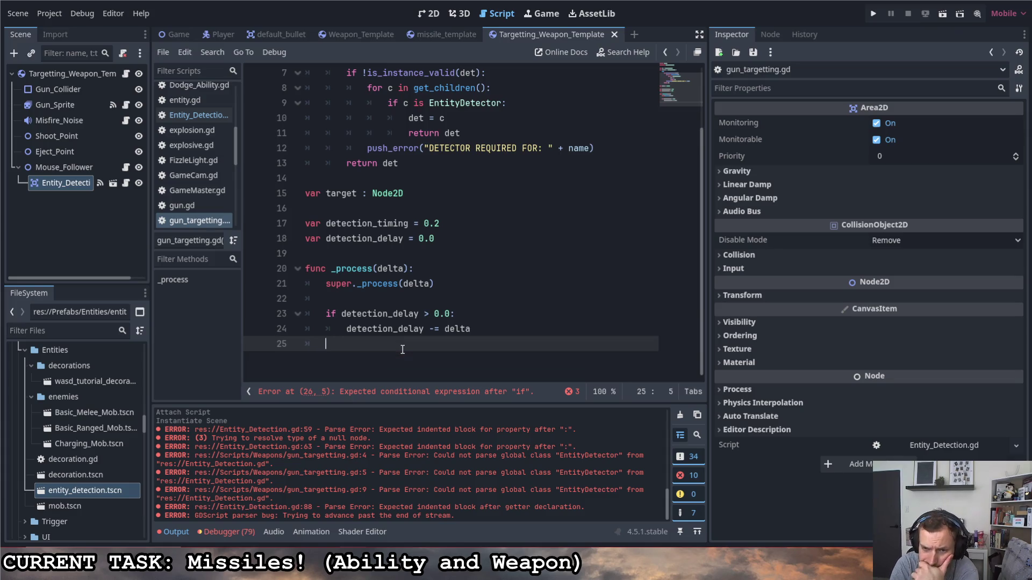
key(BackSpace)
key(BackSpace)
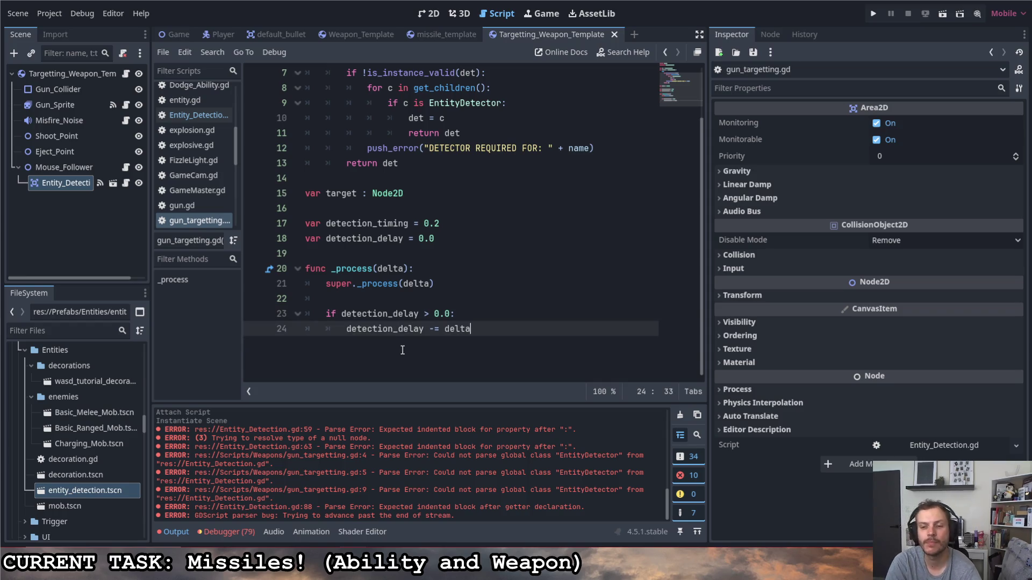
Add 'if !is_instance_valid(target):' at the top of _process
key(Up)
key(Up)
key(Return)
key(Return)
key(Up)
text(if !is_instance)
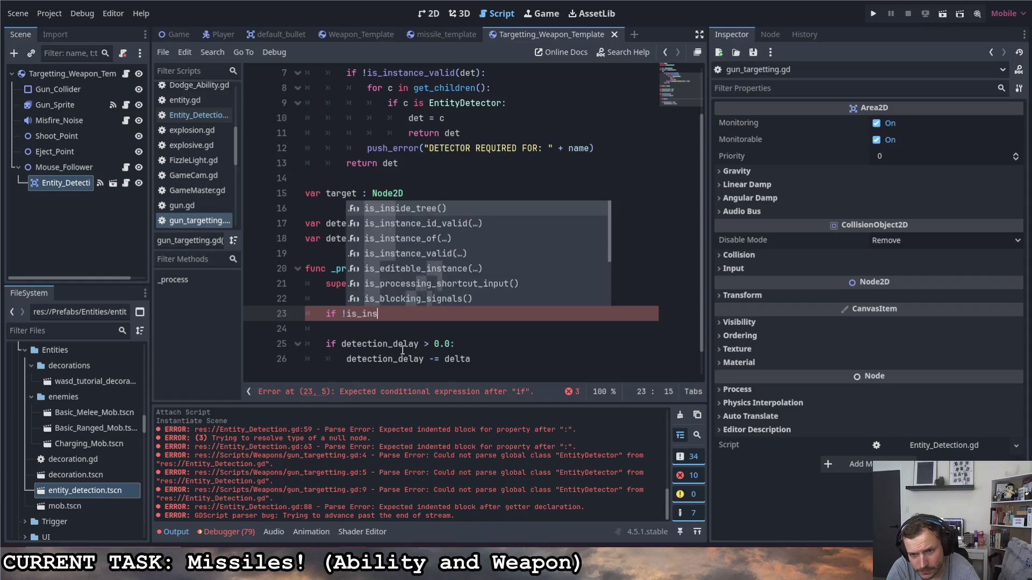
text(_v)
key(Return)
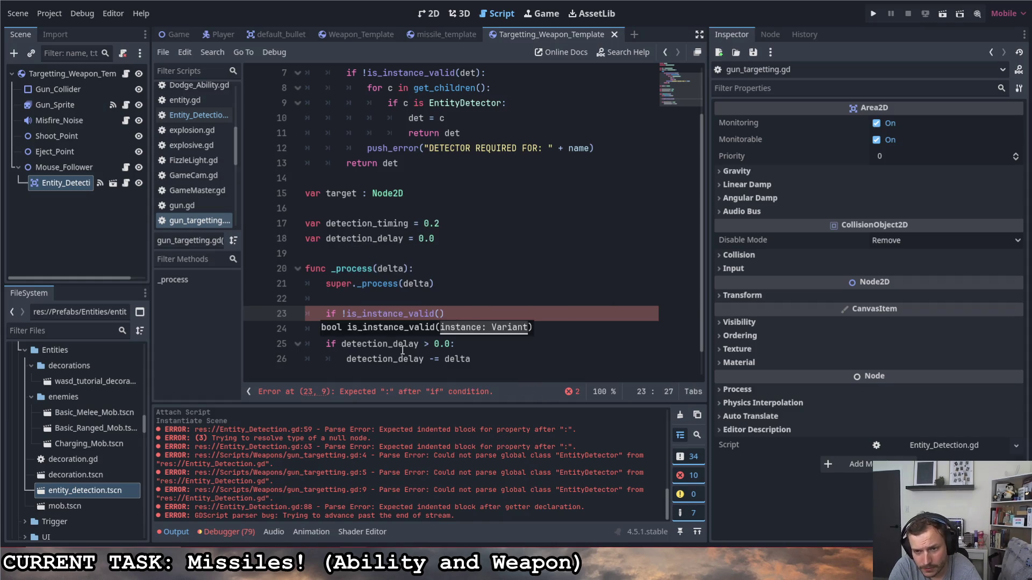
text(target)
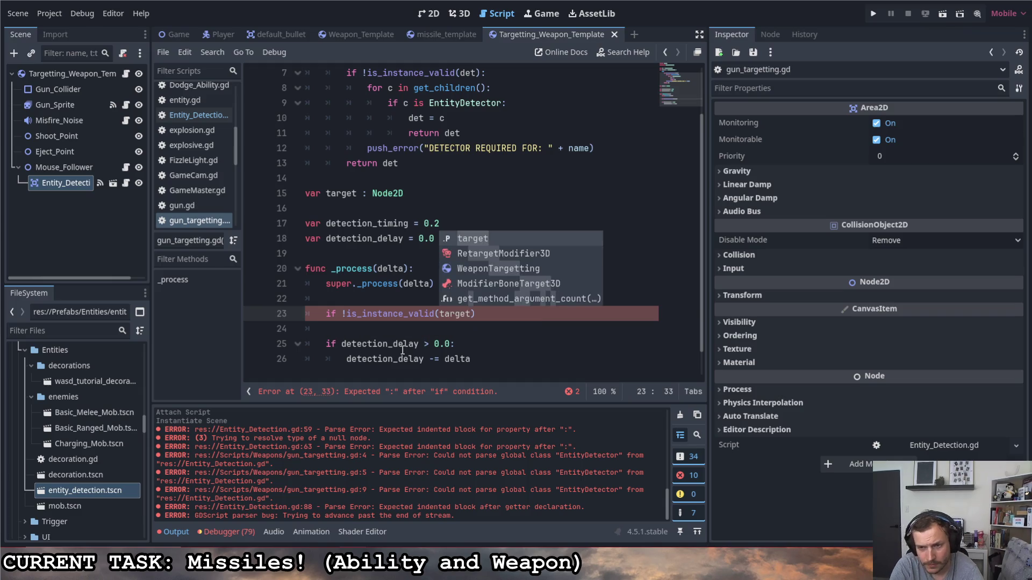
text())
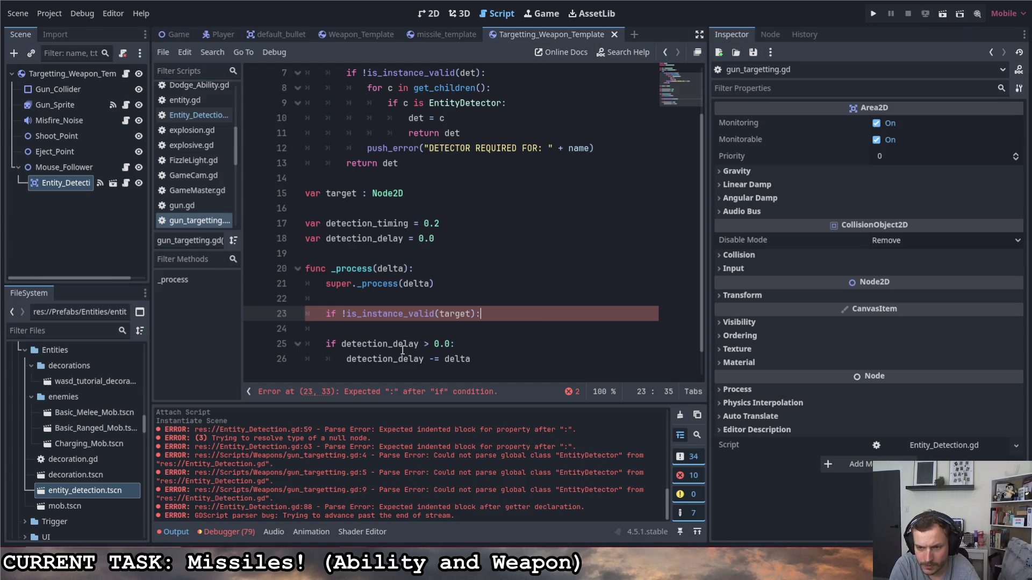
key(Return)
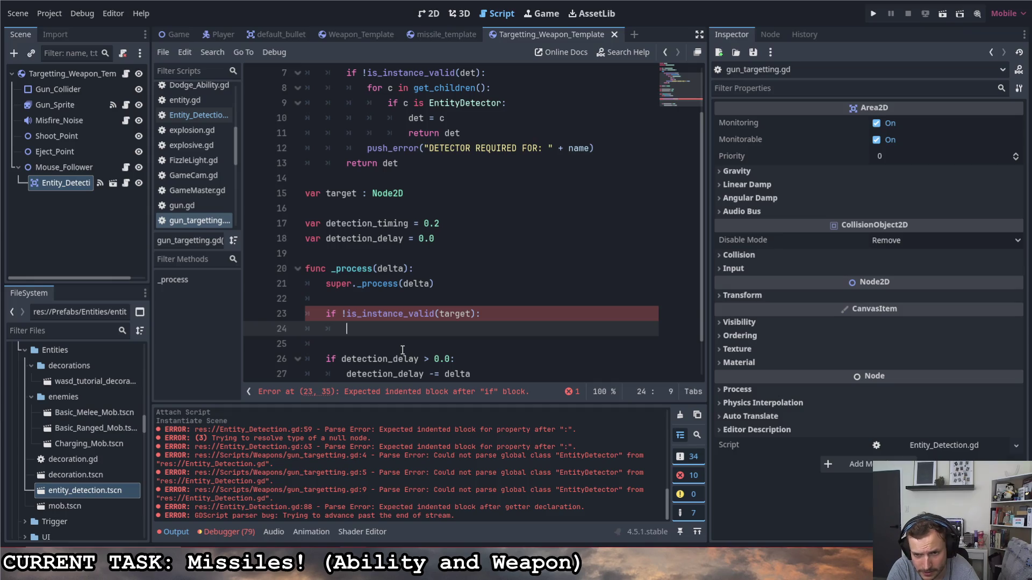
Add an empty else: branch after the detection_delay decrement
scroll(423, 347, down, 1)
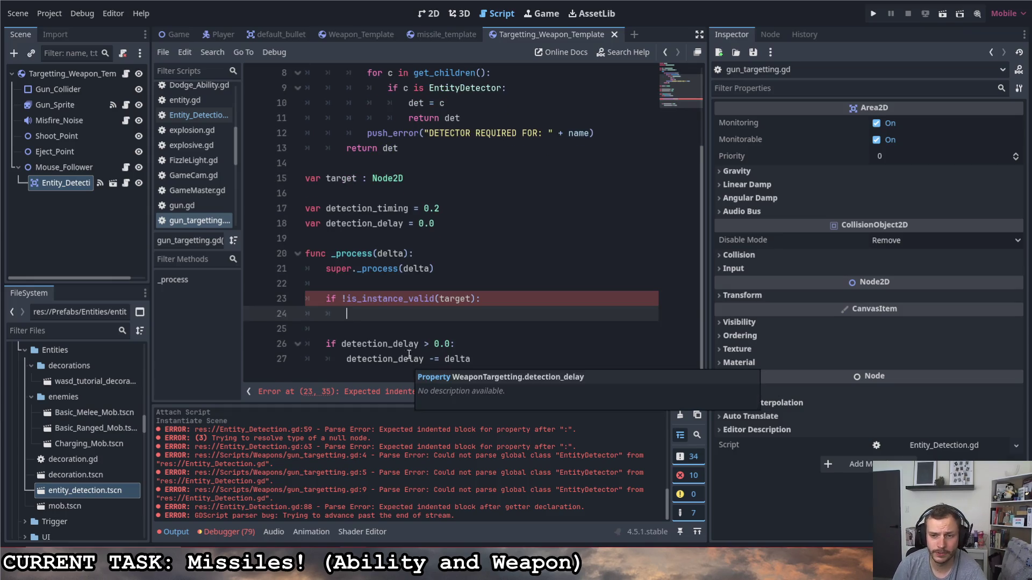
click(489, 360)
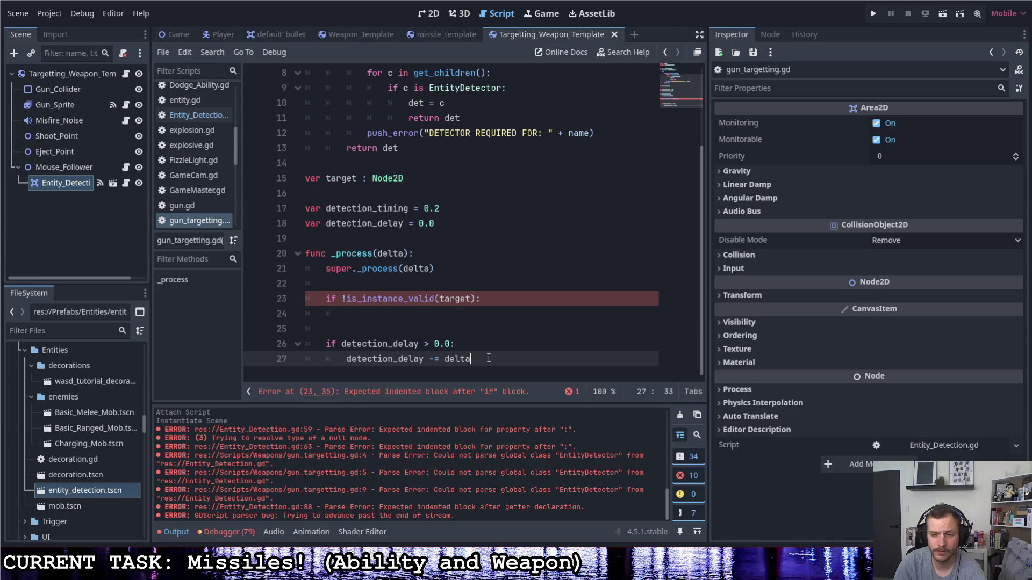
key(Return)
key(BackSpace)
text(else:)
key(Return)
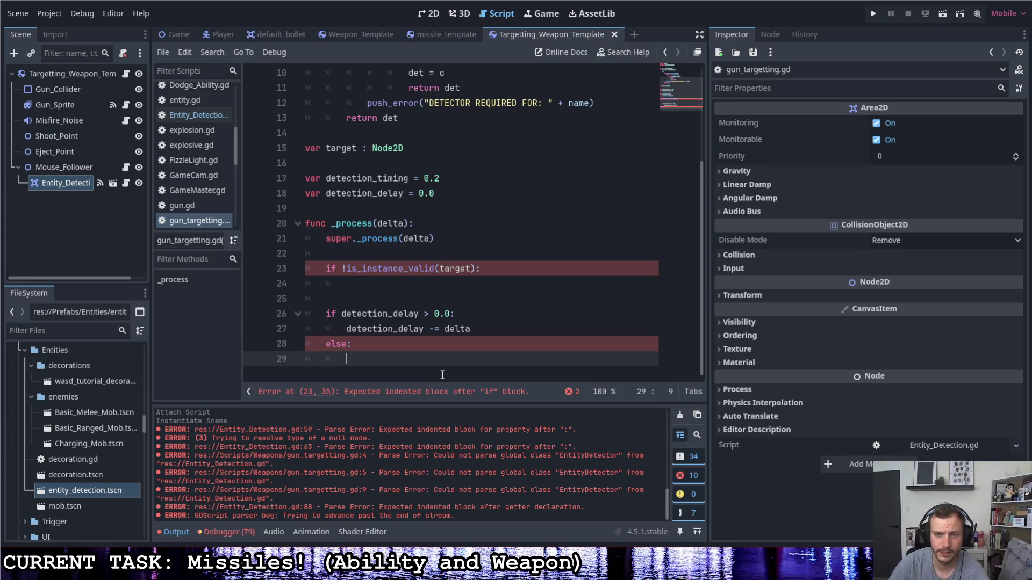
click(382, 208)
Declare a new function 'func get_target():' above _process
key(Return)
key(Return)
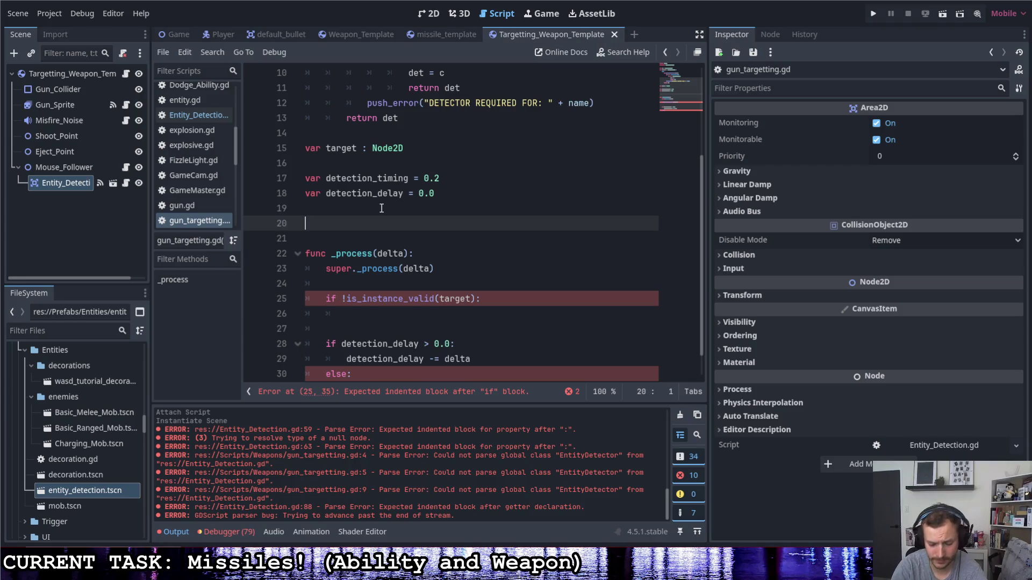
key(ctrl+z)
key(ctrl+z)
key(ctrl+z)
key(ctrl+z)
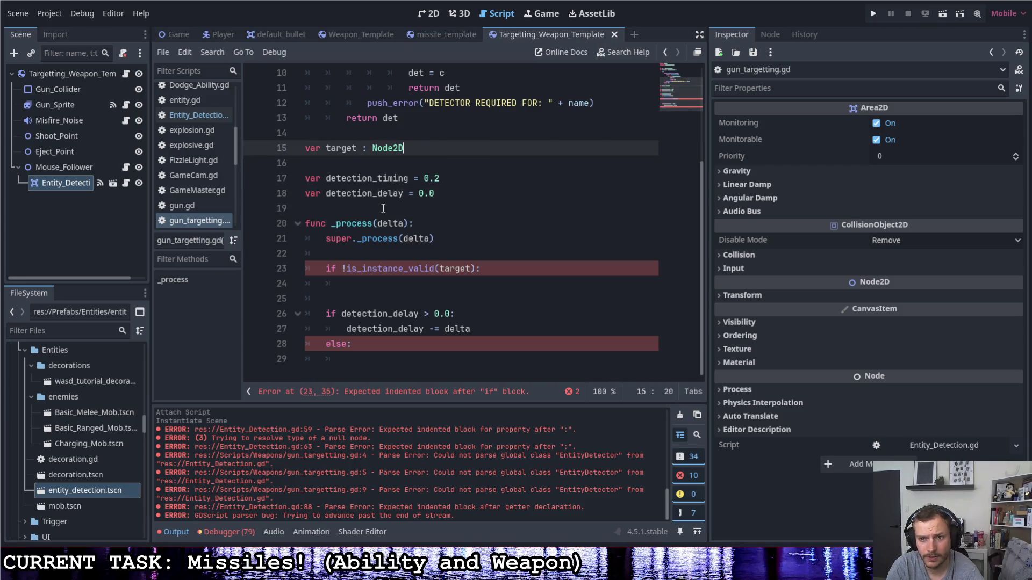
text(fuinc)
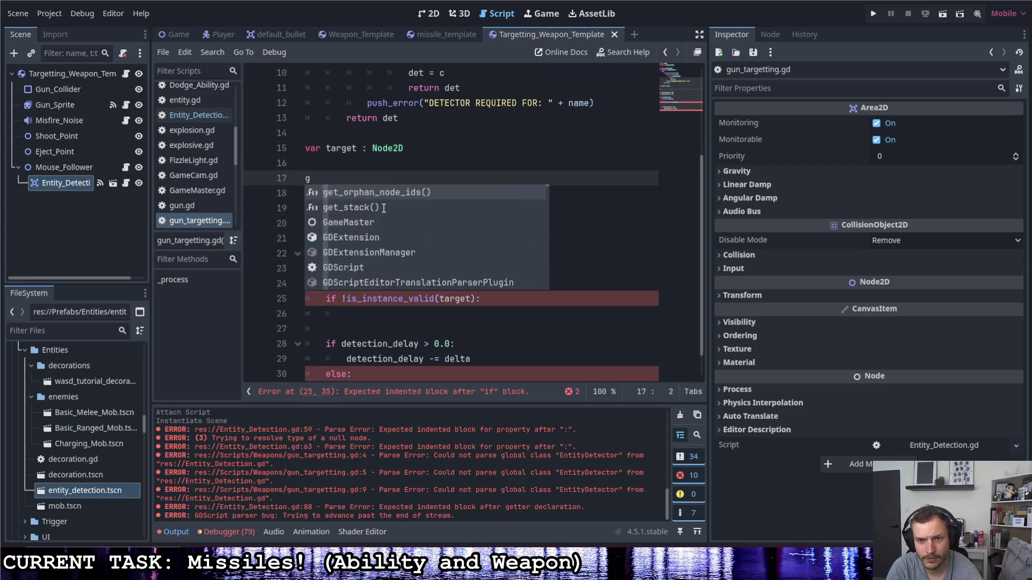
key(BackSpace)
key(BackSpace)
key(BackSpace)
text(nc ge)
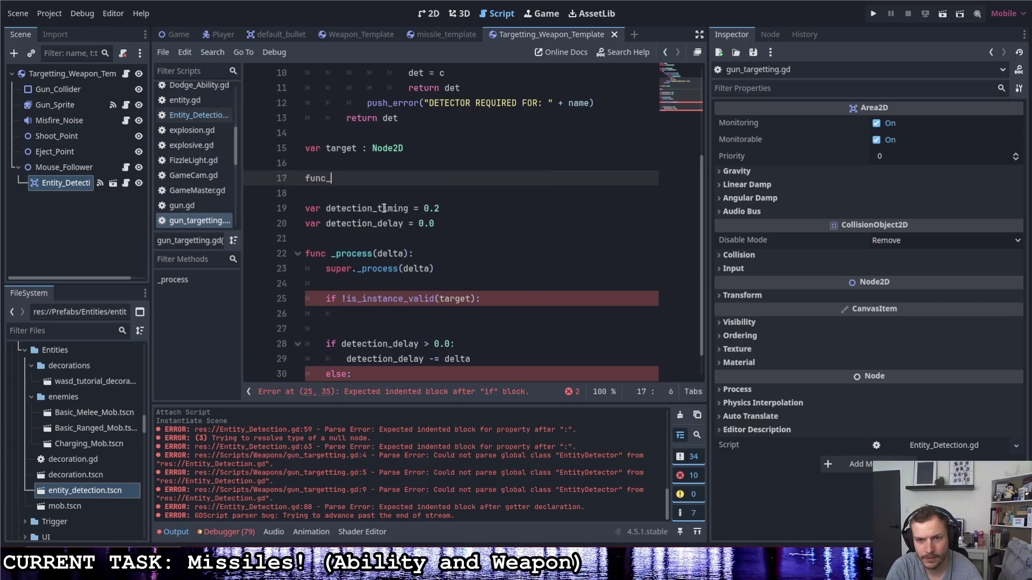
text(t_target())
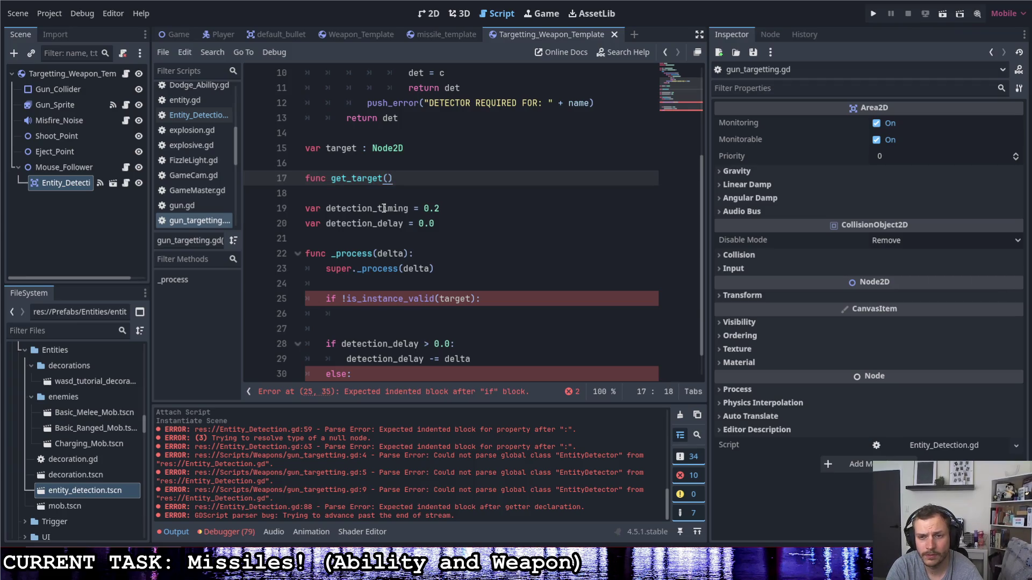
text(:)
key(Return)
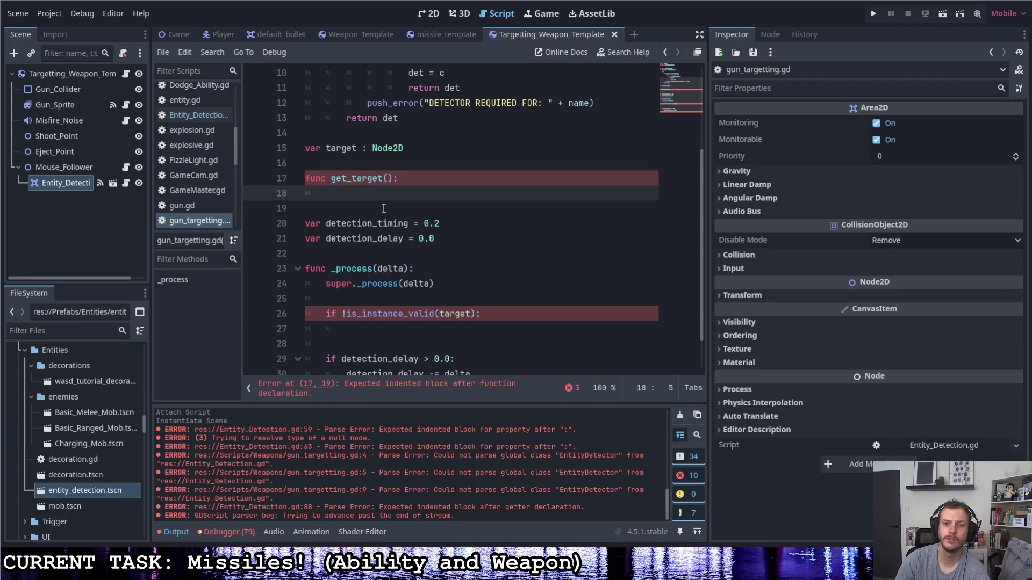
Make get_target's body 'target = det.get_closest()' with no arguments
scroll(468, 231, down, 1)
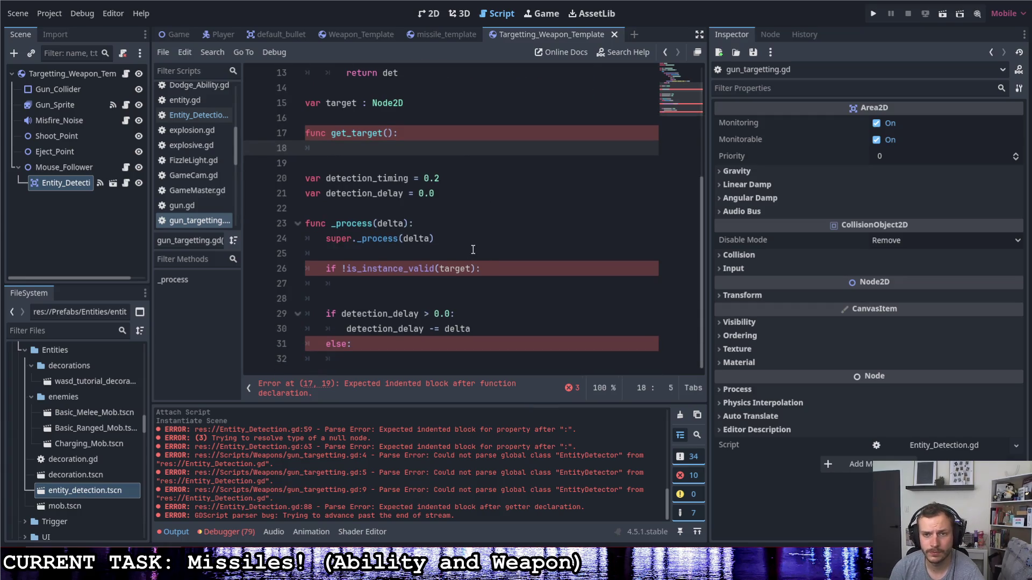
scroll(467, 249, up, 1)
text(target =)
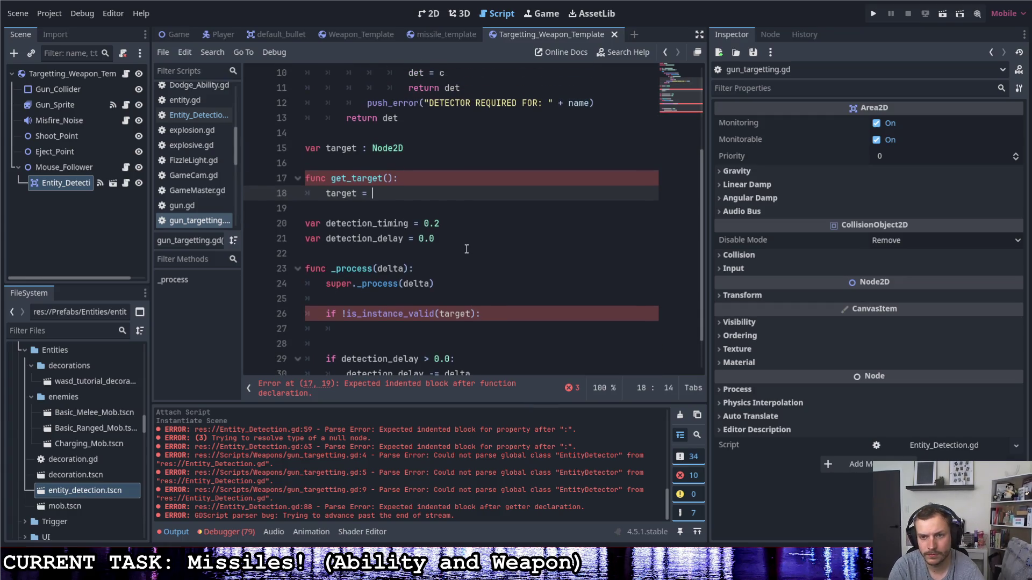
key(ctrl+space)
text(det)
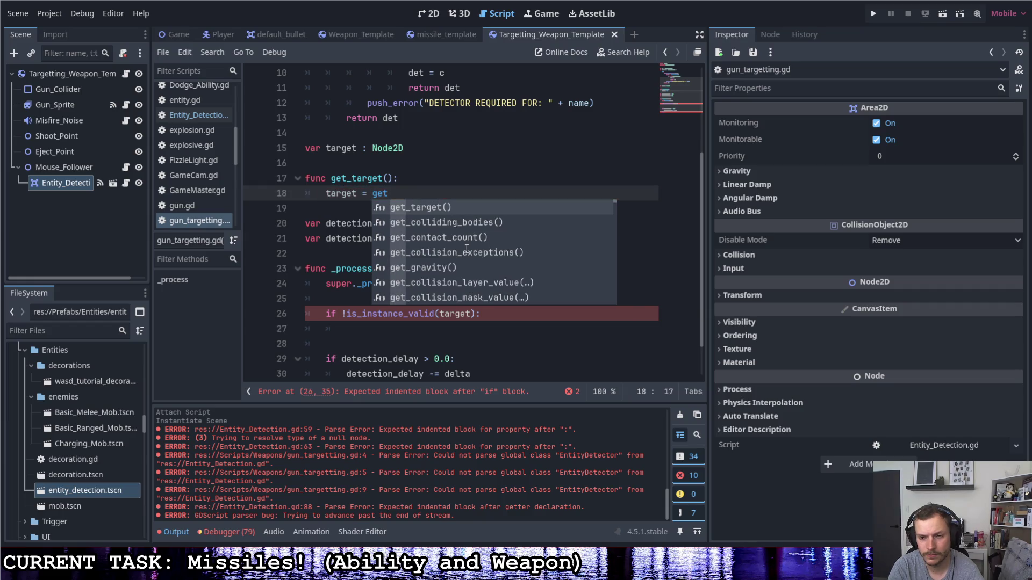
text(.get)
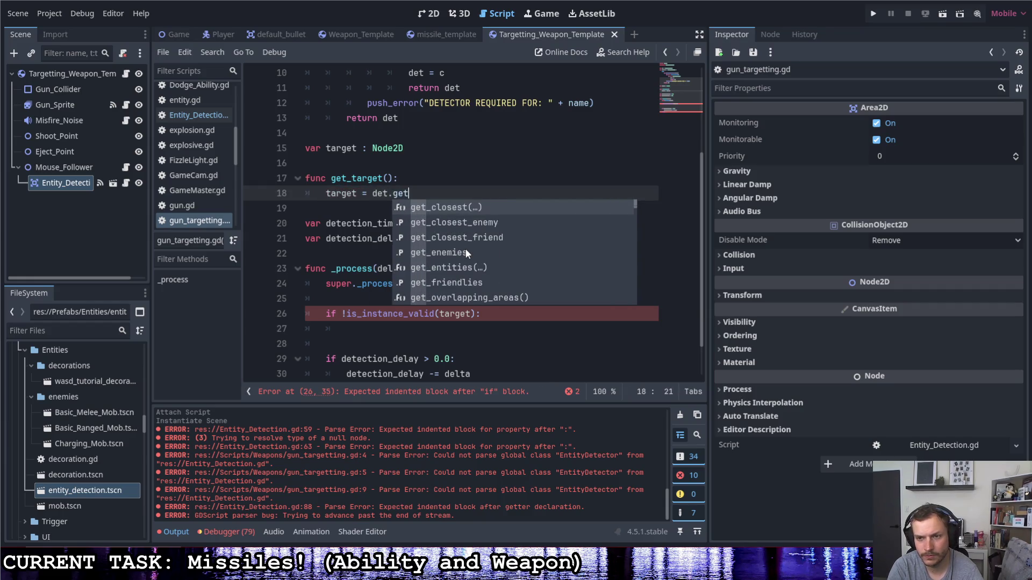
key(Return)
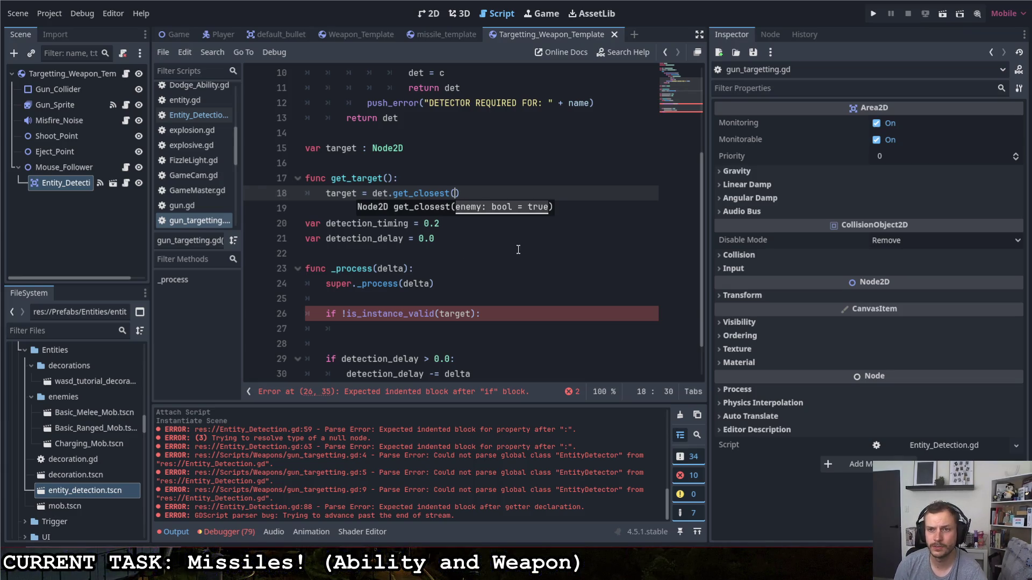
scroll(516, 248, up, 3)
scroll(509, 246, down, 1)
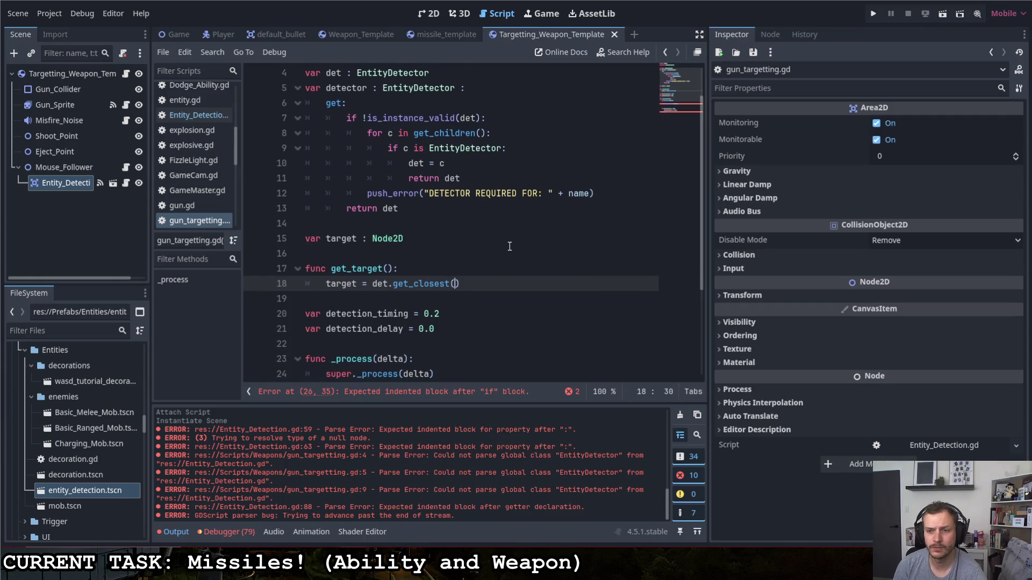
text(tar)
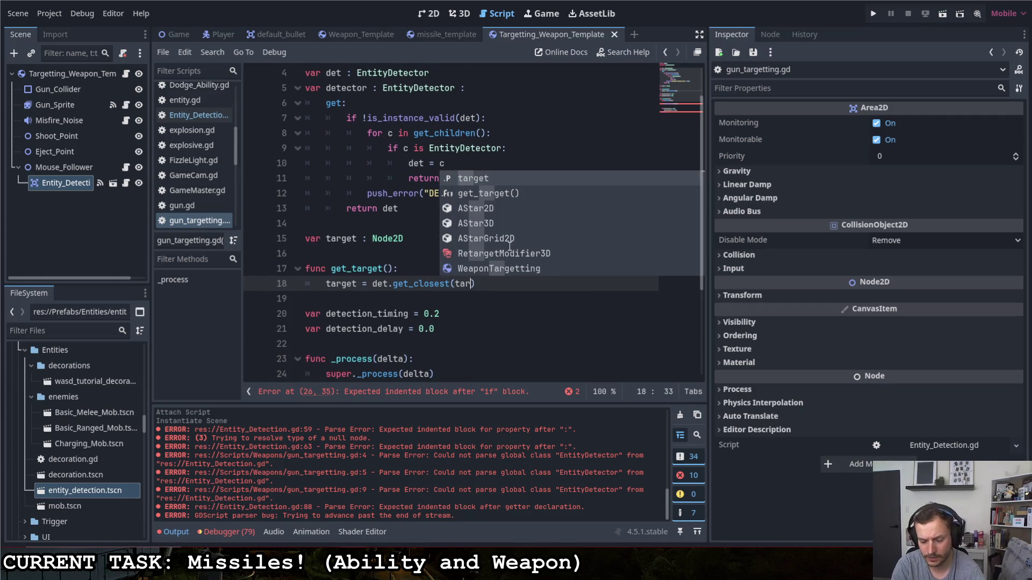
text(getting)
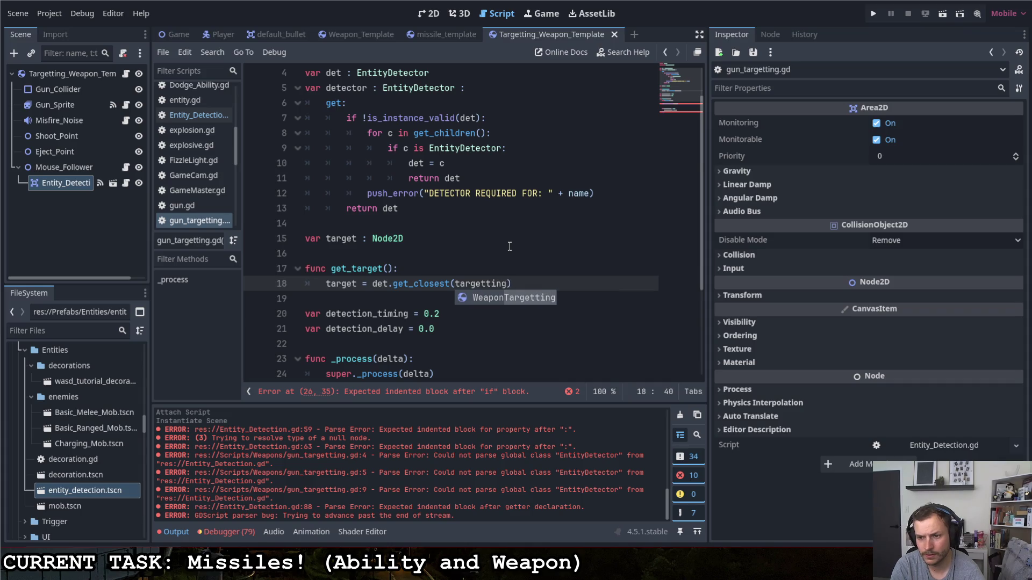
key(BackSpace)
key(BackSpace)
key(BackSpace)
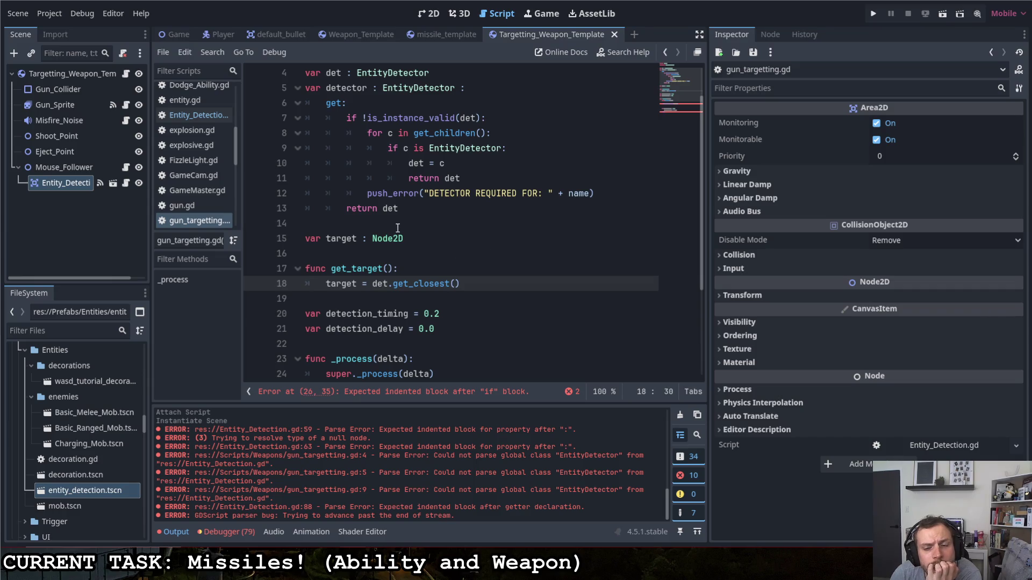
click(478, 284)
scroll(478, 280, down, 2)
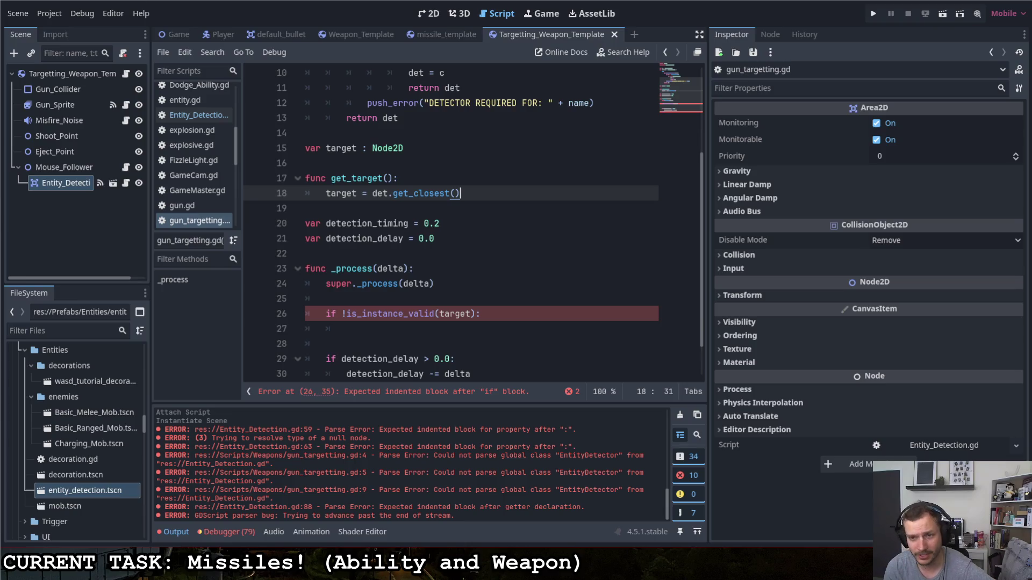
click(573, 311)
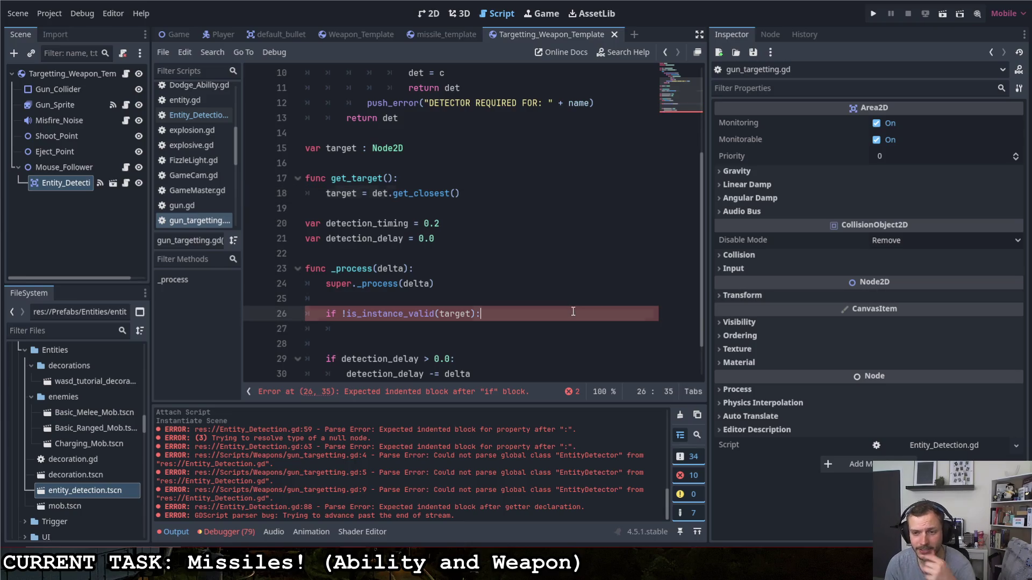
click(517, 327)
scroll(517, 328, down, 1)
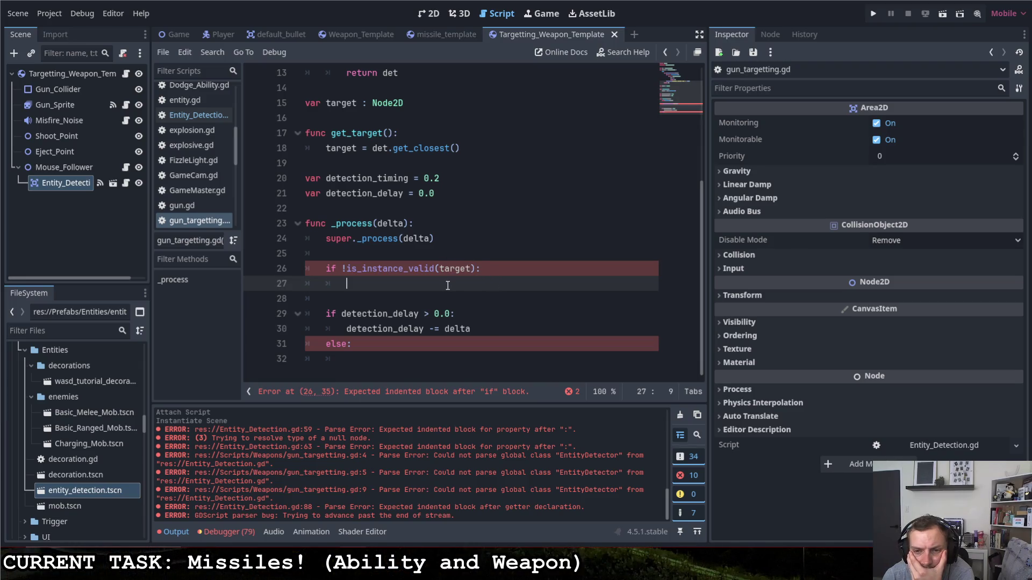
Call get_target() in the validity check and in the else branch
text(get_target)
key(Return)
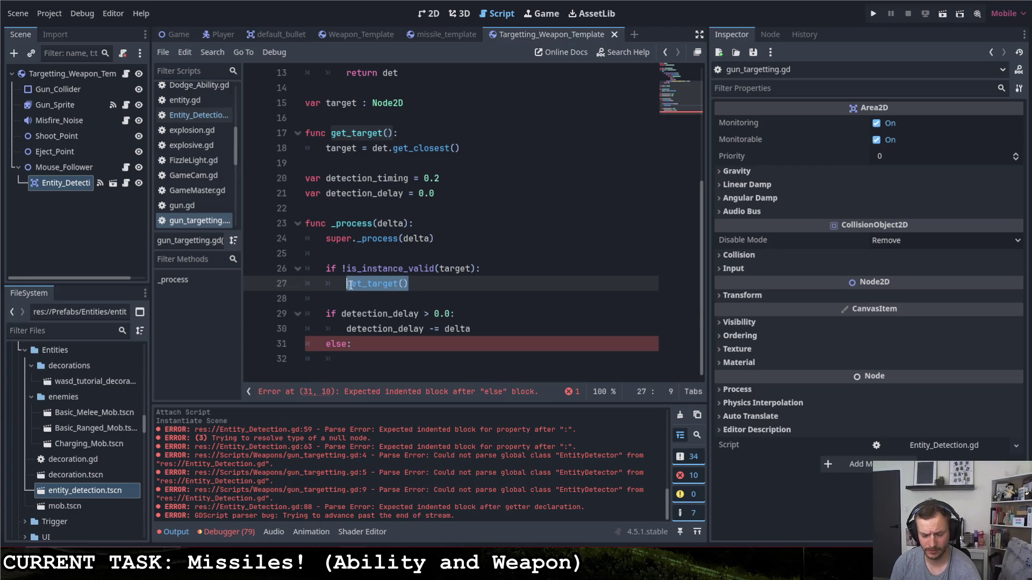
drag(368, 344, 372, 356)
click(374, 373)
text(get_target()
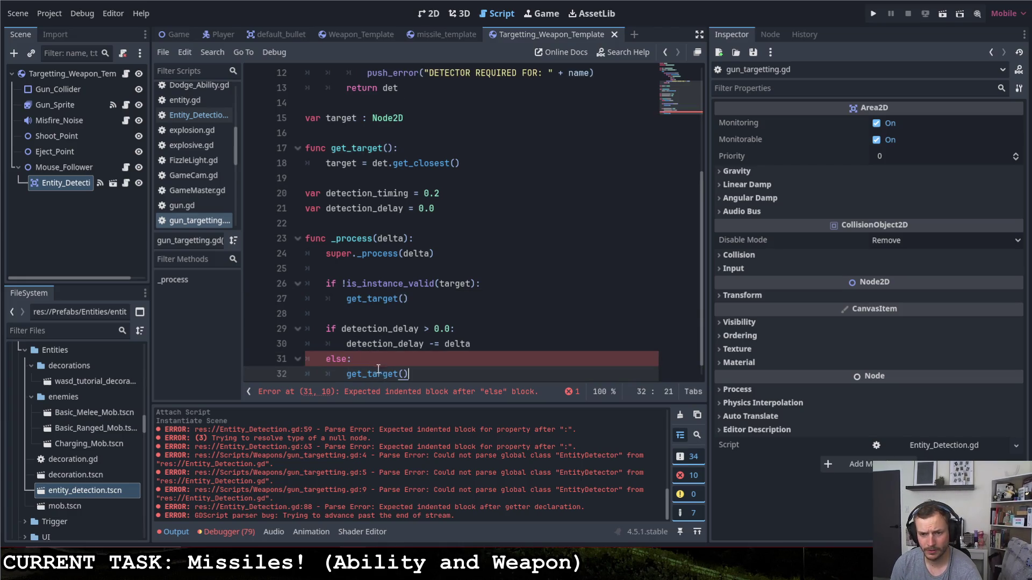
key(Return)
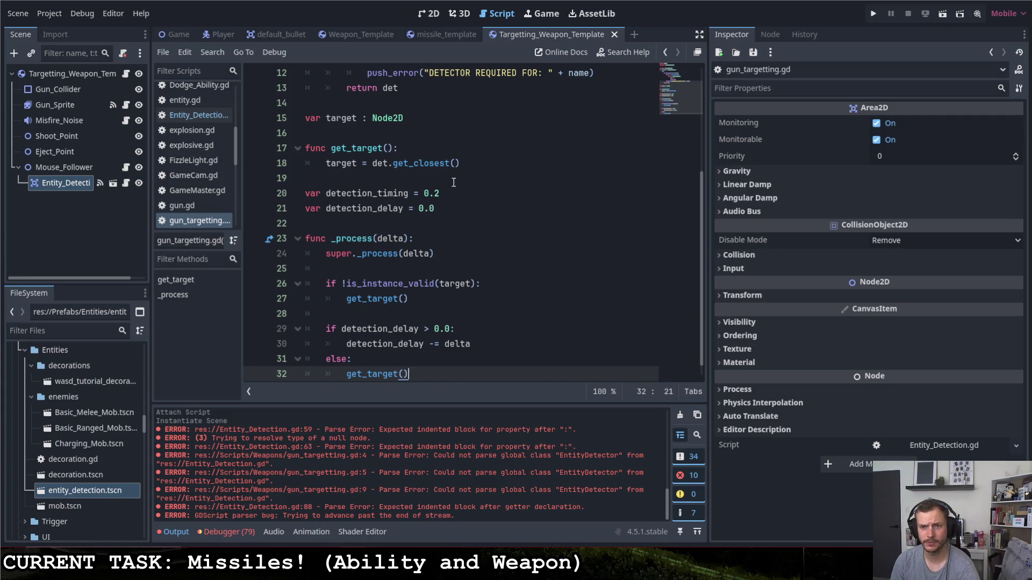
Add 'detection_delay = detection_timing' under the get_closest line in get_target
click(480, 163)
key(Return)
text(detection_delay = d)
key(Down)
key(Return)
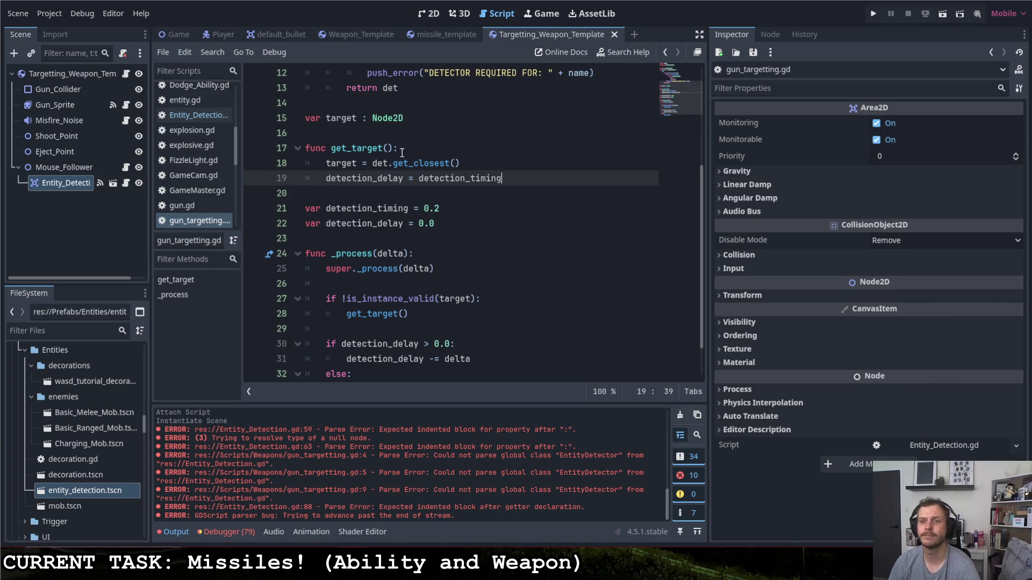
scroll(475, 220, down, 1)
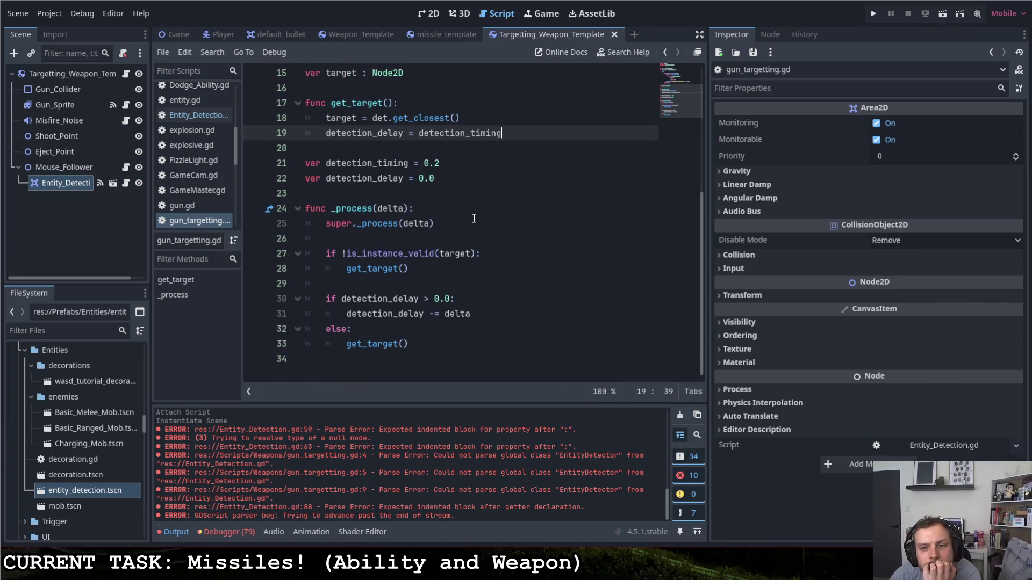
scroll(472, 218, up, 3)
scroll(469, 216, up, 2)
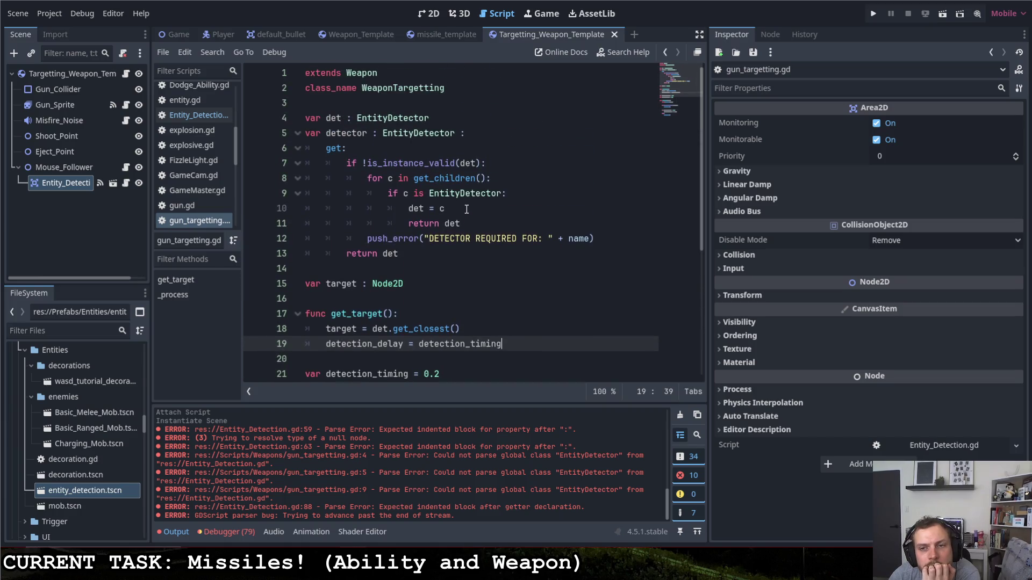
scroll(463, 207, down, 5)
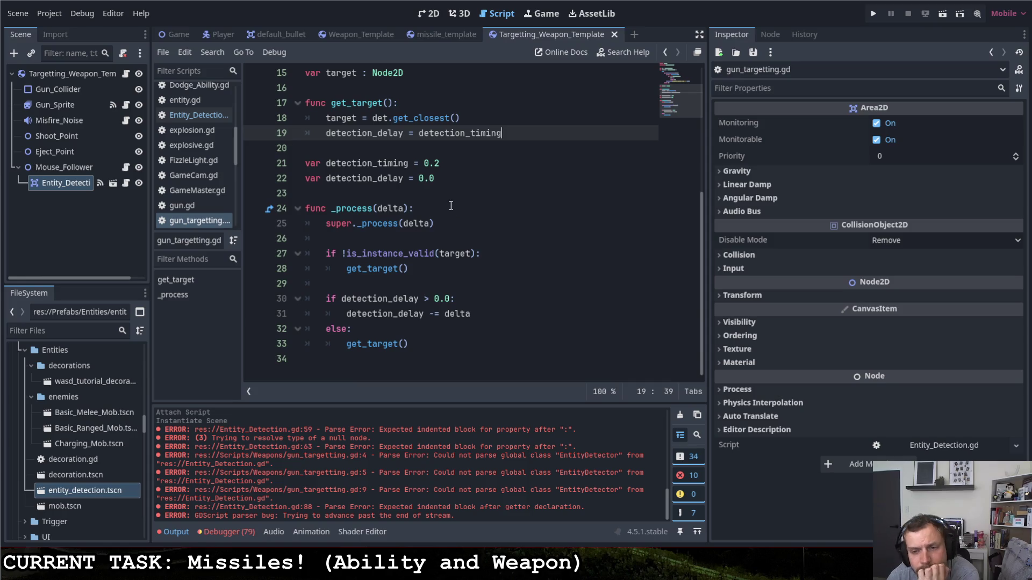
scroll(433, 214, up, 2)
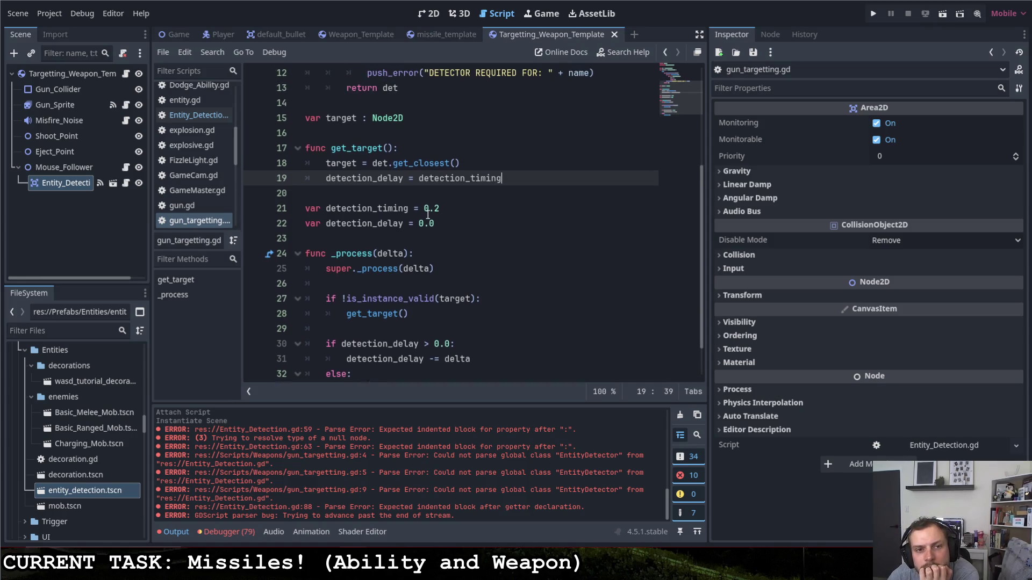
scroll(425, 211, up, 4)
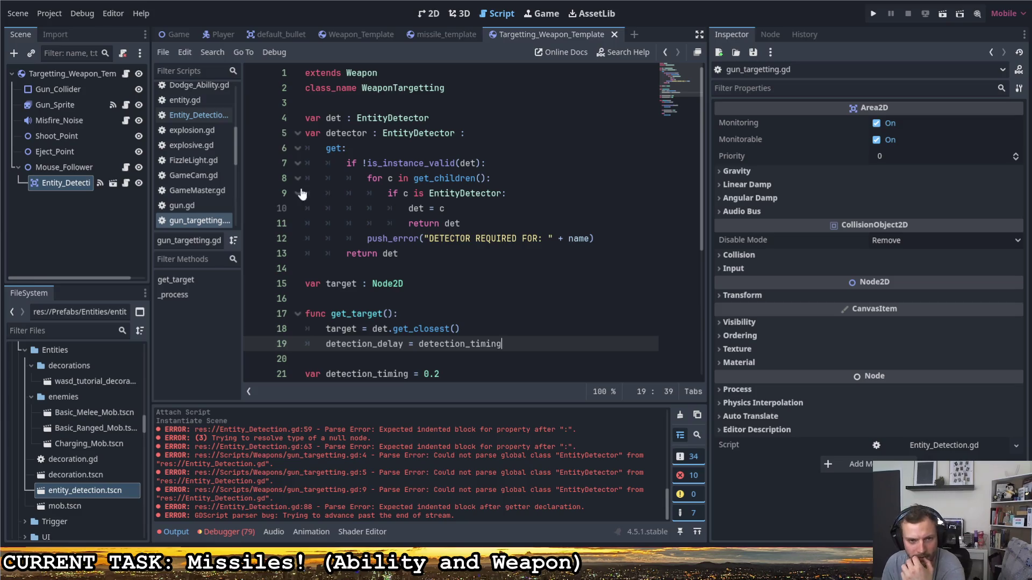
Open the Entity_Detection node's script, Entity_Detection.gd
click(69, 165)
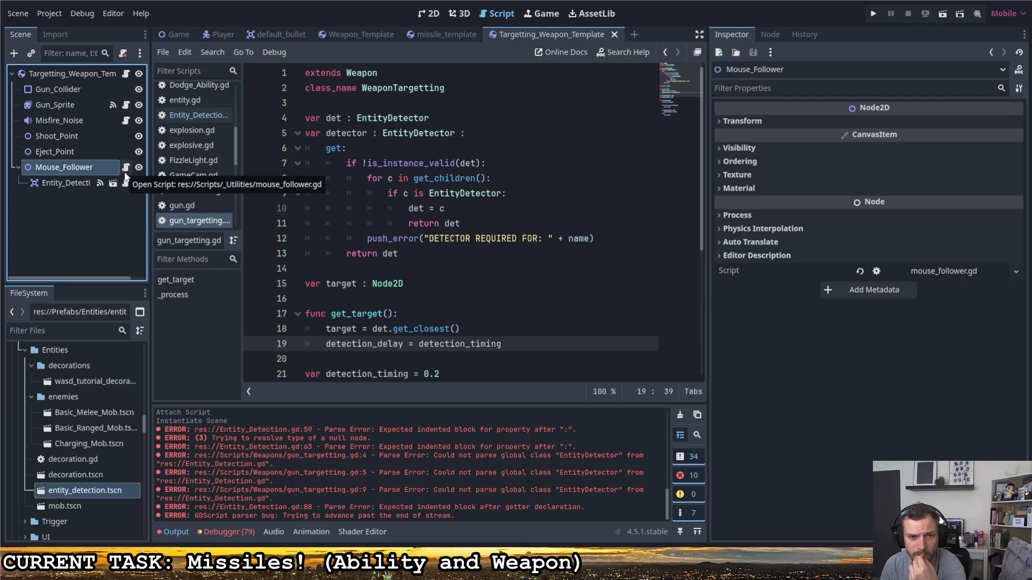
click(124, 169)
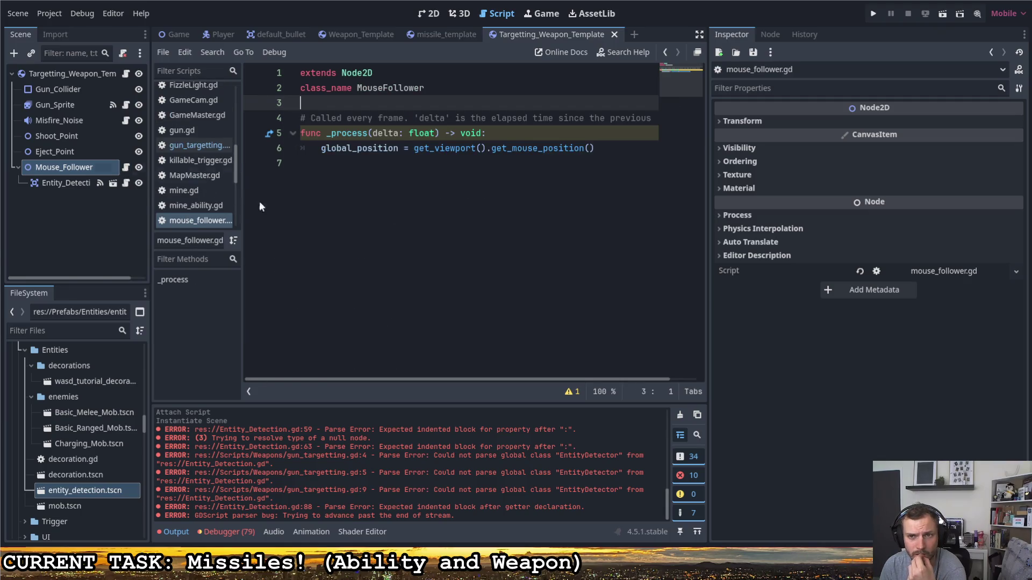
click(412, 216)
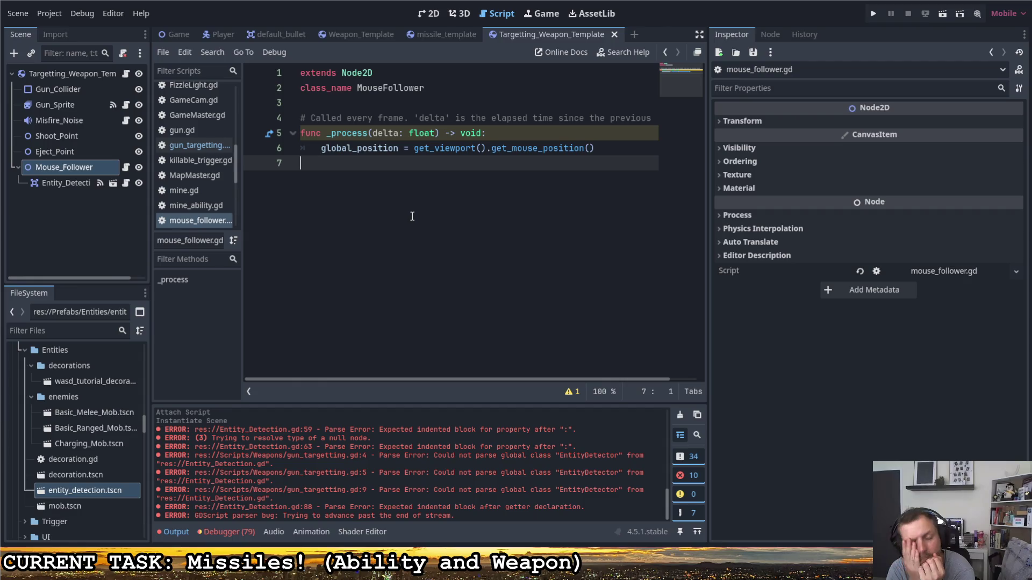
click(52, 183)
click(127, 182)
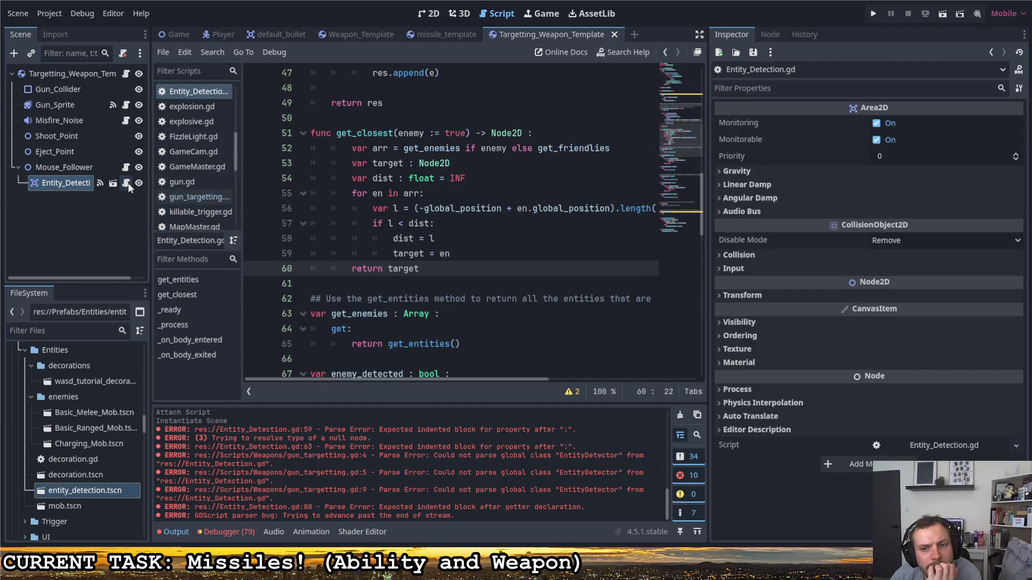
scroll(360, 243, up, 10)
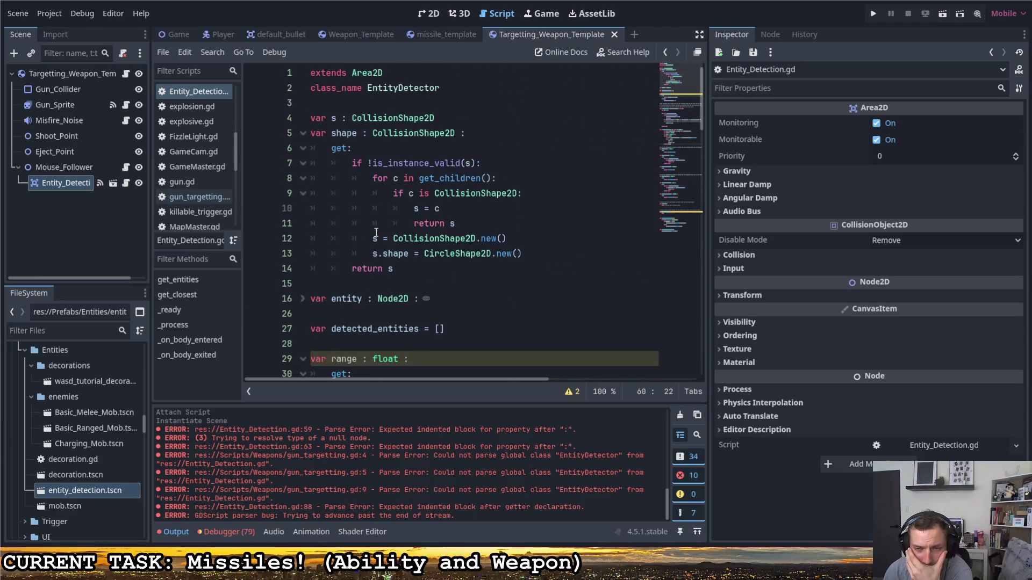
click(79, 185)
click(494, 103)
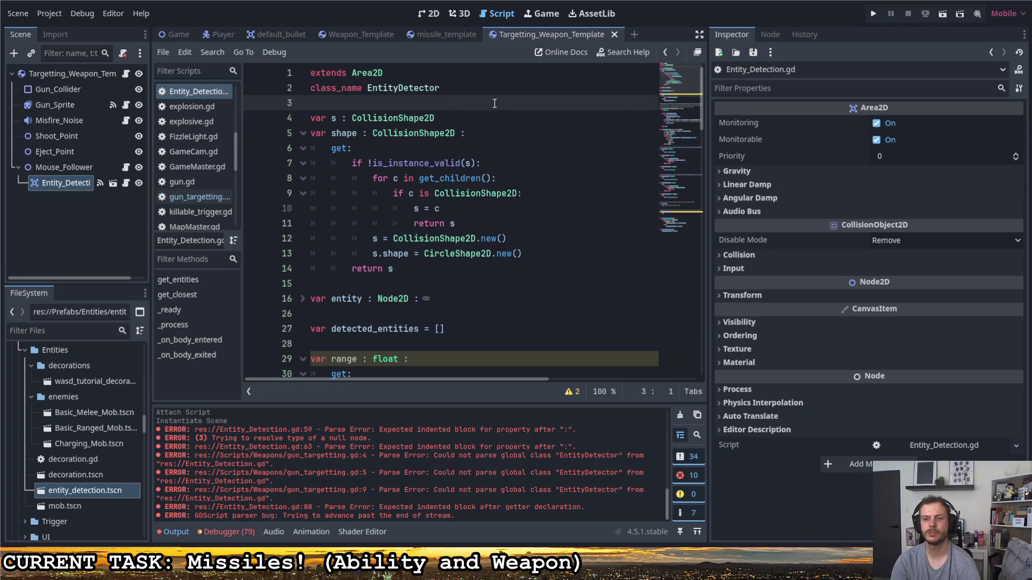
key(Return)
key(Return)
key(Up)
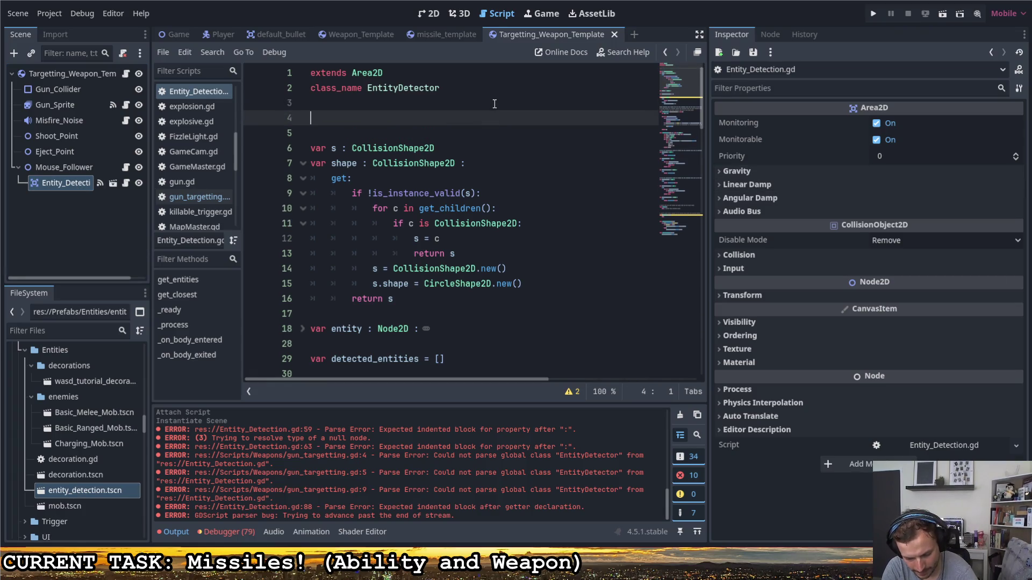
text(var detection)
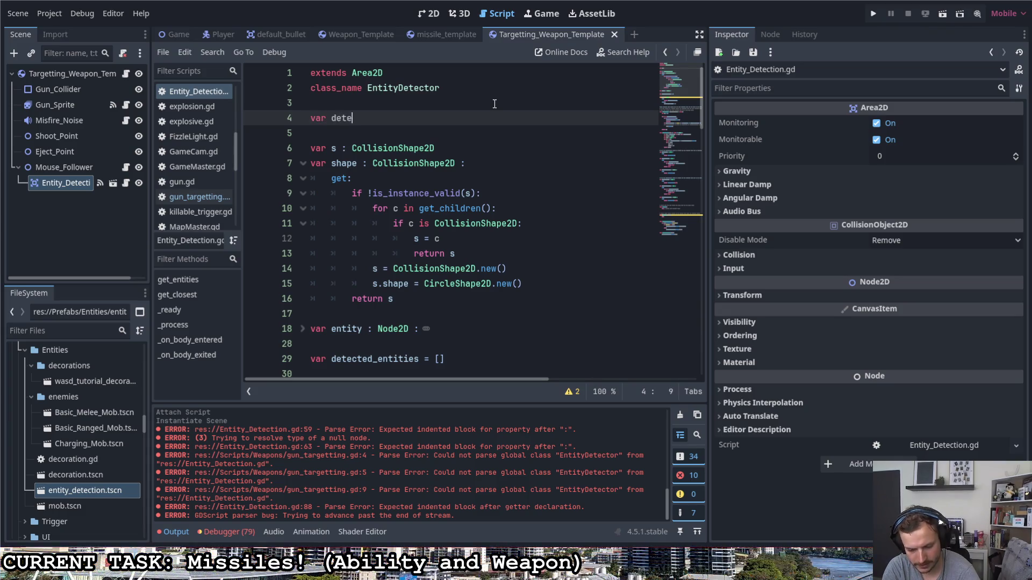
text(_vi)
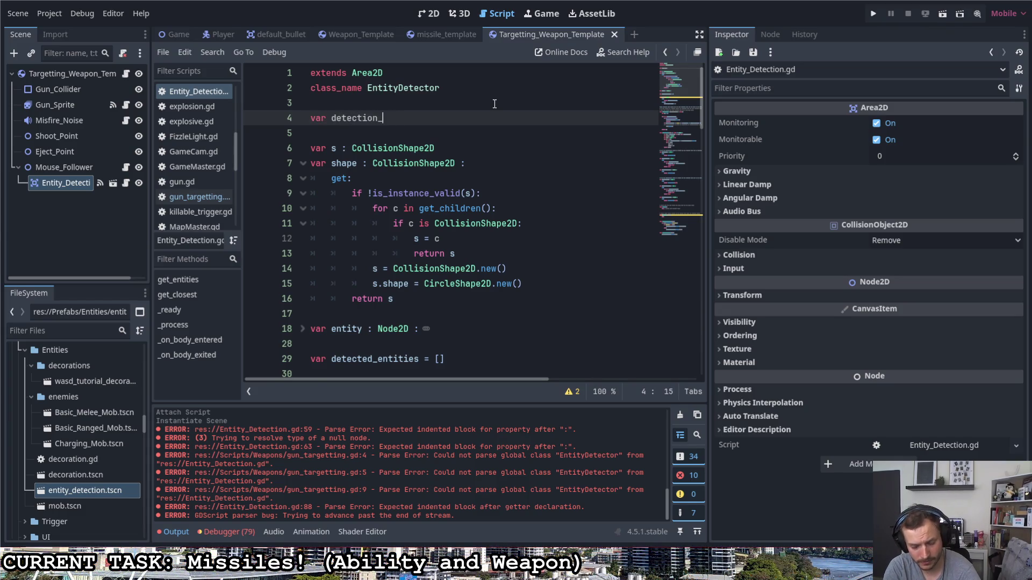
text(sible )
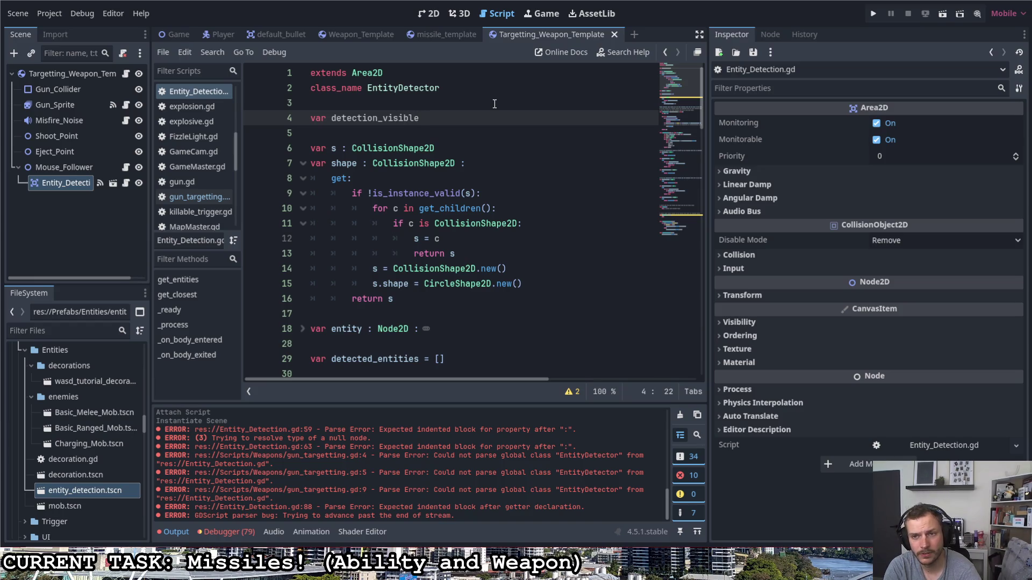
text(:)
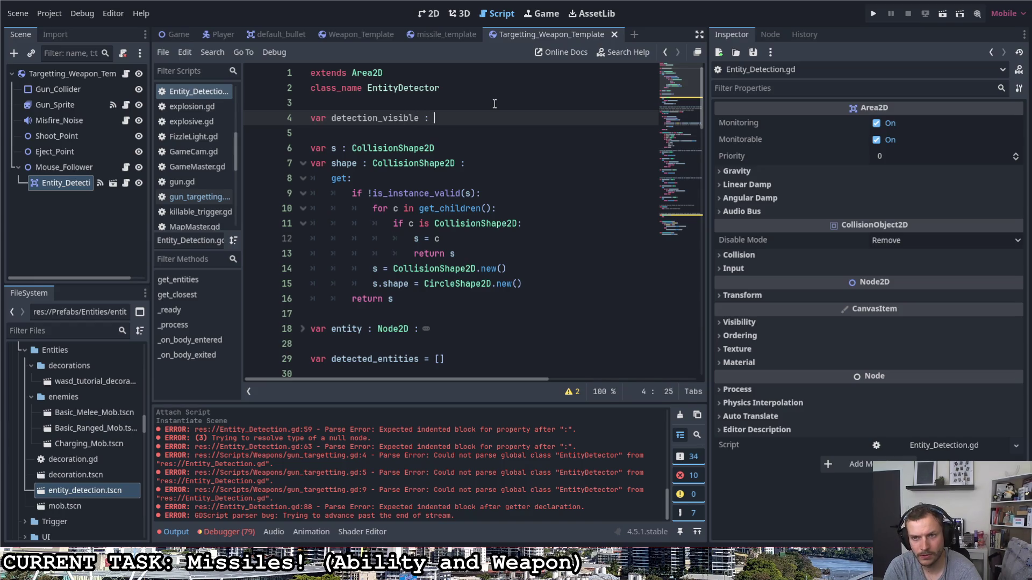
click(310, 120)
text(@export)
click(501, 117)
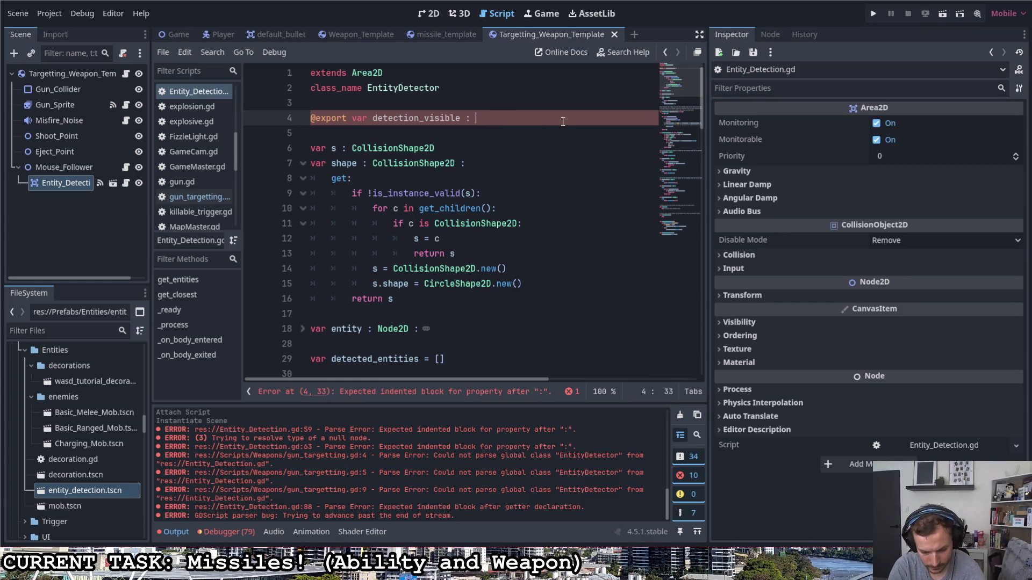
key(BackSpace)
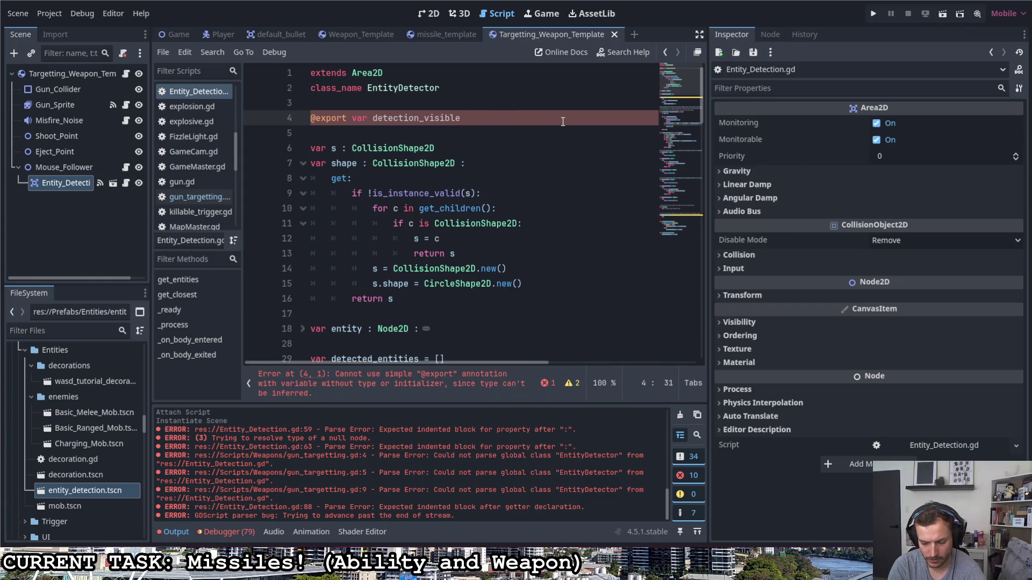
text(= f)
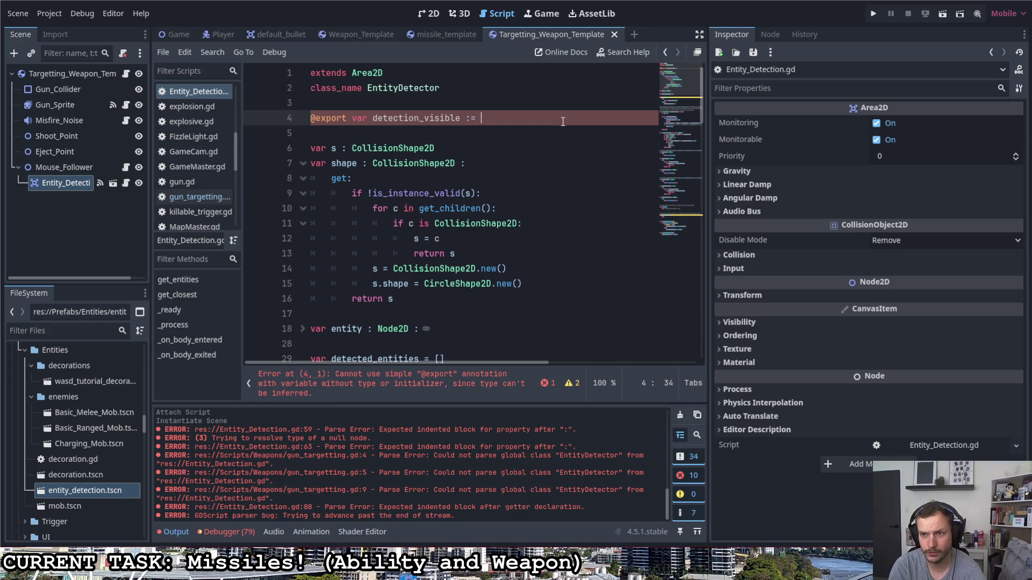
text(alse)
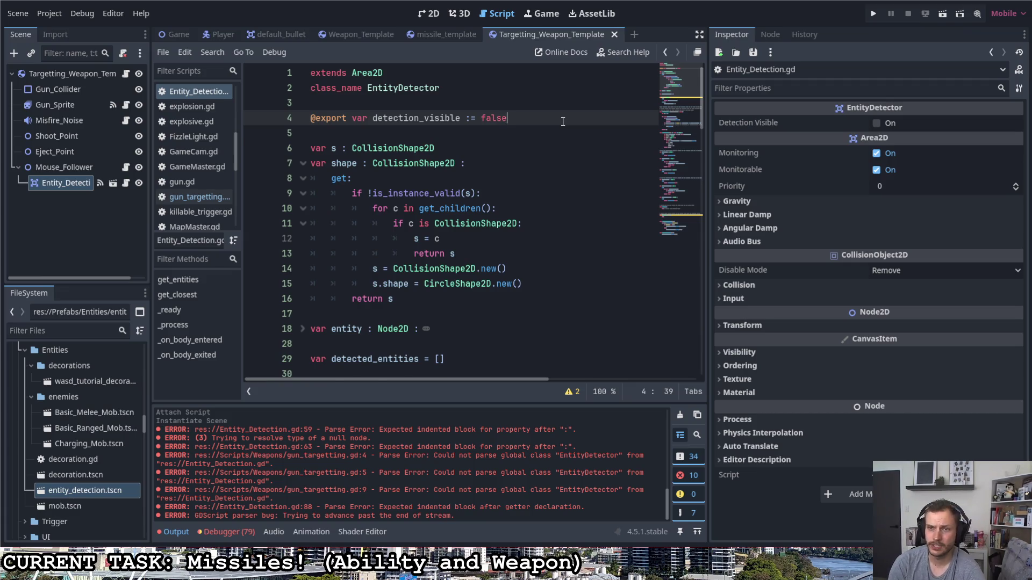
Leave an empty line below the detection_visible declaration
key(Return)
text(@)
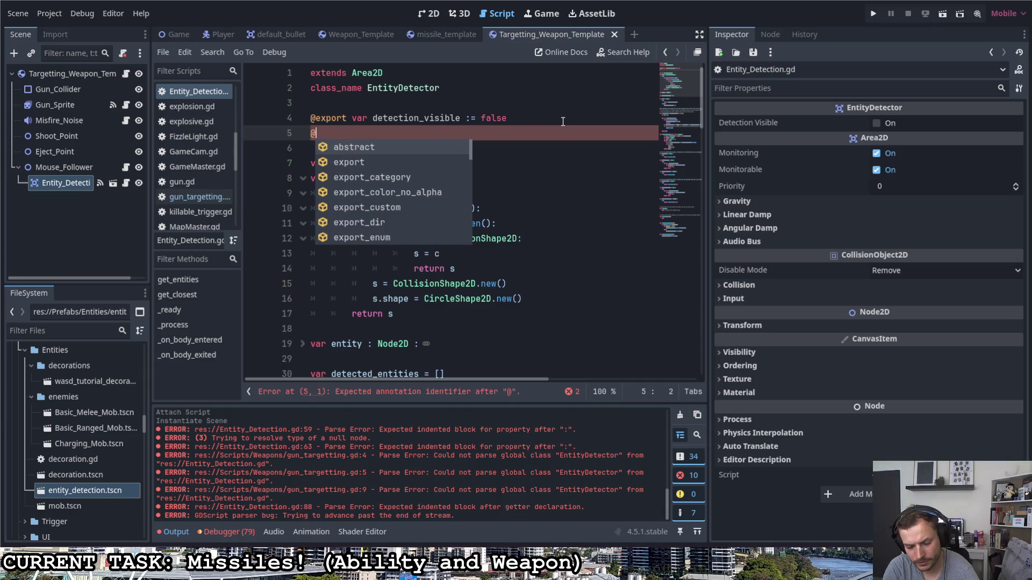
key(BackSpace)
key(BackSpace)
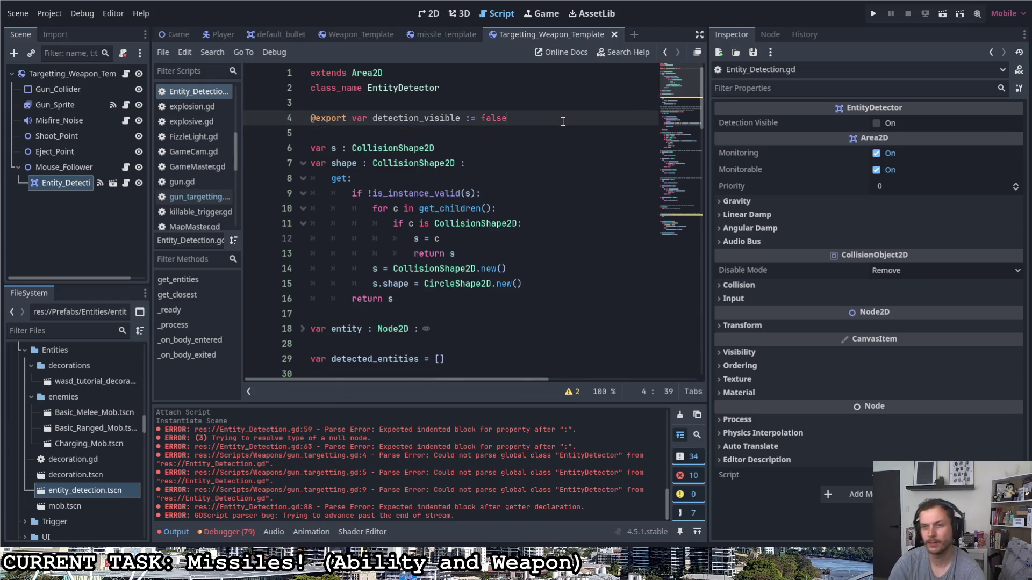
click(460, 118)
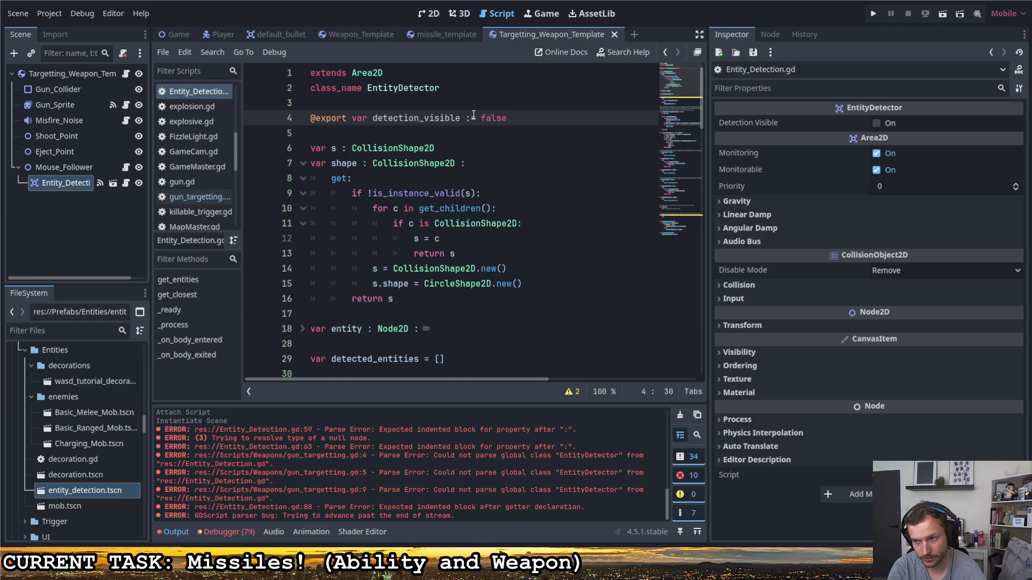
click(551, 115)
key(Return)
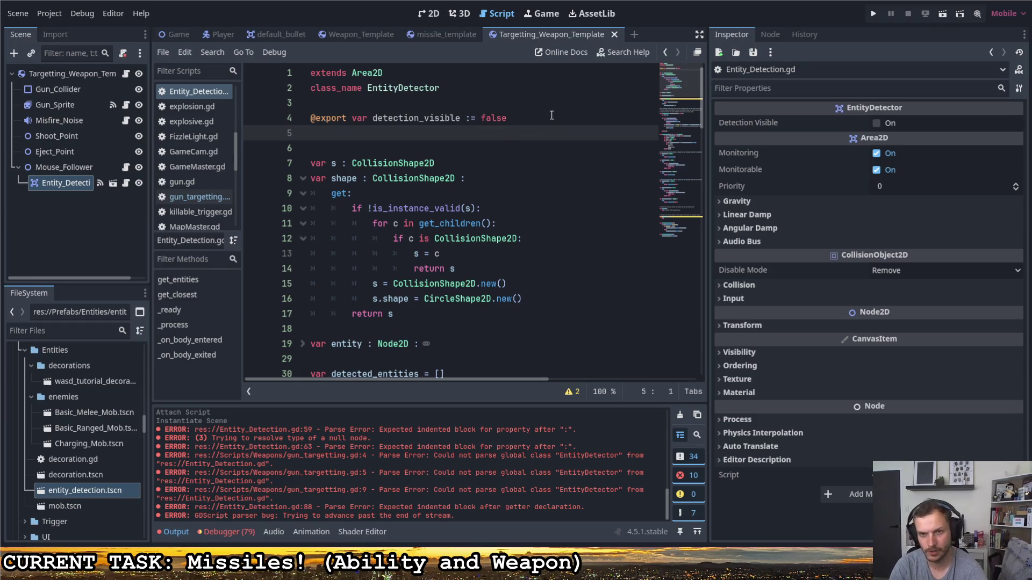
text(@export_)
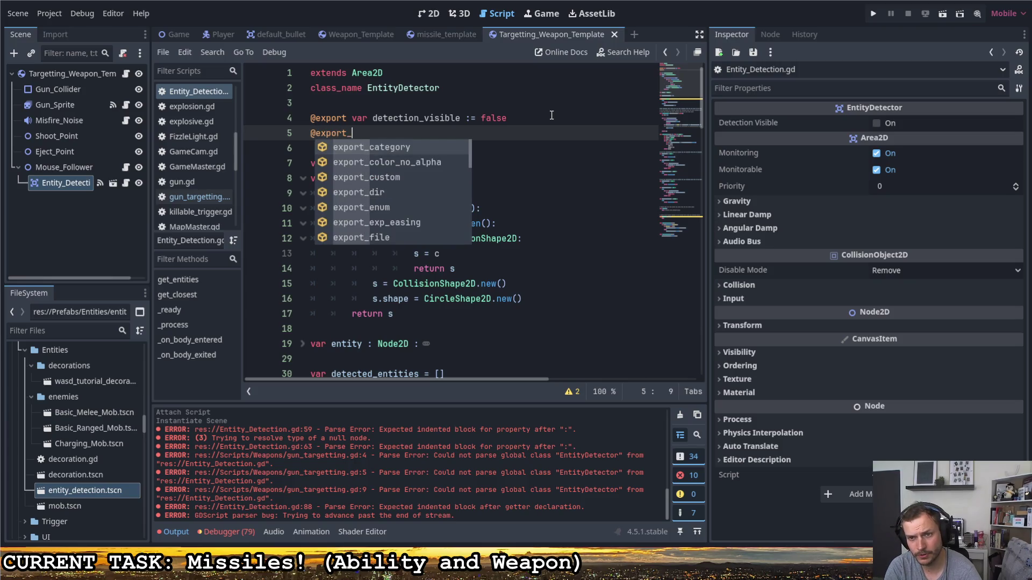
text(gr)
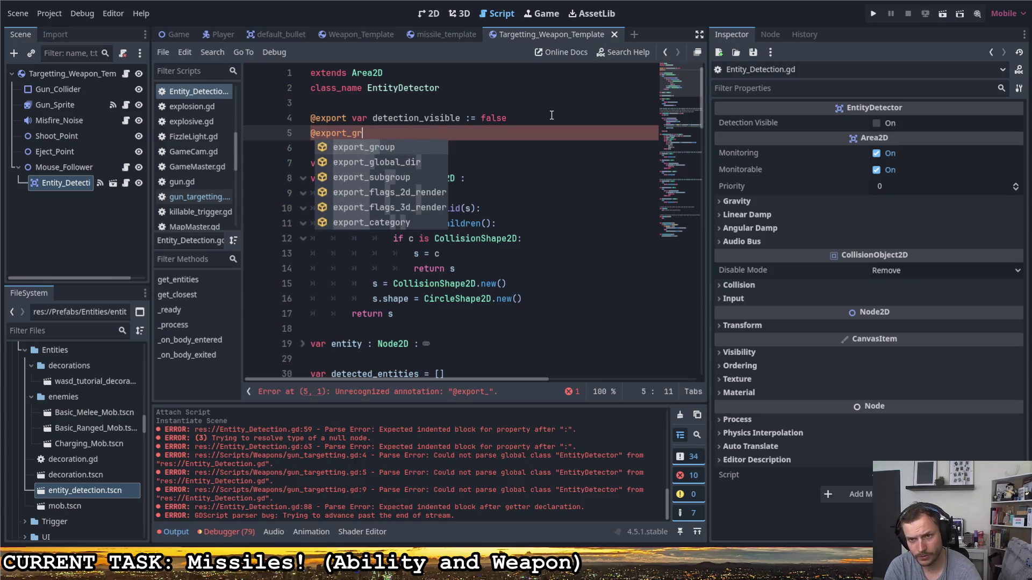
key(Return)
text("Dete)
text(ction)
text( Stul)
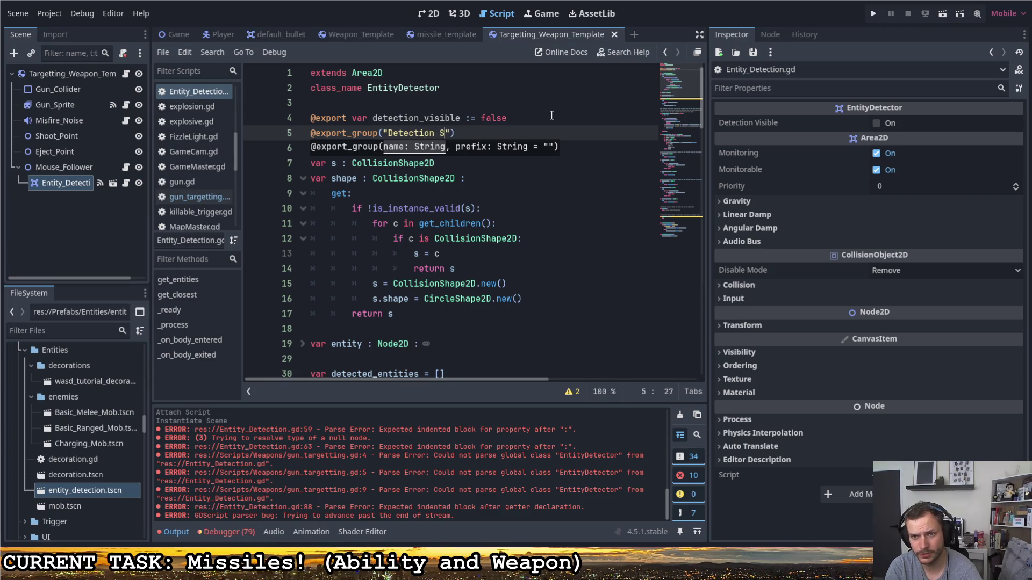
key(BackSpace)
key(BackSpace)
text(yle)
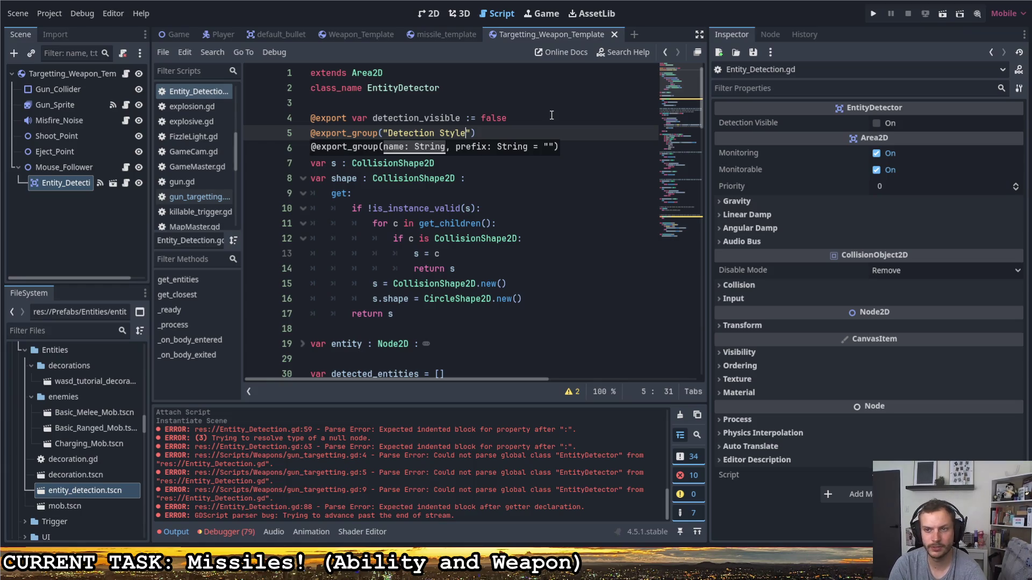
double_click(428, 133)
text(Visibility)
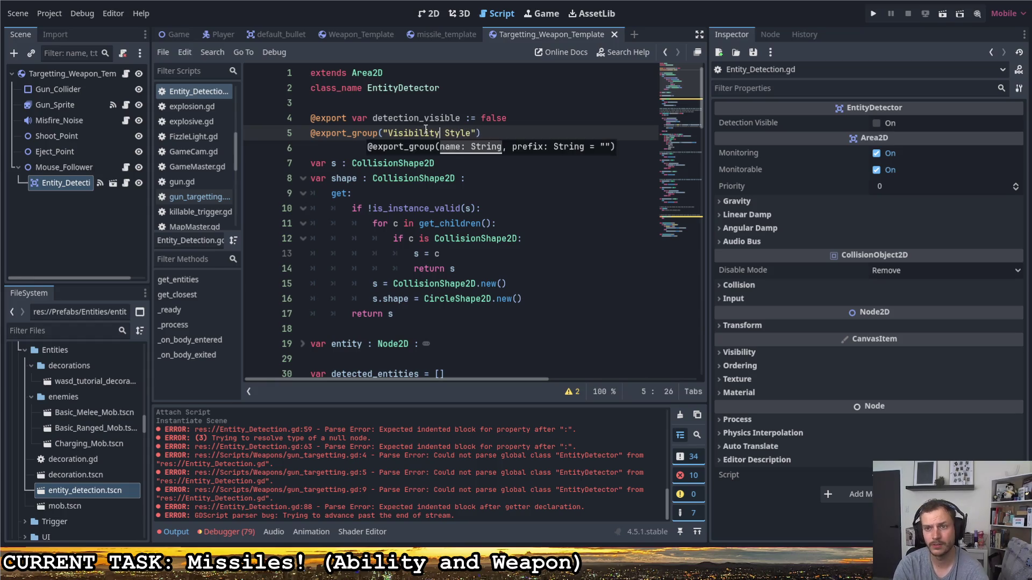
drag(508, 118, 296, 125)
key(ctrl+x)
click(477, 133)
text(, )
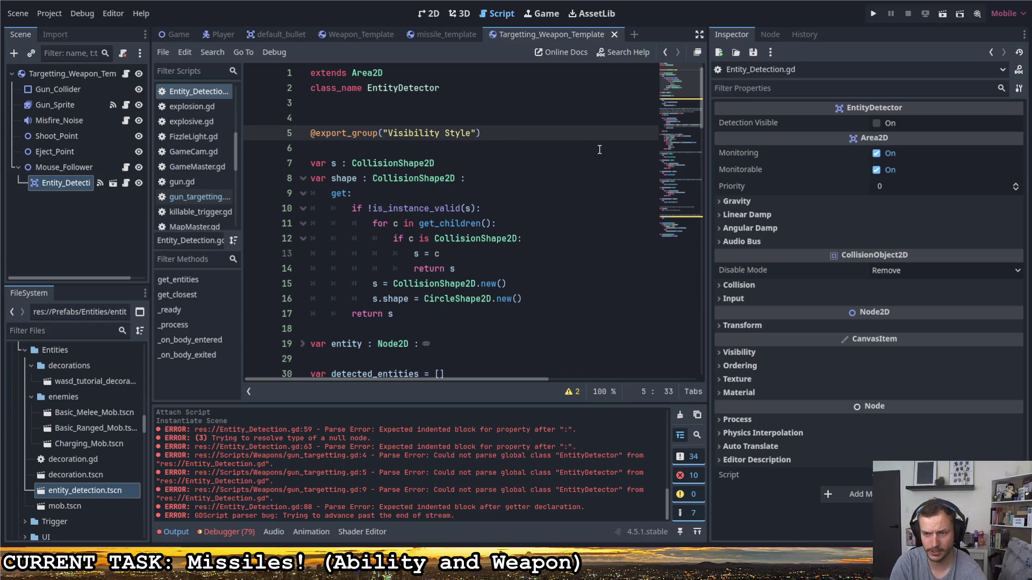
text(")
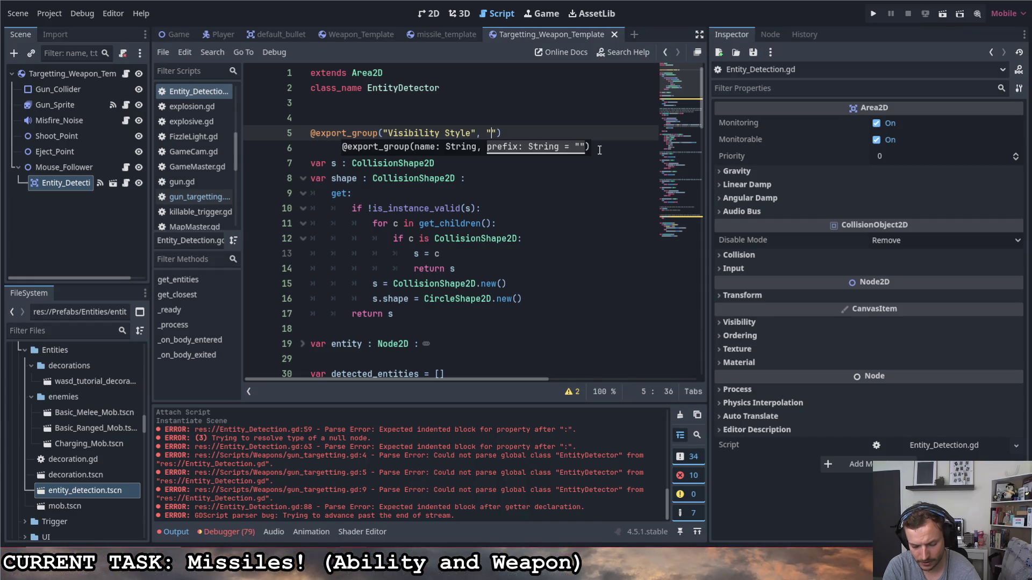
text(detection))
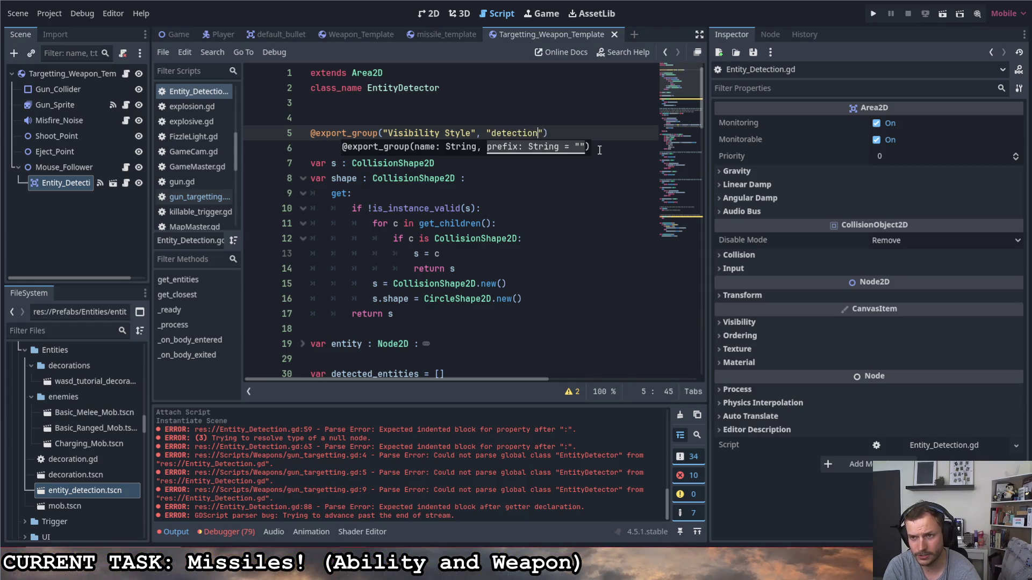
key(BackSpace)
text(_vi)
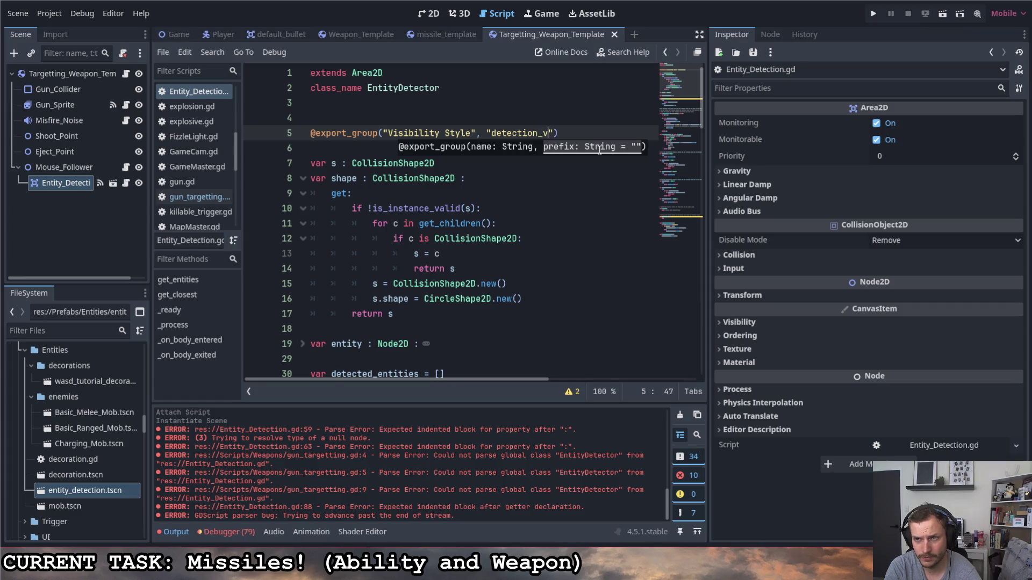
text(sible)
click(379, 134)
key(Down)
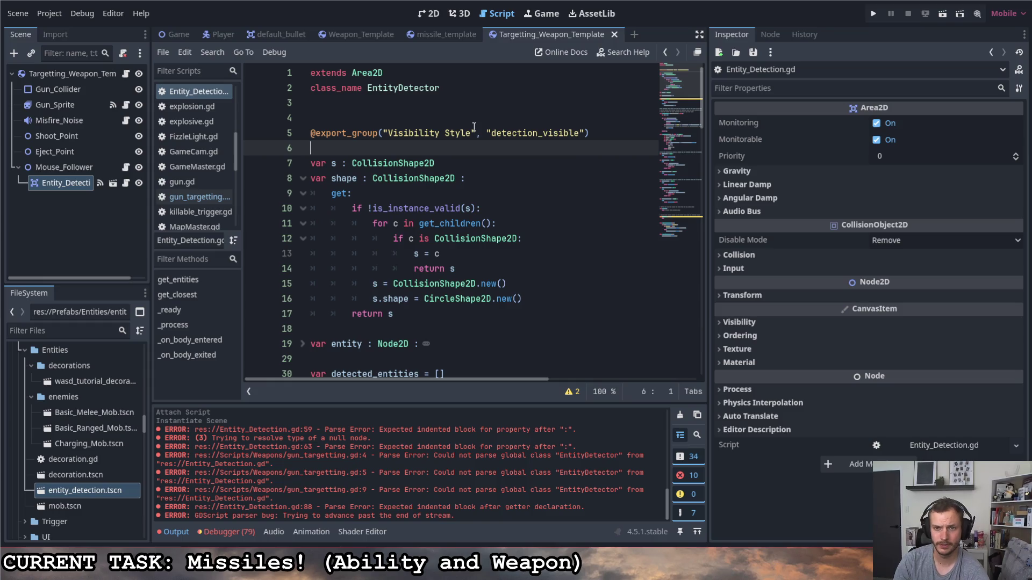
key(shift+Up)
key(Down)
key(Return)
key(Return)
key(Up)
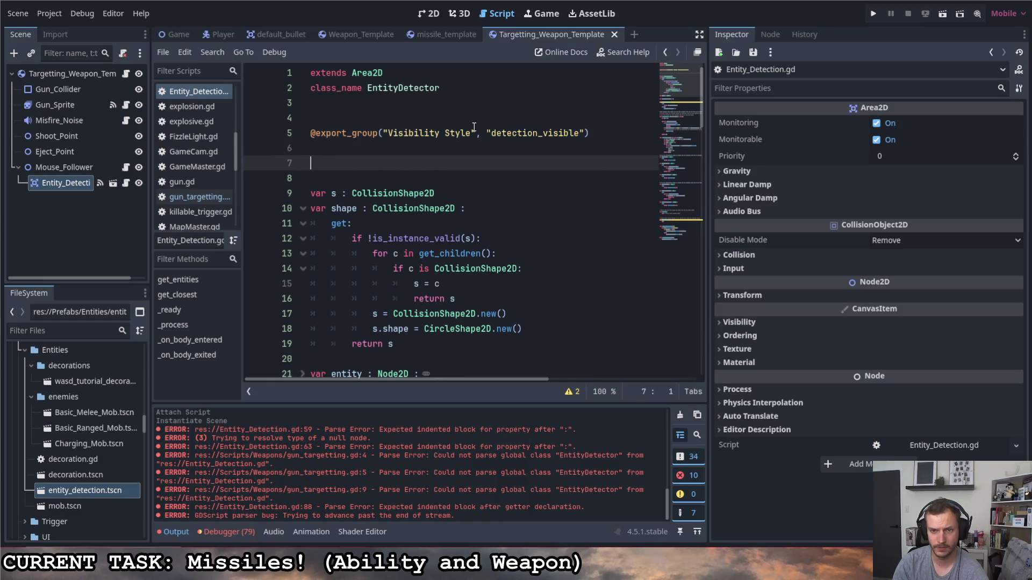
text(@export_)
key(BackSpace)
key(BackSpace)
key(BackSpace)
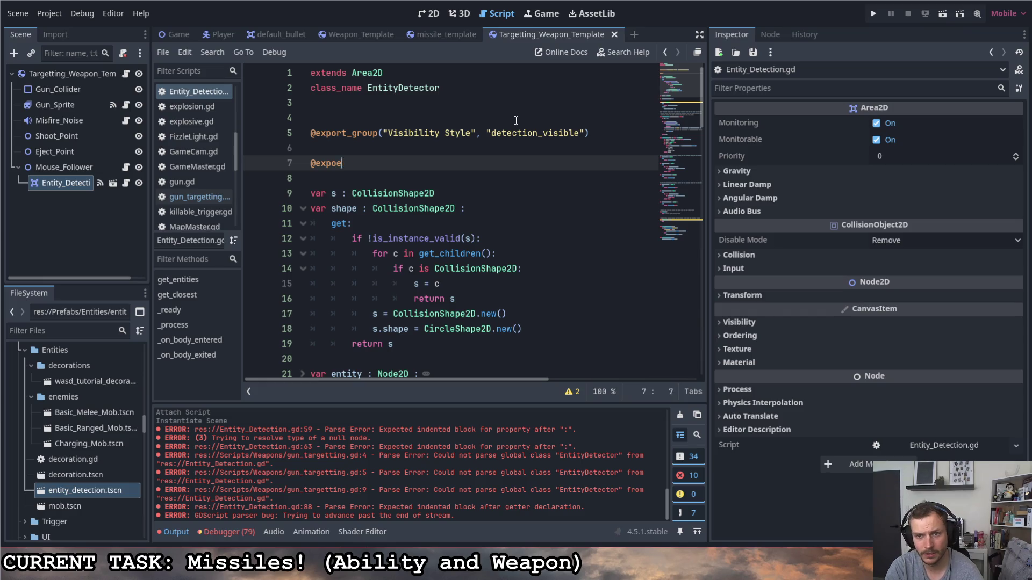
text(ort )
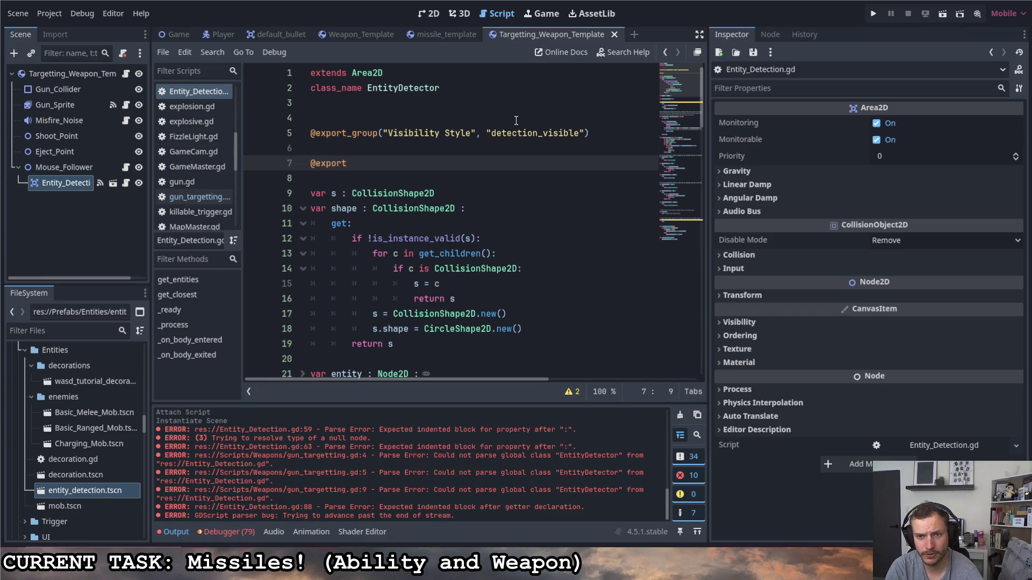
text(var detection_)
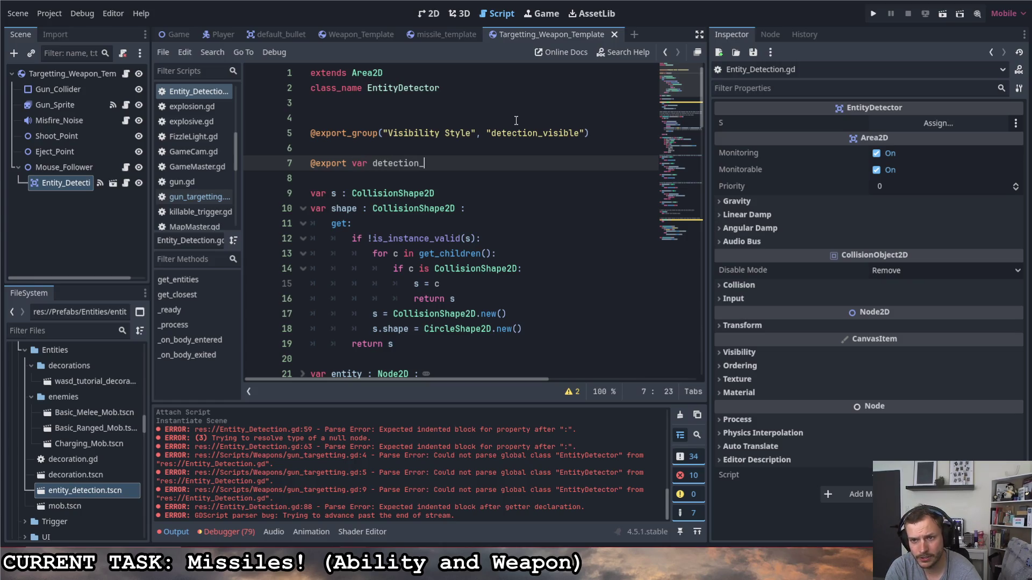
text(visible)
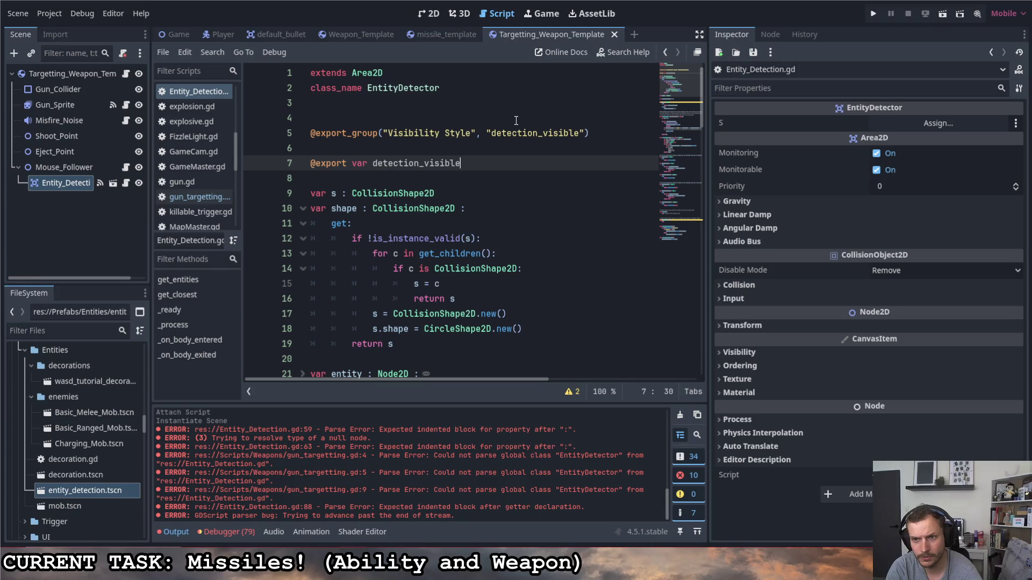
text(style)
key(BackSpace)
key(BackSpace)
key(BackSpace)
text(clostest)
key(BackSpace)
key(BackSpace)
key(BackSpace)
text(est)
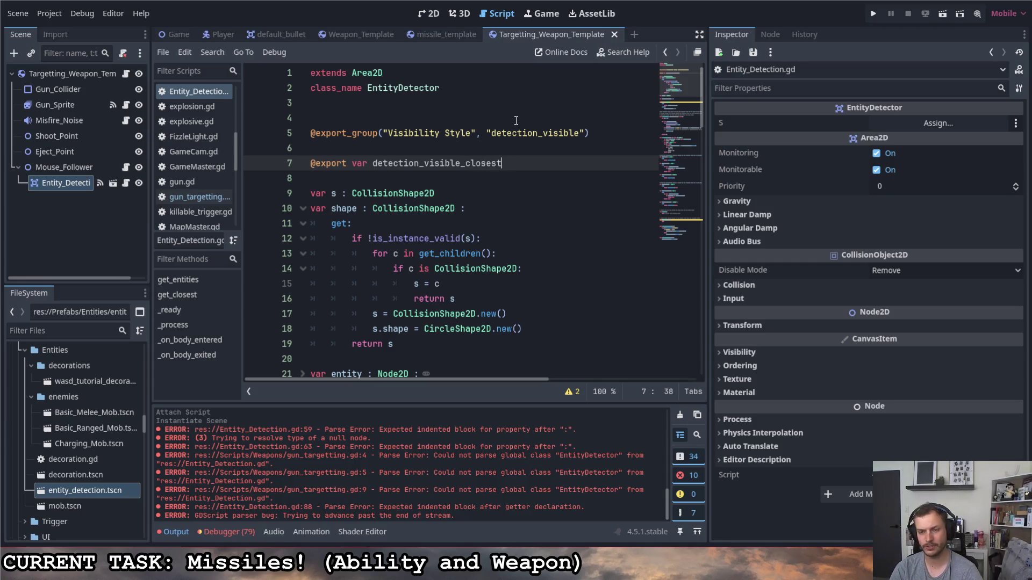
key(Return)
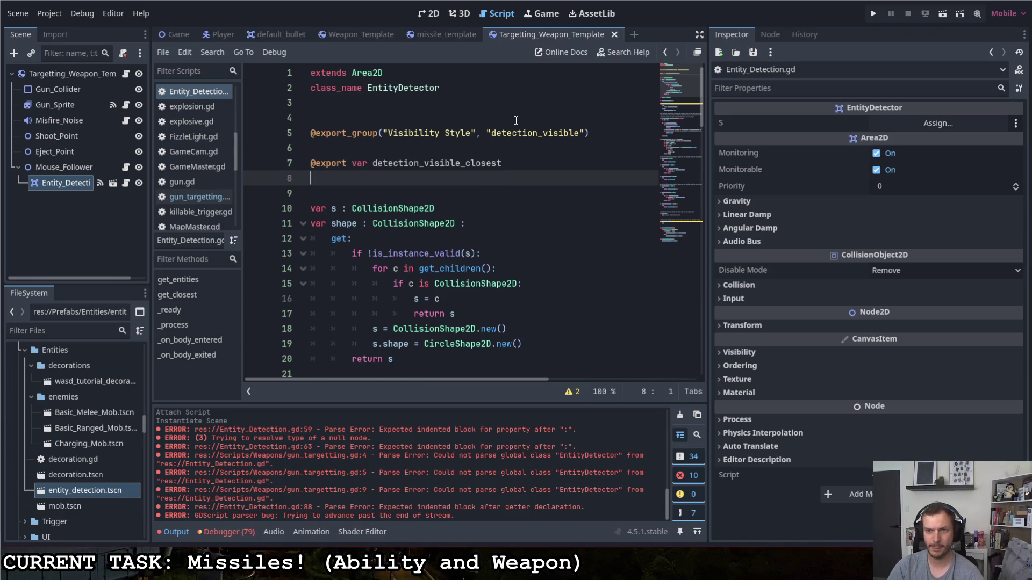
click(512, 163)
text(:= )
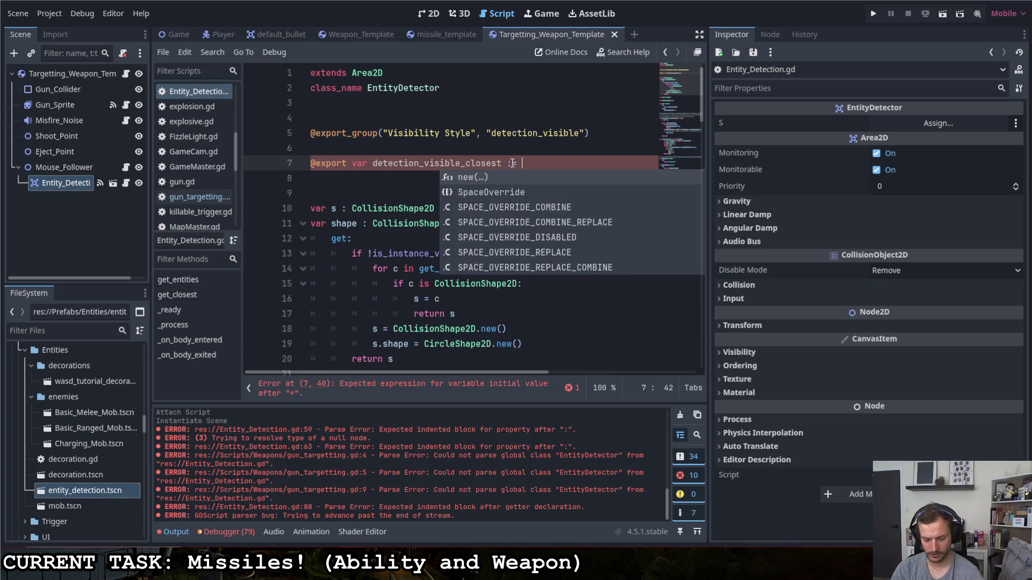
text(@)
key(BackSpace)
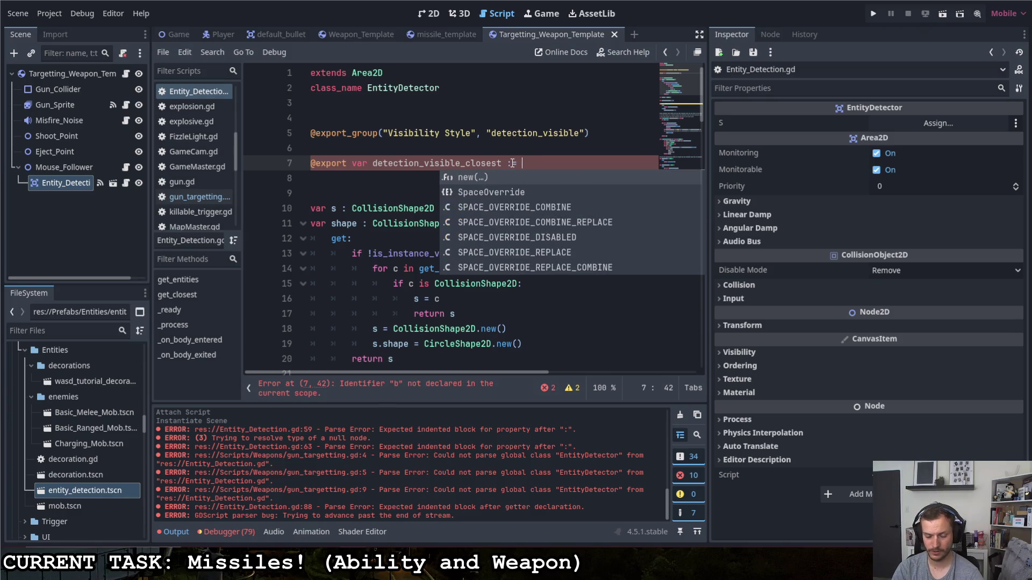
text(false)
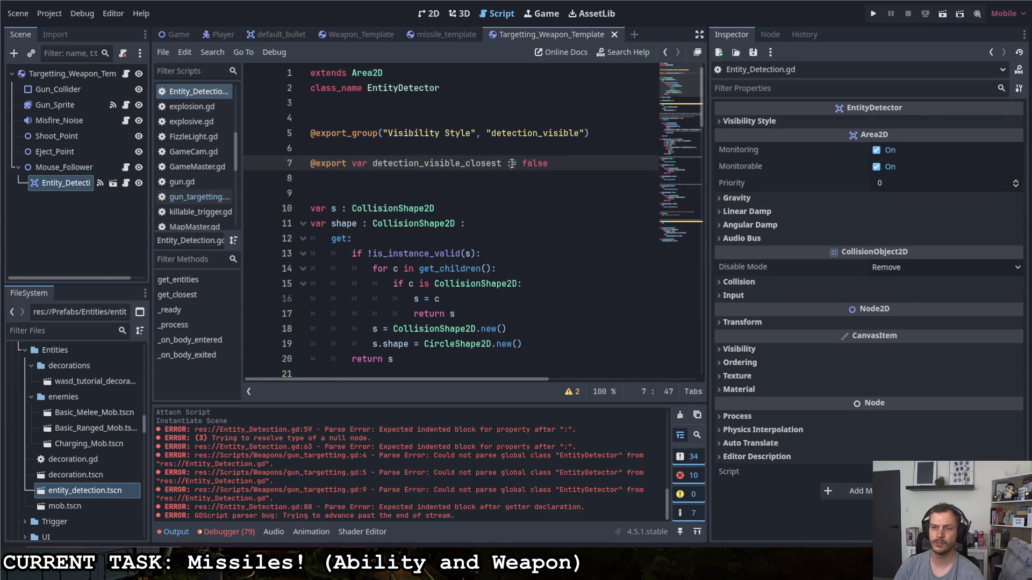
Turn it into detection_visible_closest_enemy and detection_visible_all_enemy exports, both false
triple_click(583, 162)
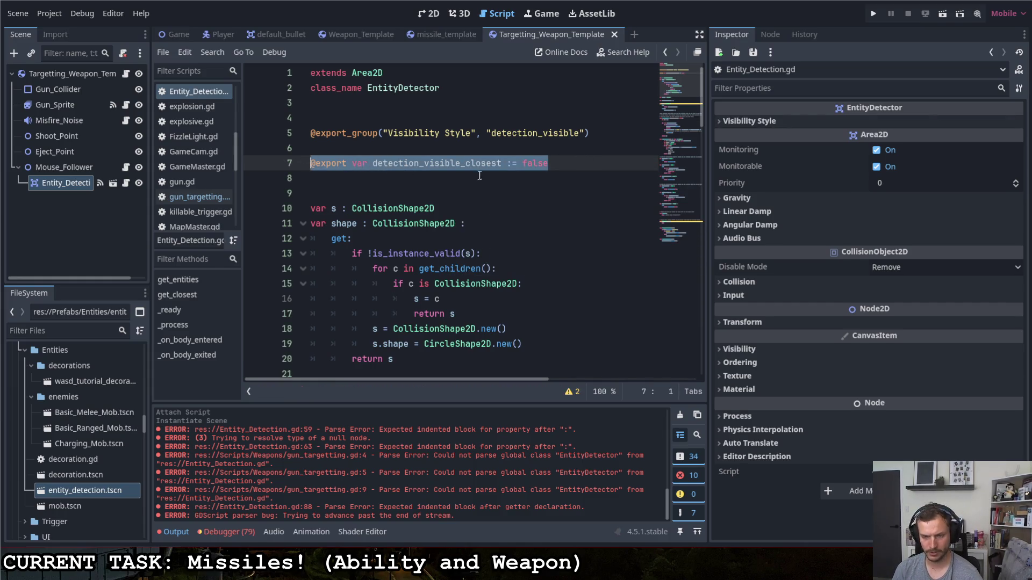
click(586, 169)
key(Return)
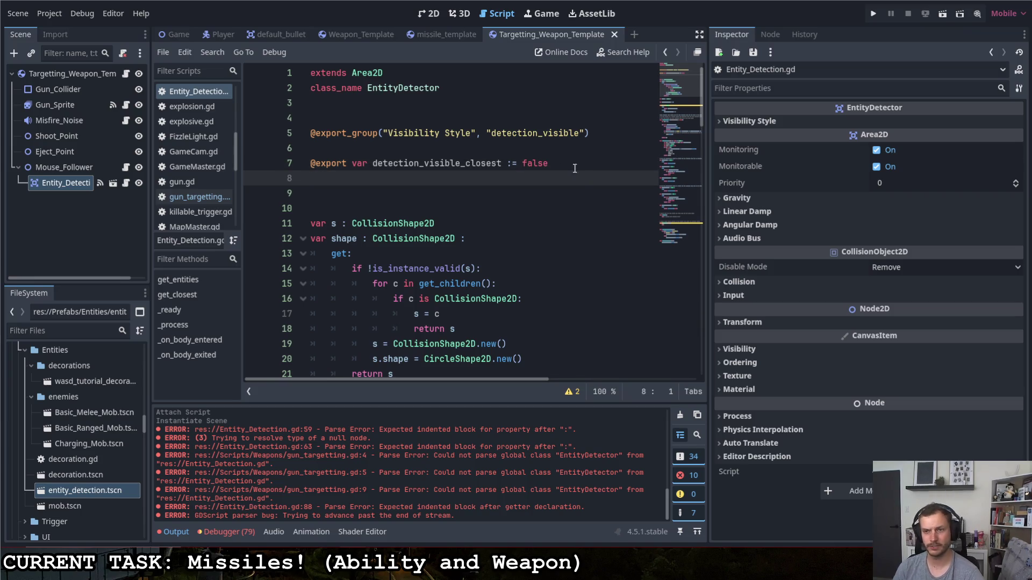
key(ctrl+v)
click(507, 162)
text(_enemy)
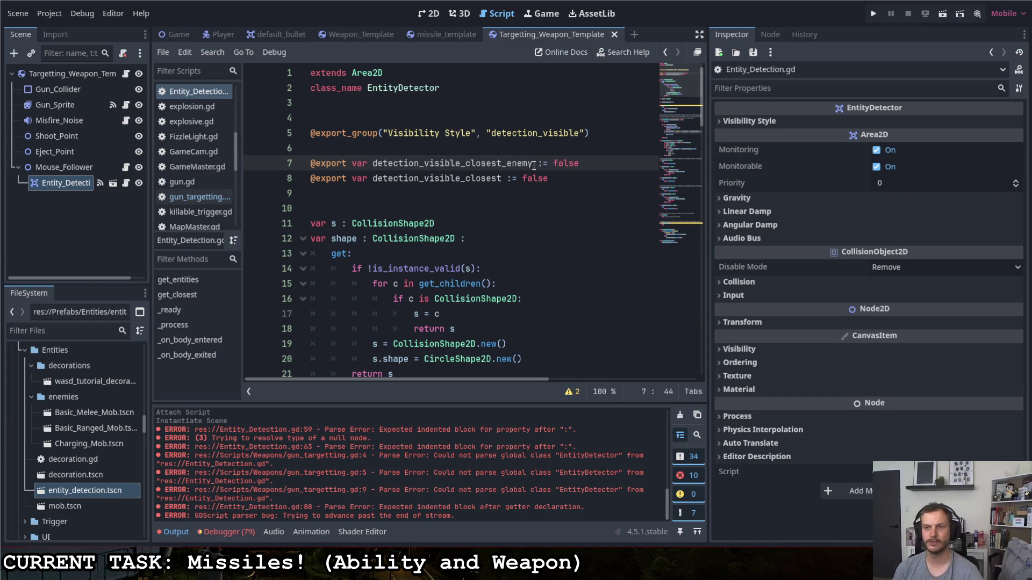
click(507, 178)
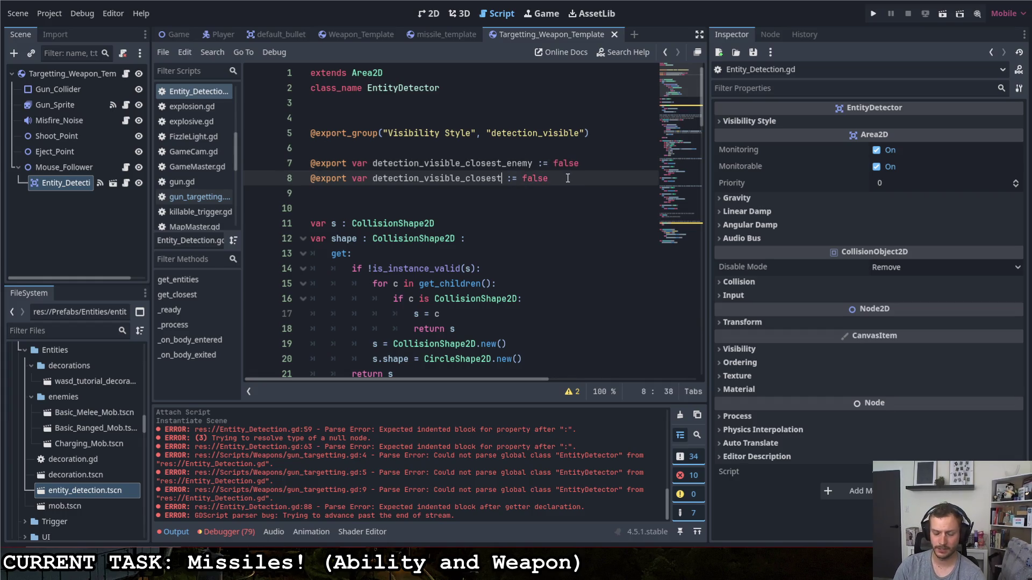
drag(503, 178, 463, 177)
text(all_enemy)
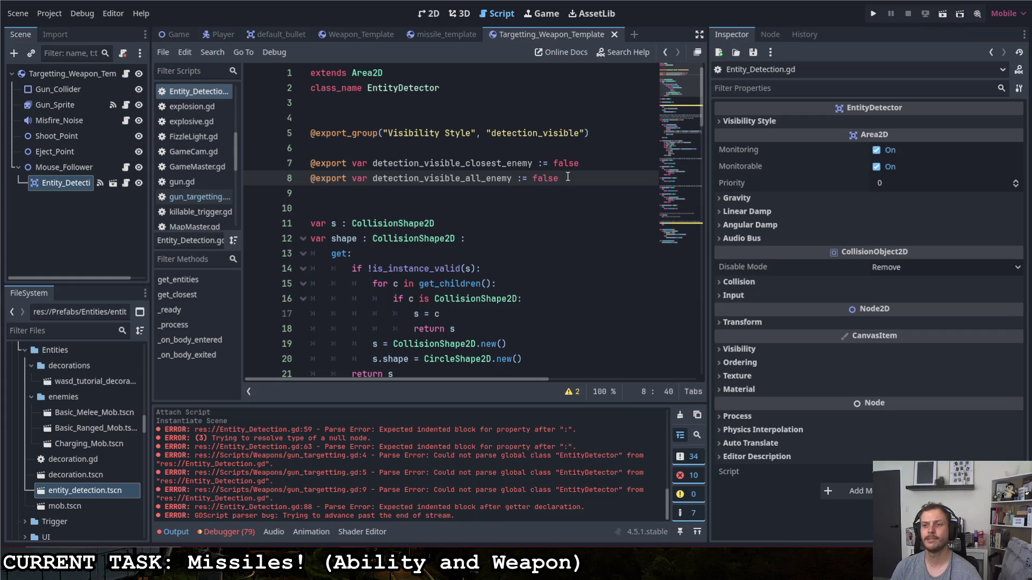
key(Return)
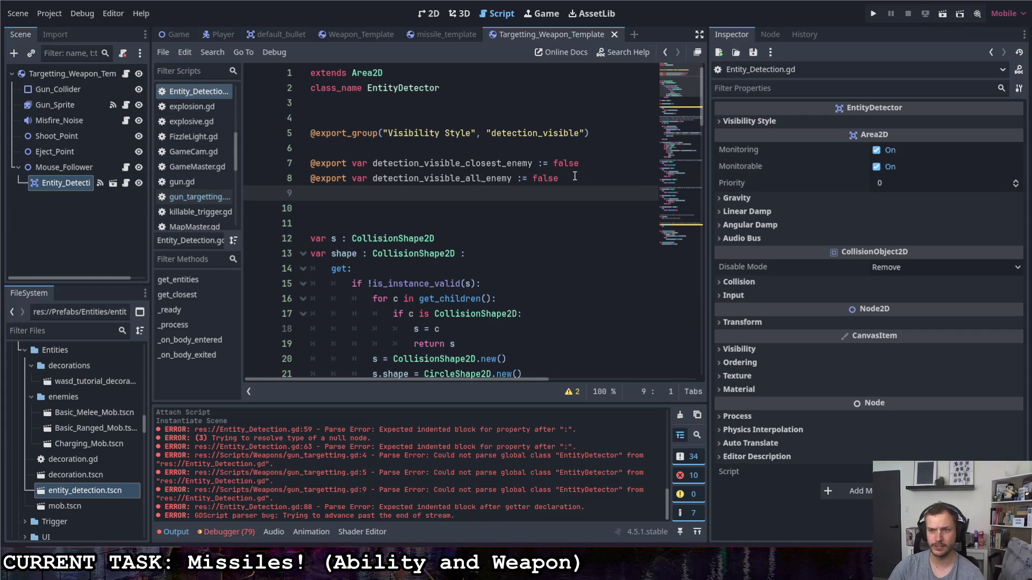
Duplicate the enemy exports as detection_visible_closest_friend and detection_visible_all_friend
mouse_move(574, 178)
mouse_down()
mouse_move(312, 179)
mouse_move(308, 163)
mouse_up()
key(ctrl+c)
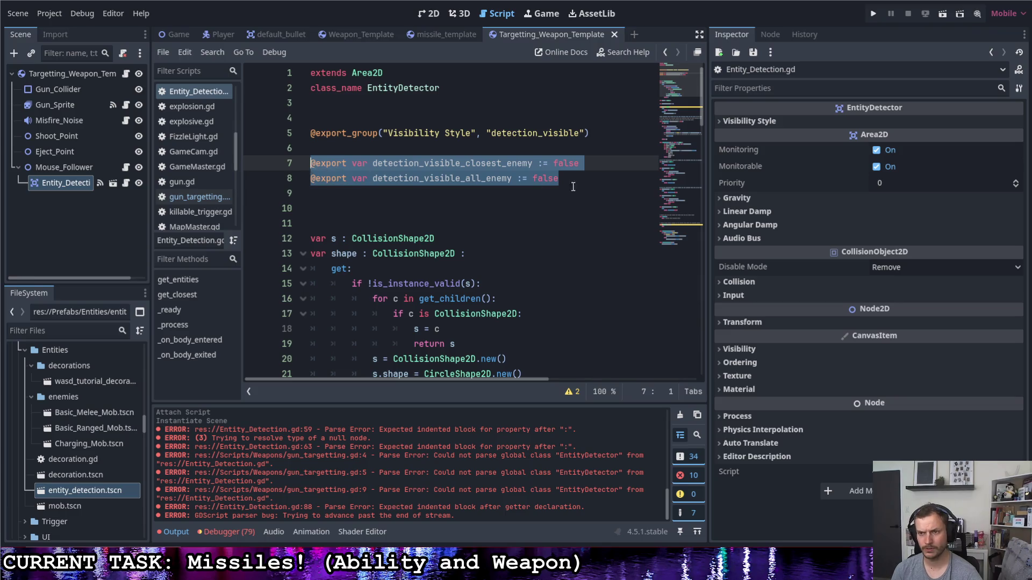
click(580, 194)
key(ctrl+v)
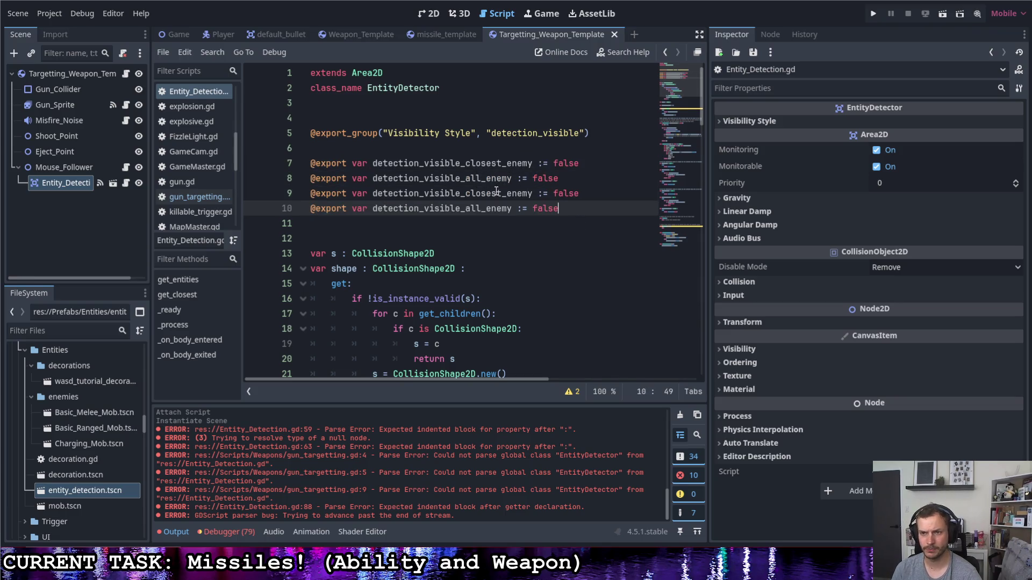
drag(532, 193, 506, 193)
text(friend)
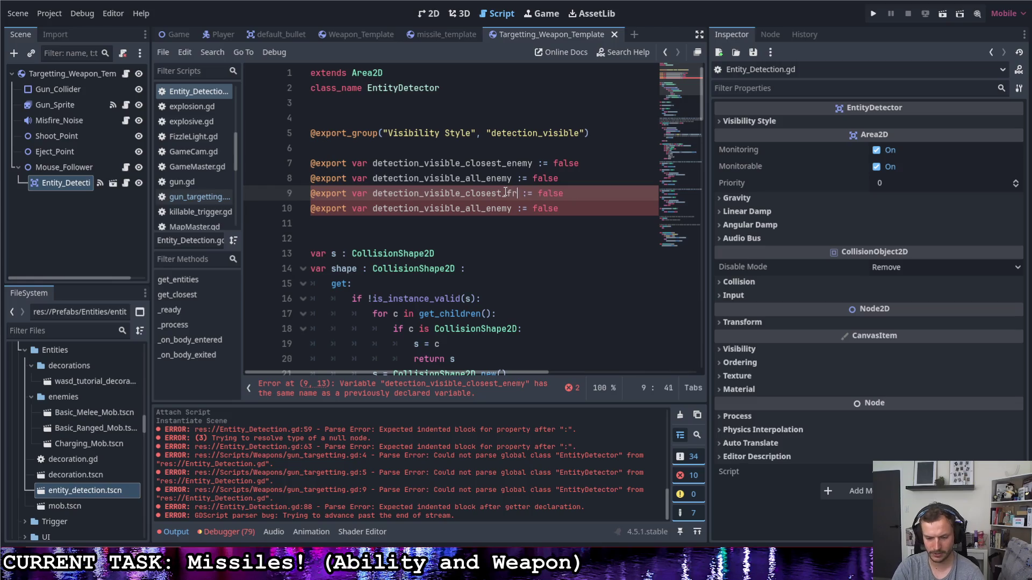
drag(514, 209, 487, 210)
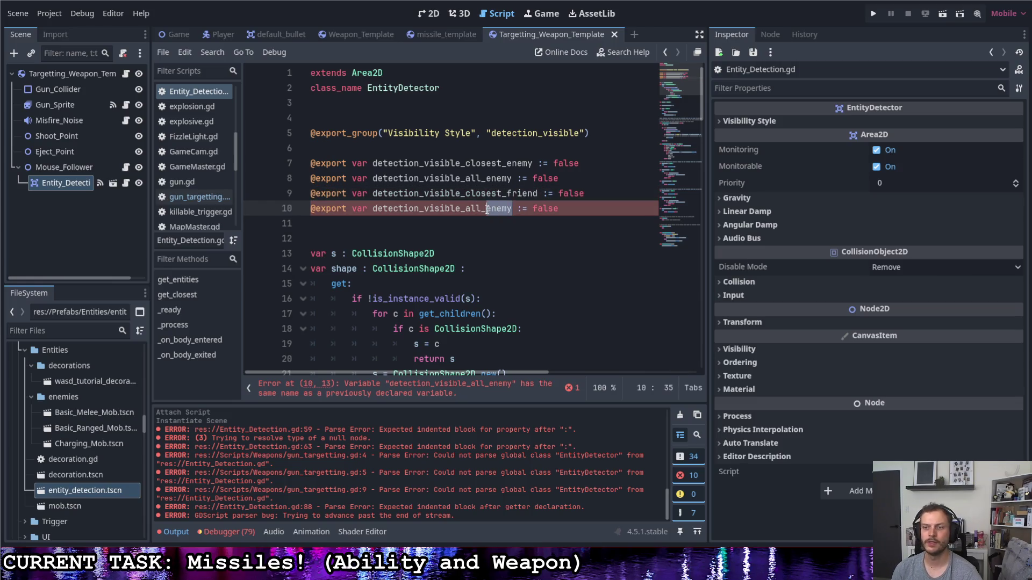
text(friend)
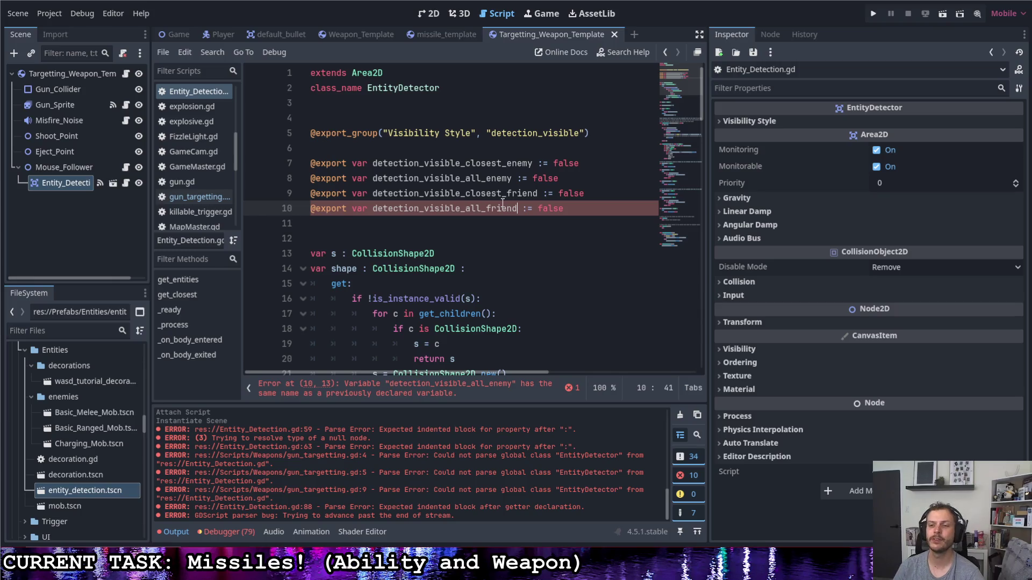
click(484, 224)
scroll(483, 241, down, 4)
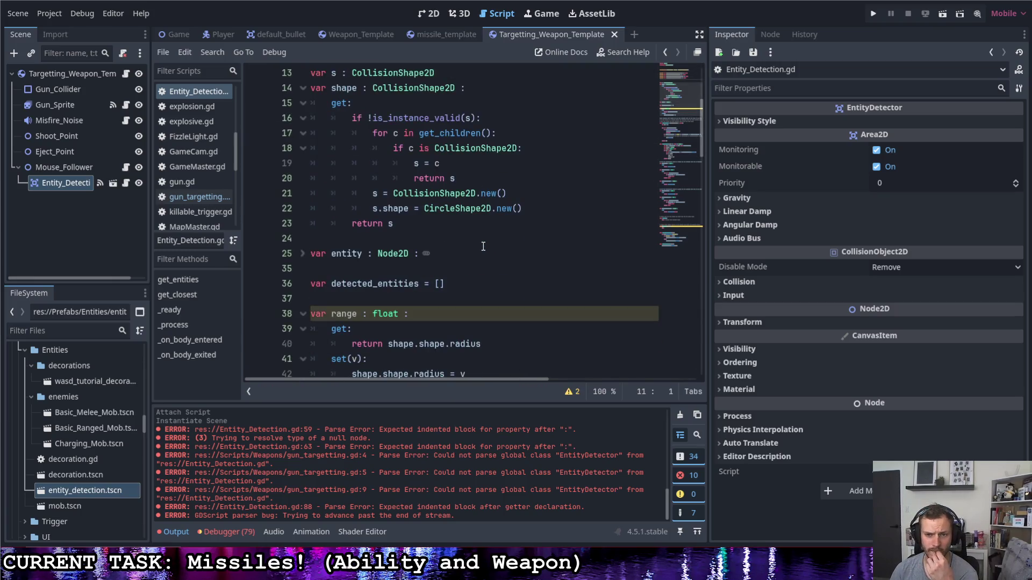
scroll(483, 246, down, 20)
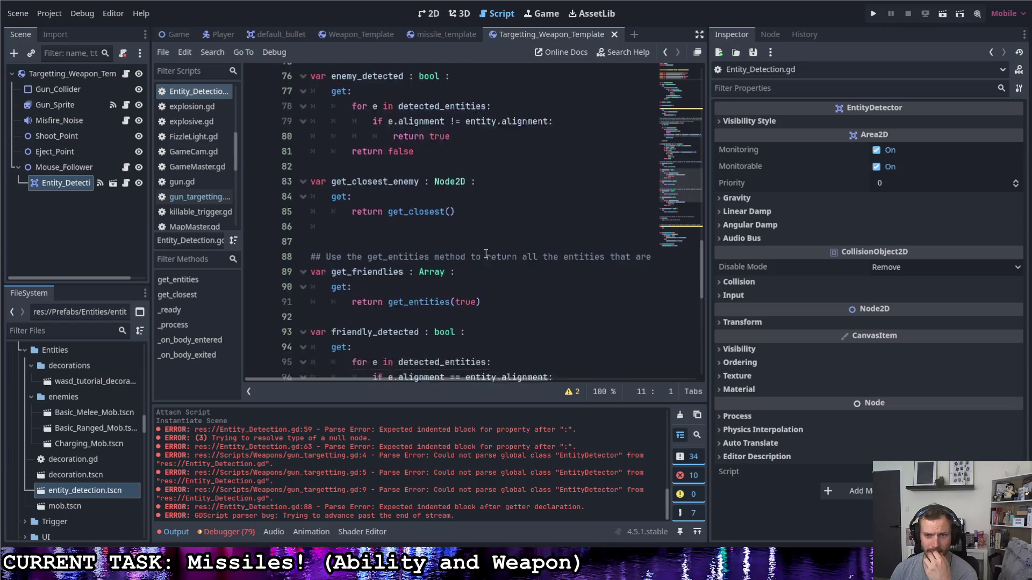
scroll(486, 254, down, 10)
click(404, 179)
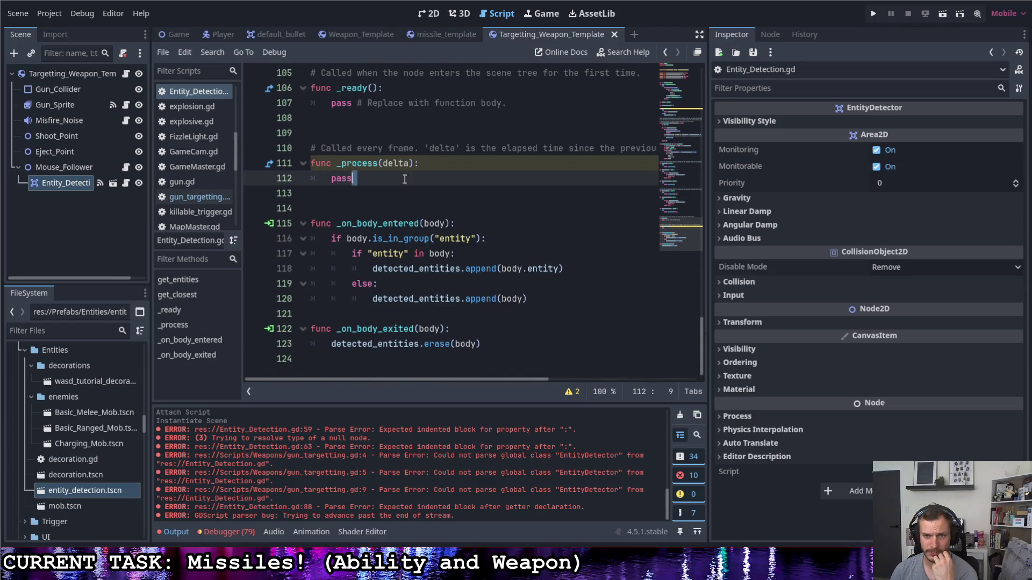
key(shift+Home)
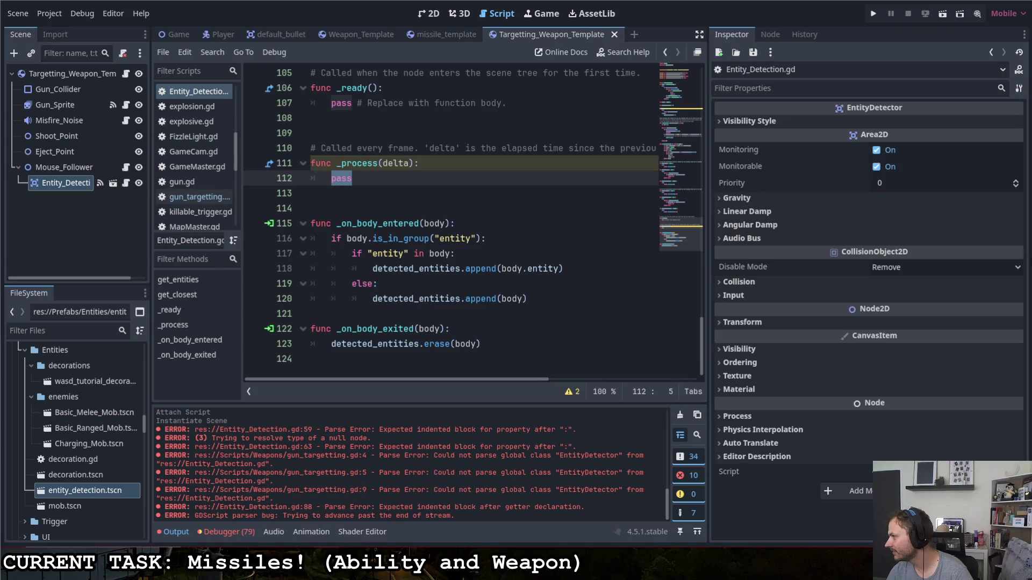
Replace pass in _process(delta) with a draw_detection_visibility() call
key(End)
key(shift+Home)
scroll(436, 210, up, 1)
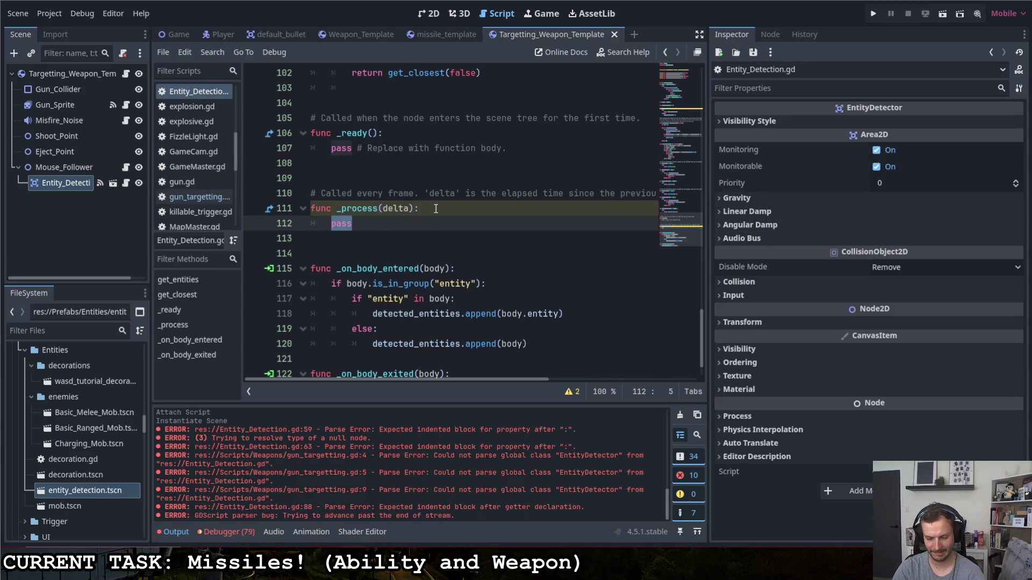
text(draw_de)
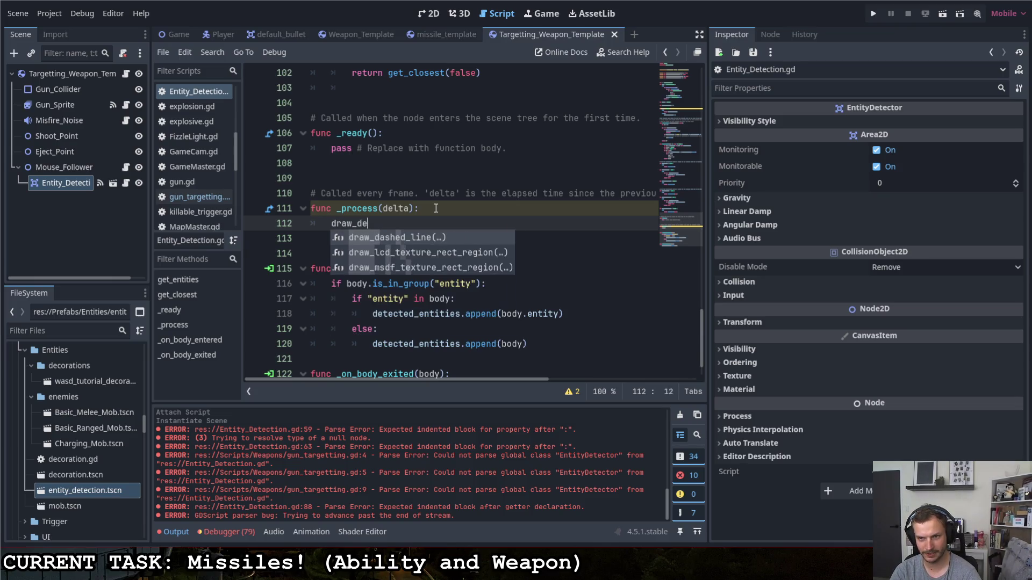
text(tection)
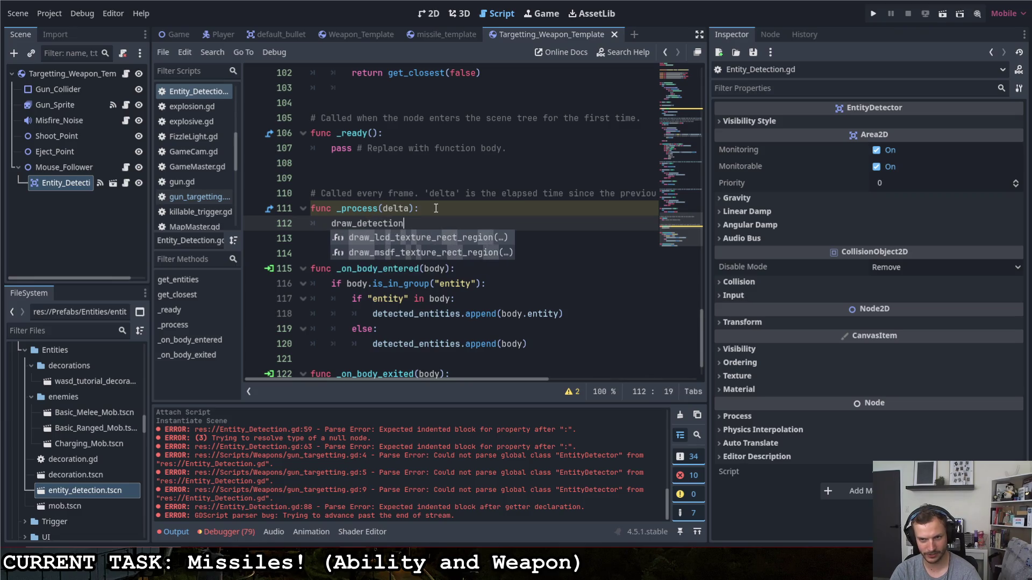
text(_)
text(visibili)
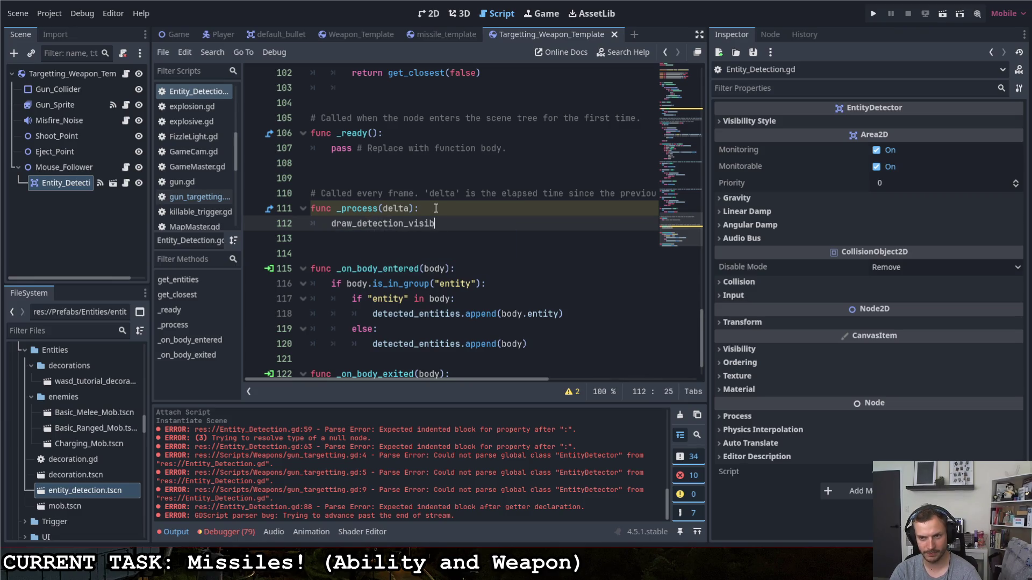
text(ty())
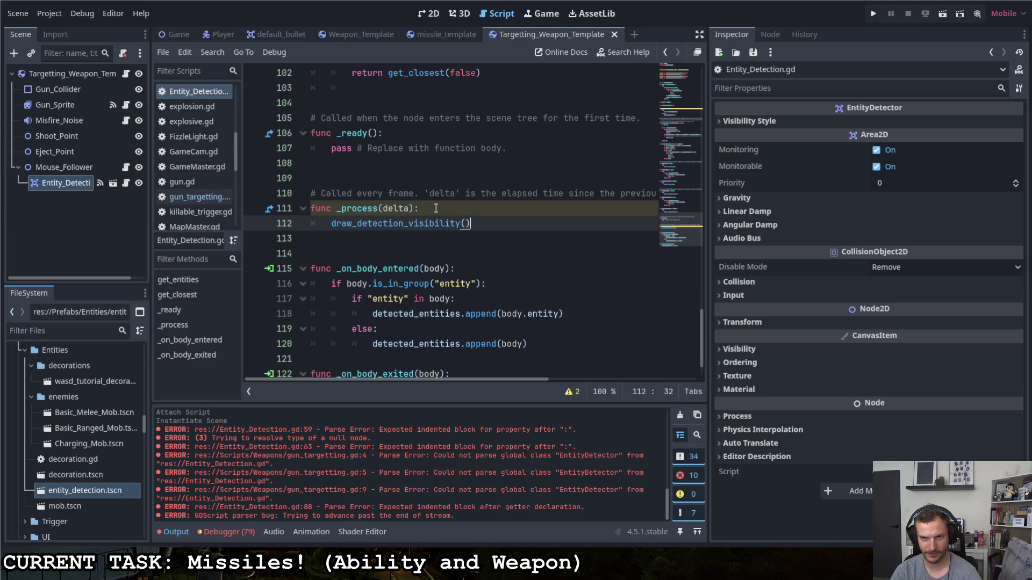
drag(471, 223, 350, 230)
scroll(634, 280, up, 20)
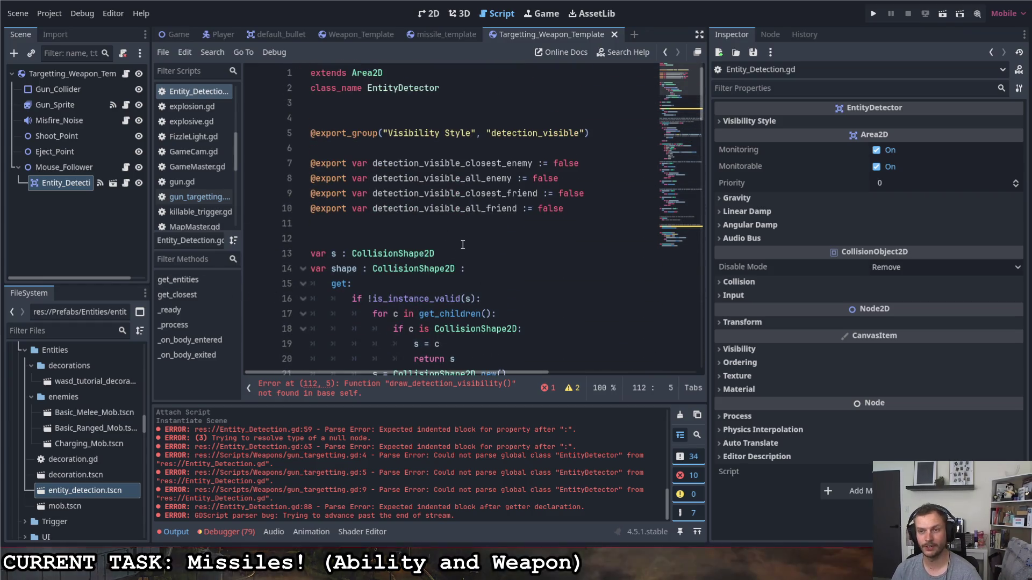
click(463, 223)
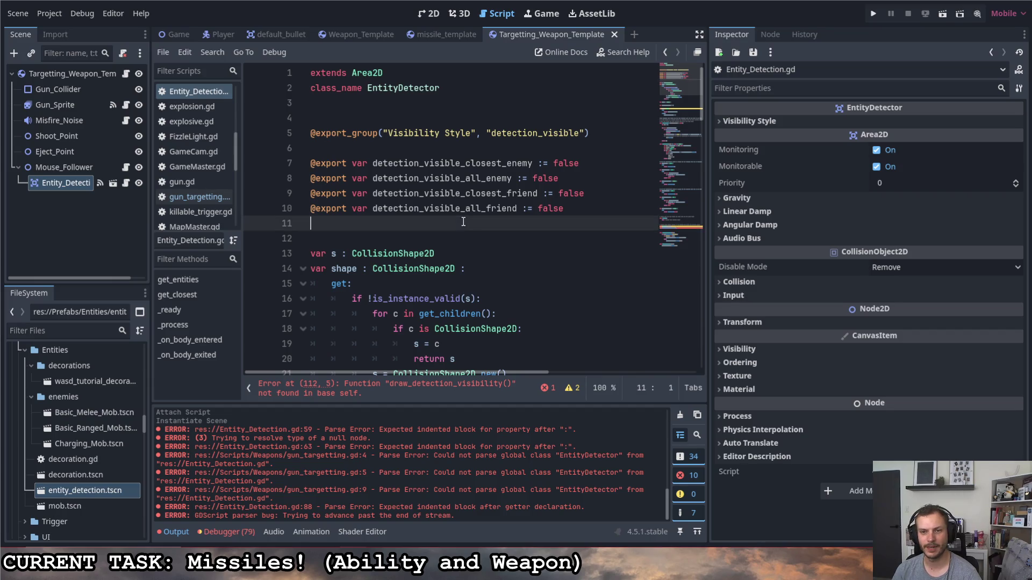
Add func draw_detection_visibility(): and move it with the Visibility Style exports to the script's end
key(Return)
text(func)
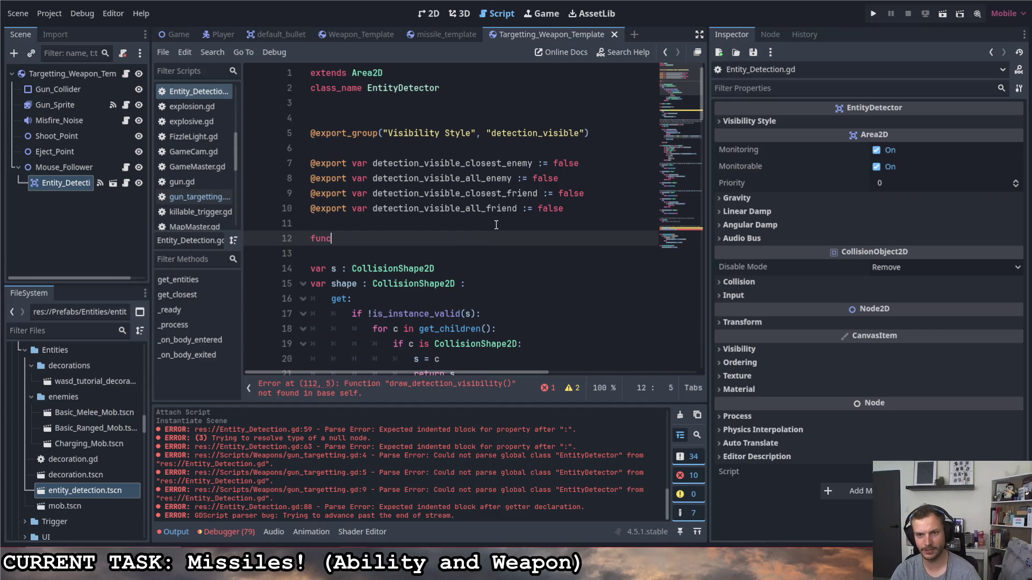
text( draw_detection_visibility())
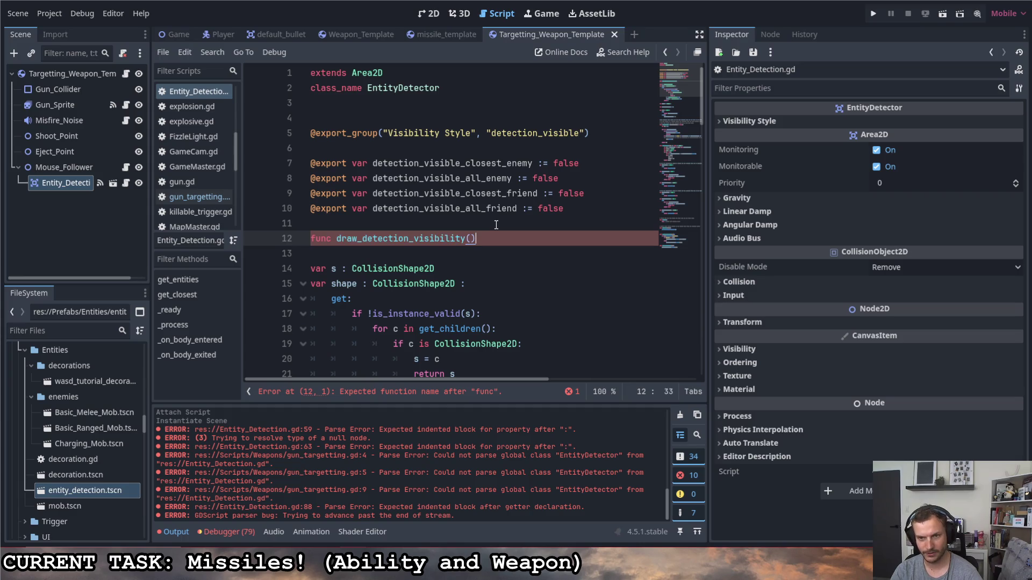
drag(496, 238, 278, 135)
key(ctrl+c)
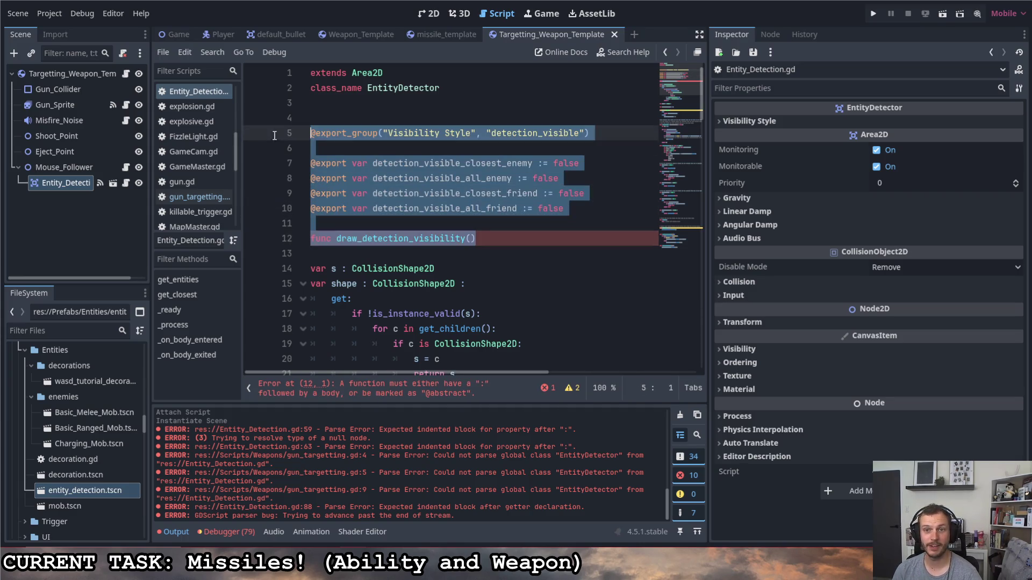
key(BackSpace)
key(BackSpace)
key(BackSpace)
key(BackSpace)
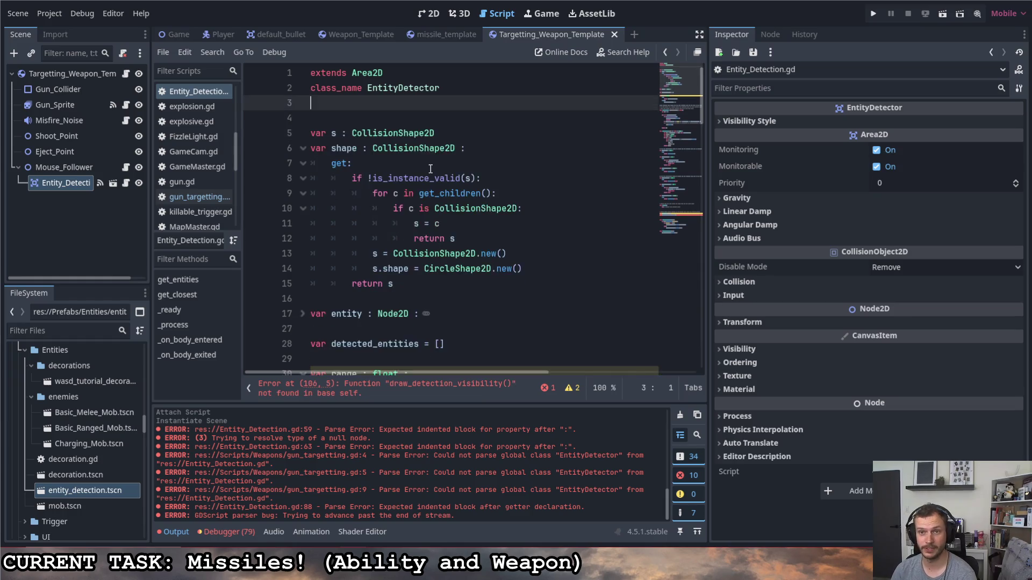
scroll(581, 350, down, 20)
click(581, 350)
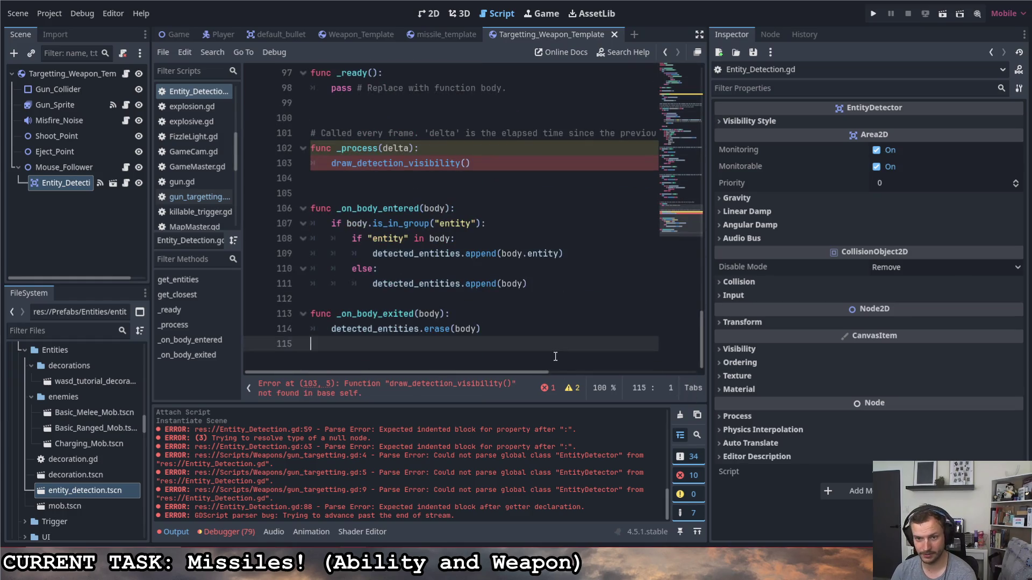
key(Return)
key(Return)
key(Return)
key(ctrl+v)
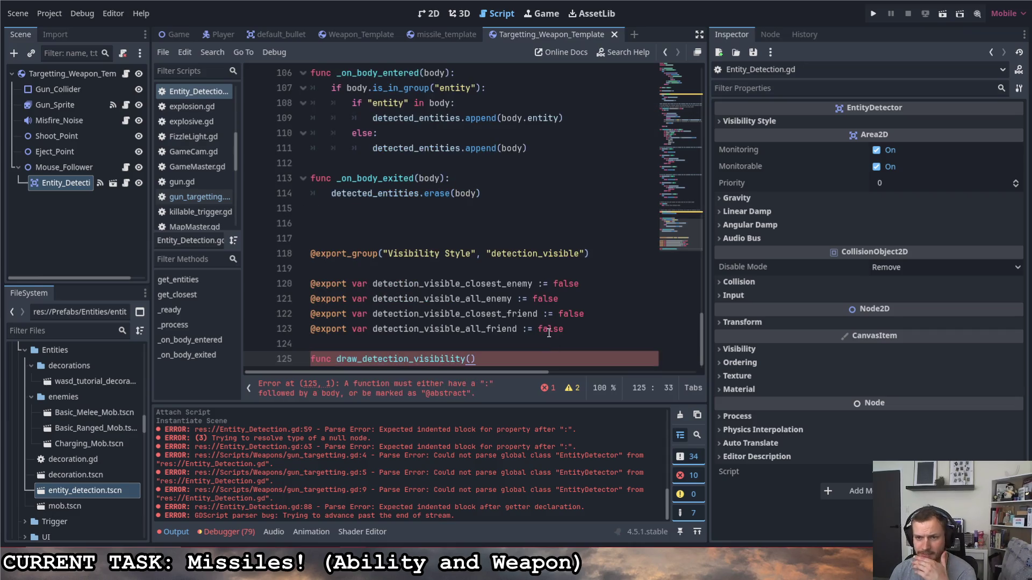
scroll(505, 346, down, 1)
text(:)
key(Return)
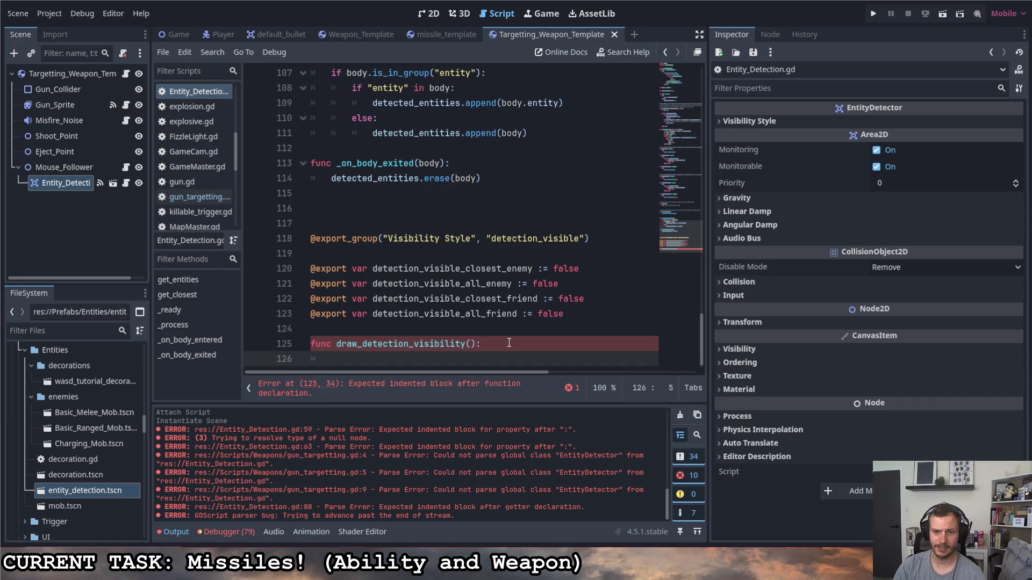
Begin a closest_enemy variable declaration on a new line above the function
key(Up)
key(ctrl+shift+Return)
key(ctrl+shift+Return)
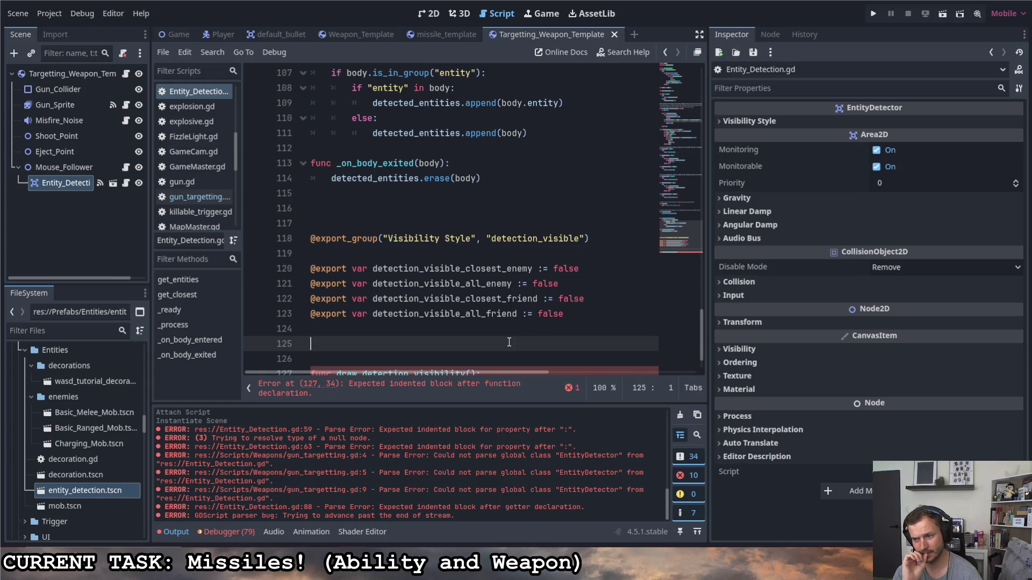
text(var )
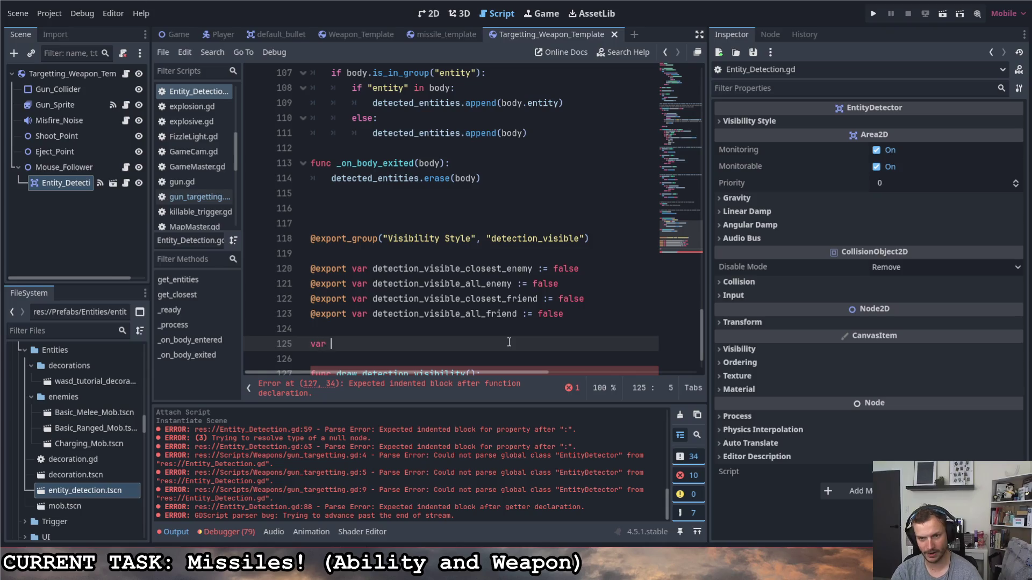
text(clost)
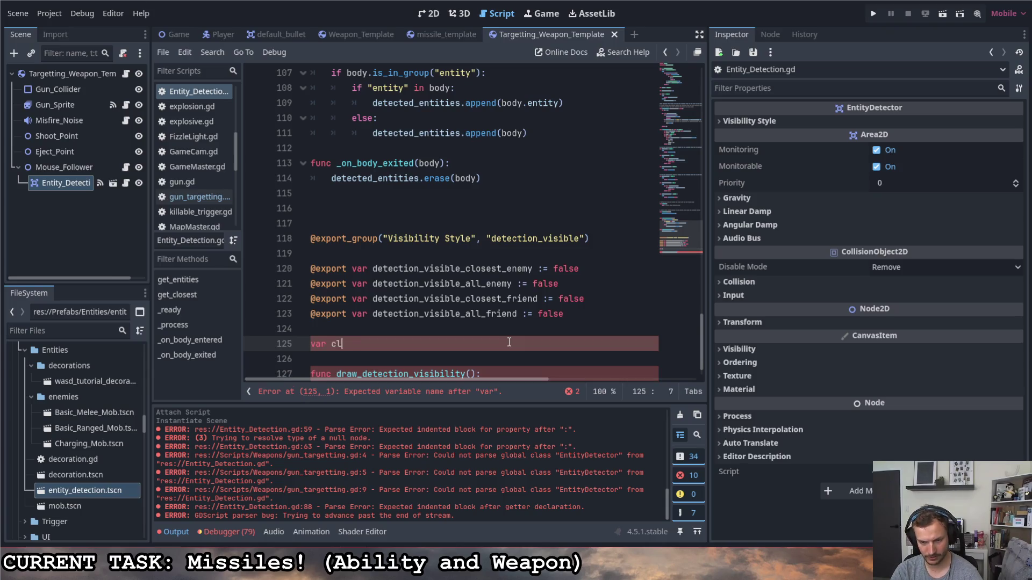
key(BackSpace)
text(est_enemey)
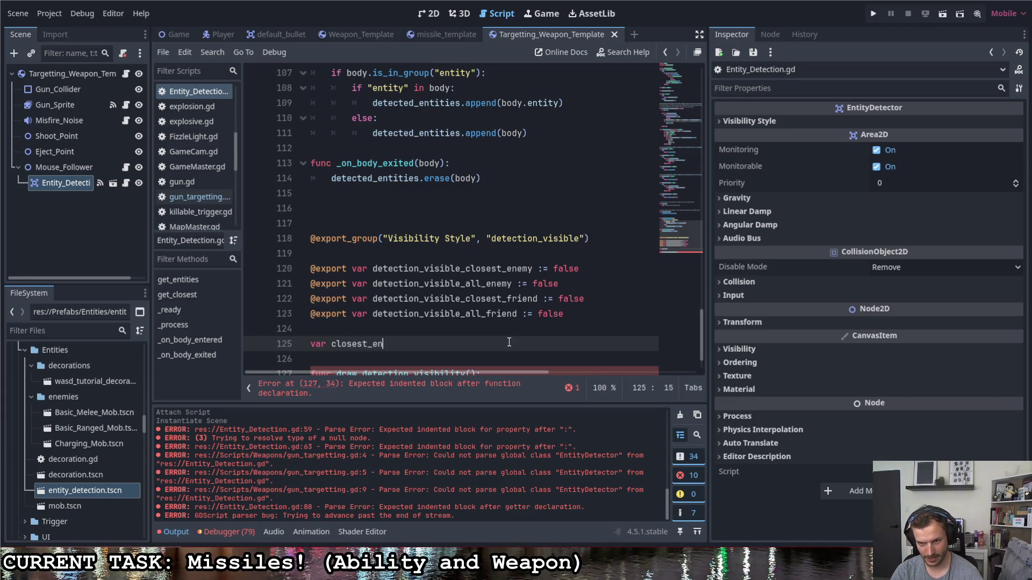
key(BackSpace)
key(BackSpace)
text(my)
key(BackSpace)
key(BackSpace)
text(y_)
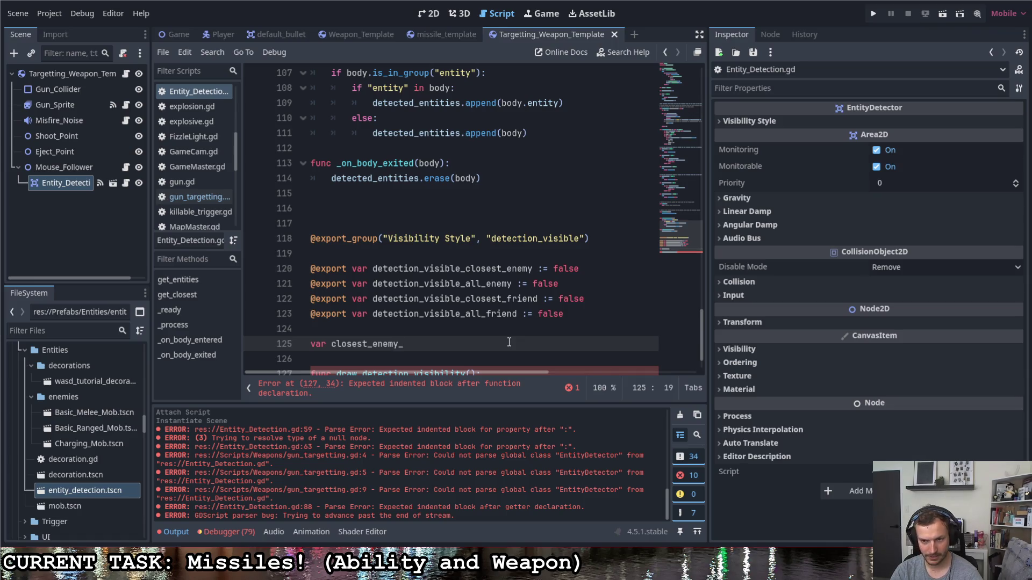